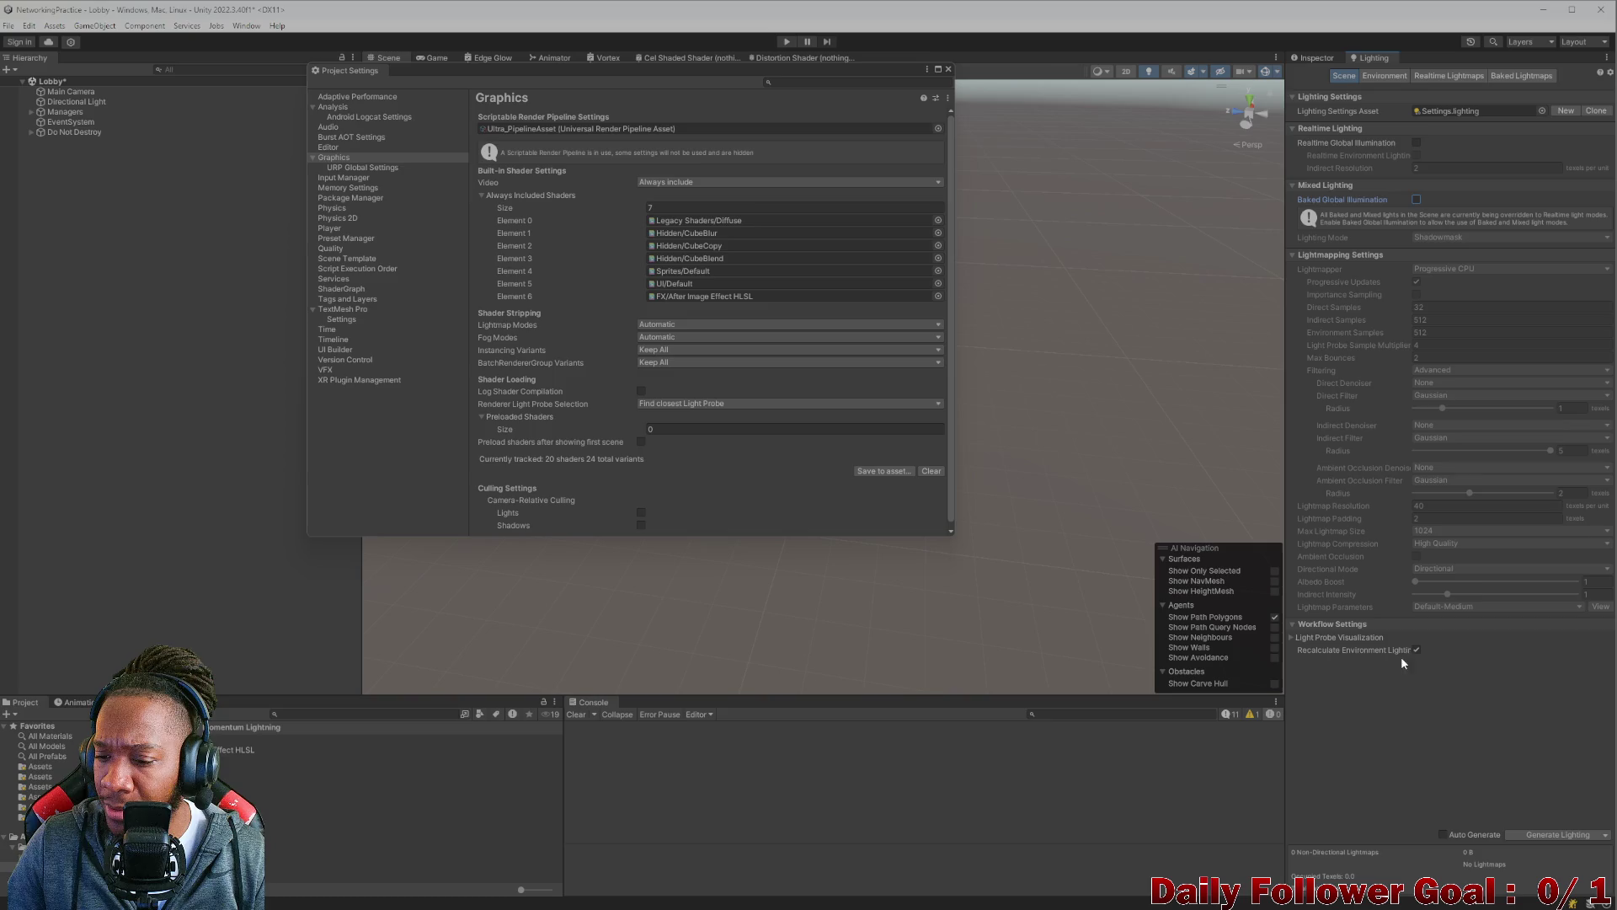
# Rebake the Lobby scene's lighting and set LightingData as its Baked Lightmaps Lighting Data Asset
pyautogui.click(1540, 836)
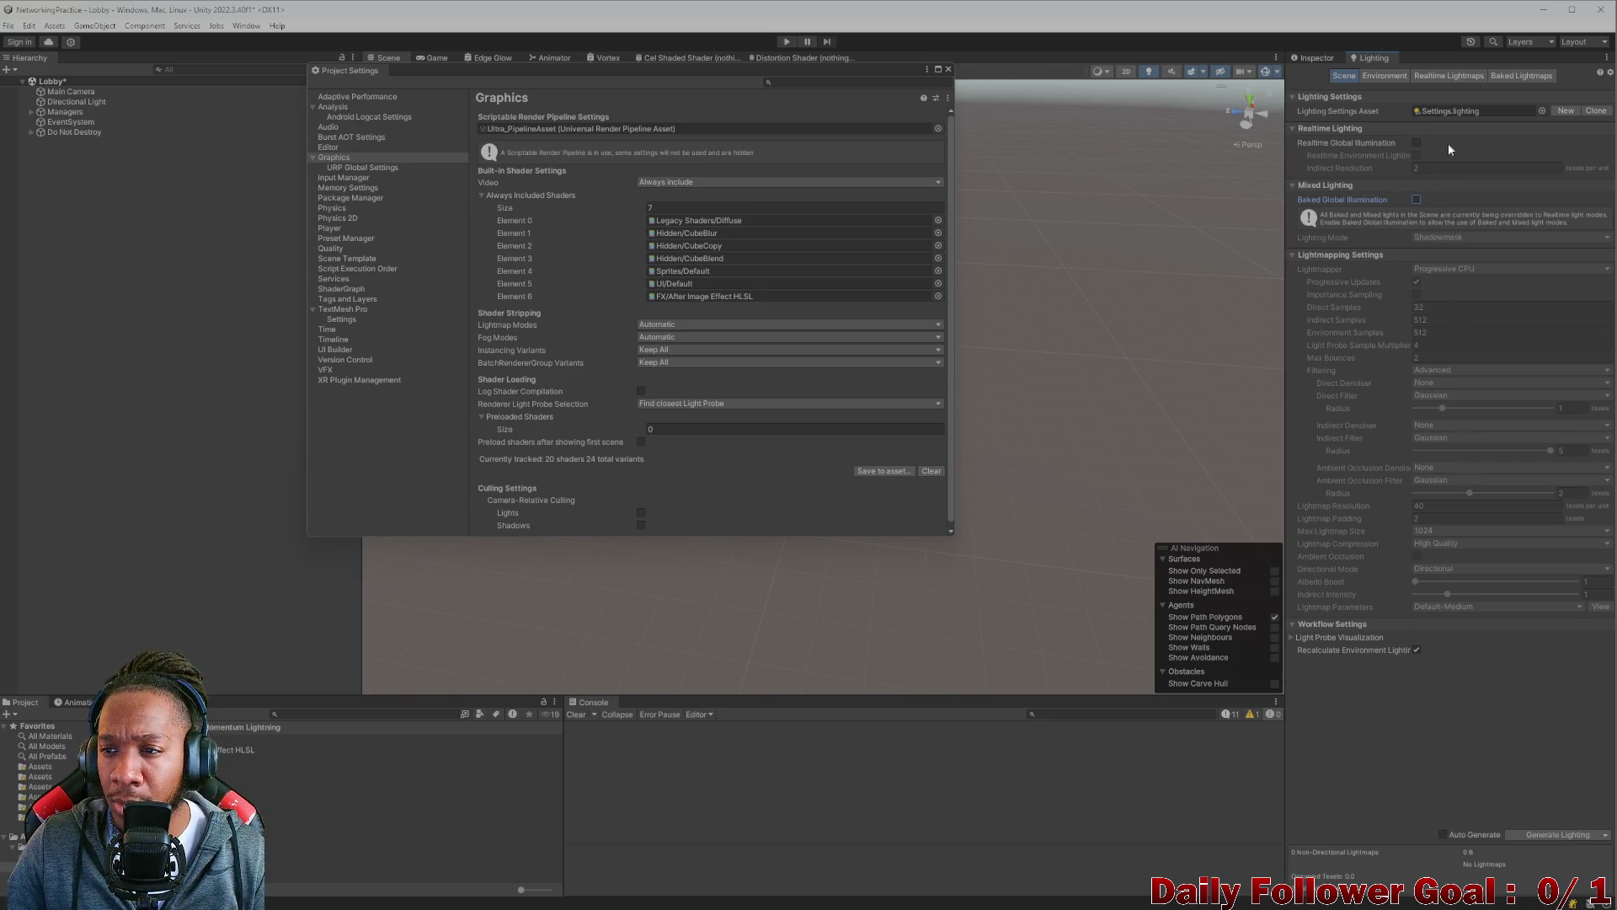
pyautogui.click(1412, 76)
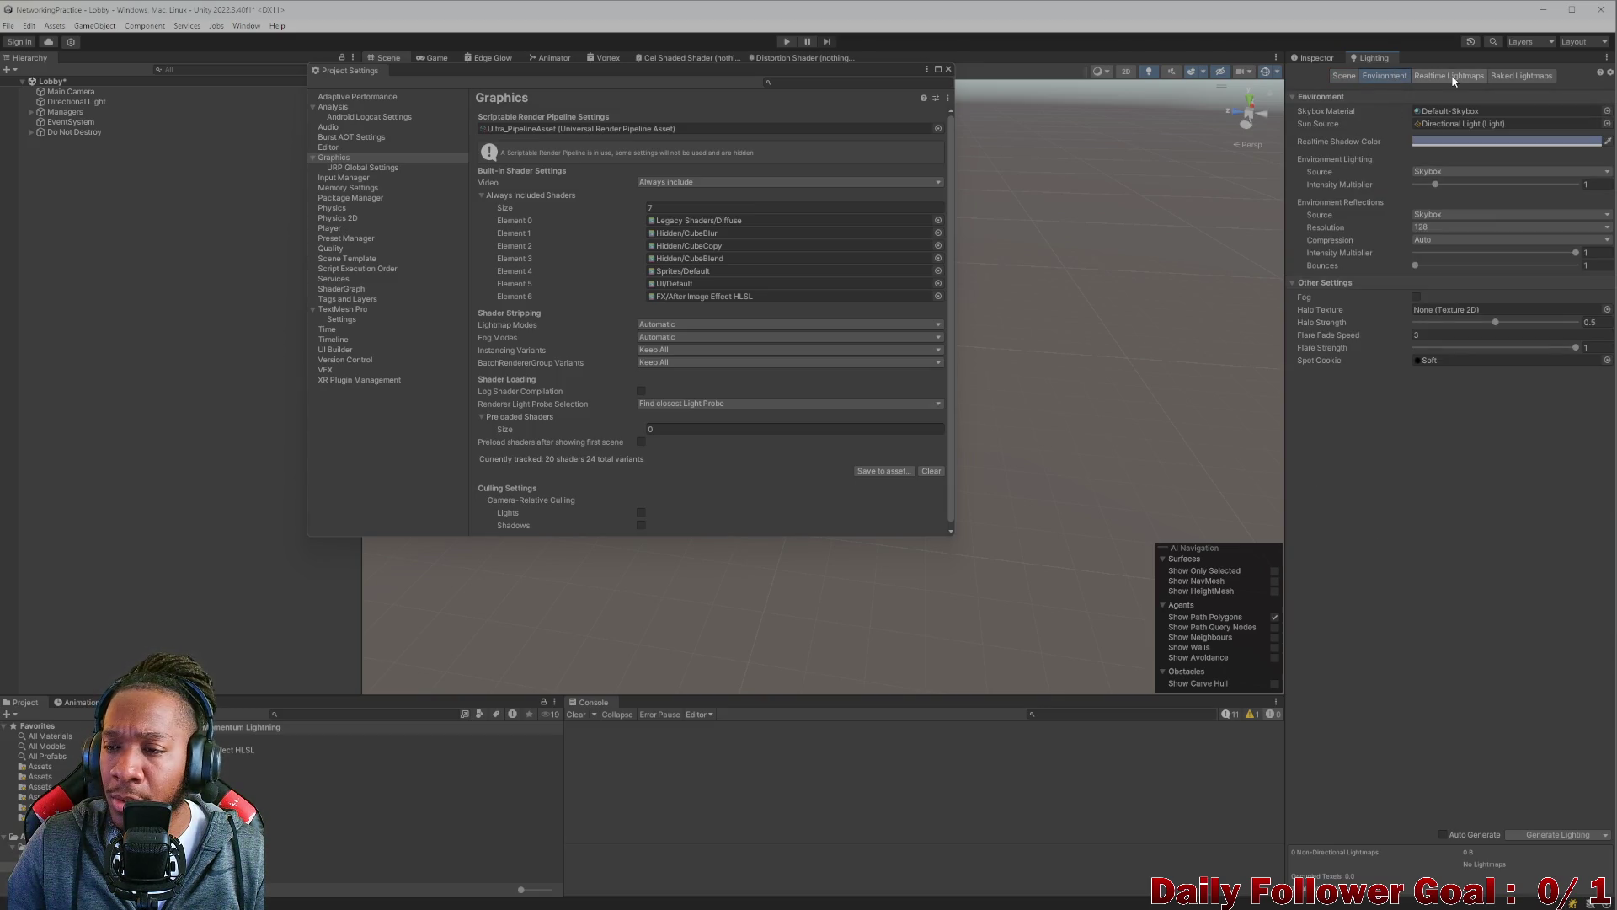
pyautogui.click(1451, 75)
pyautogui.click(1522, 76)
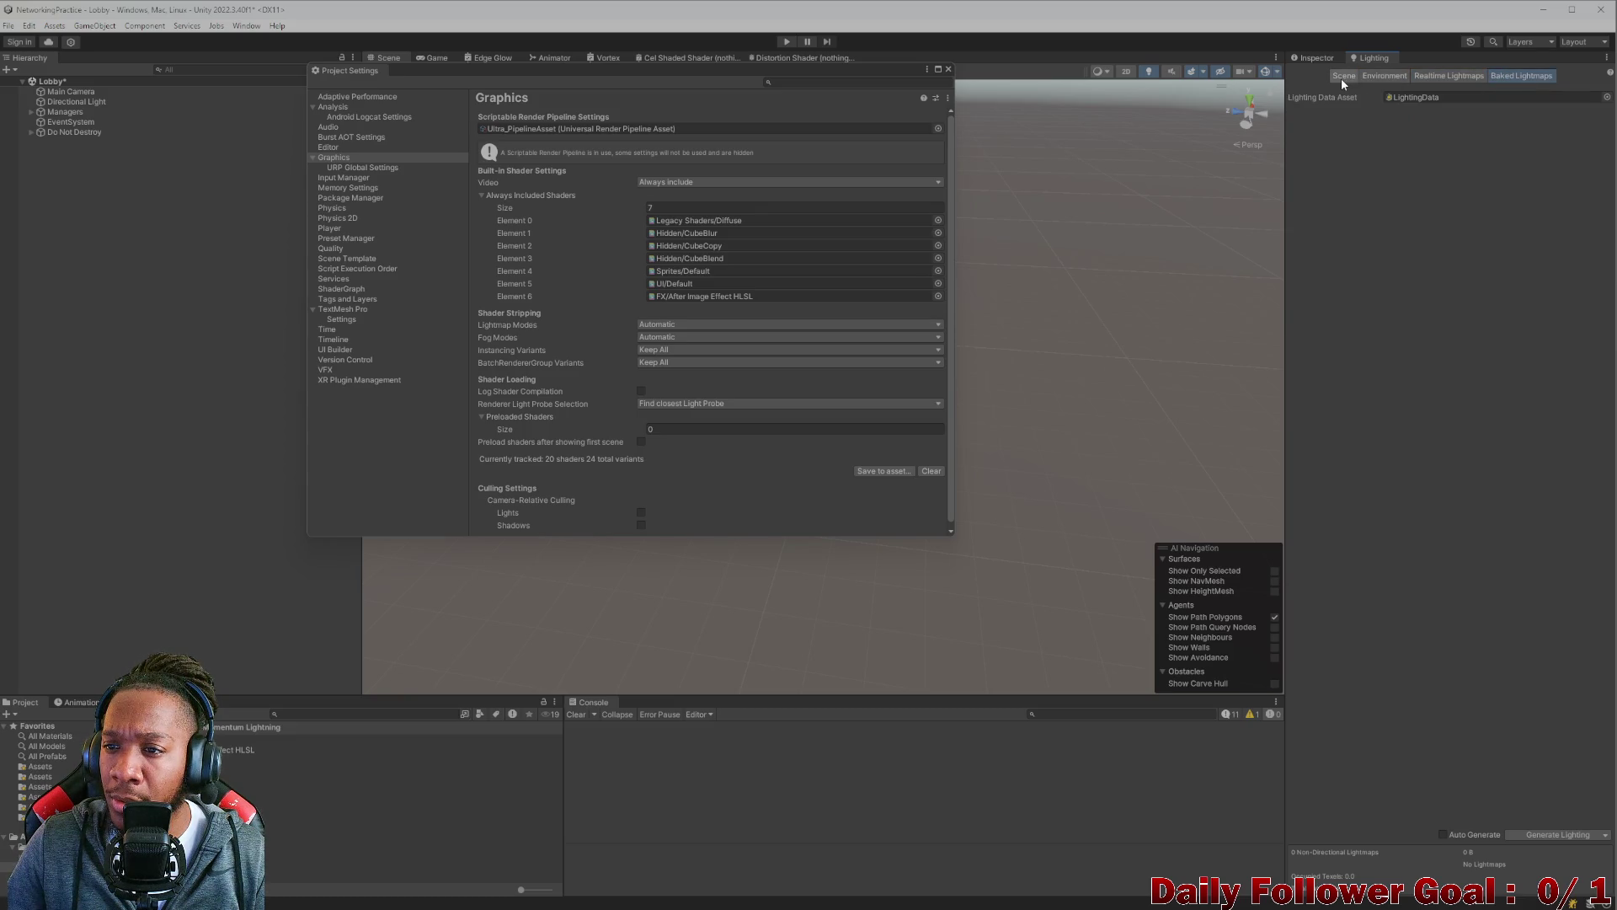
pyautogui.click(1409, 97)
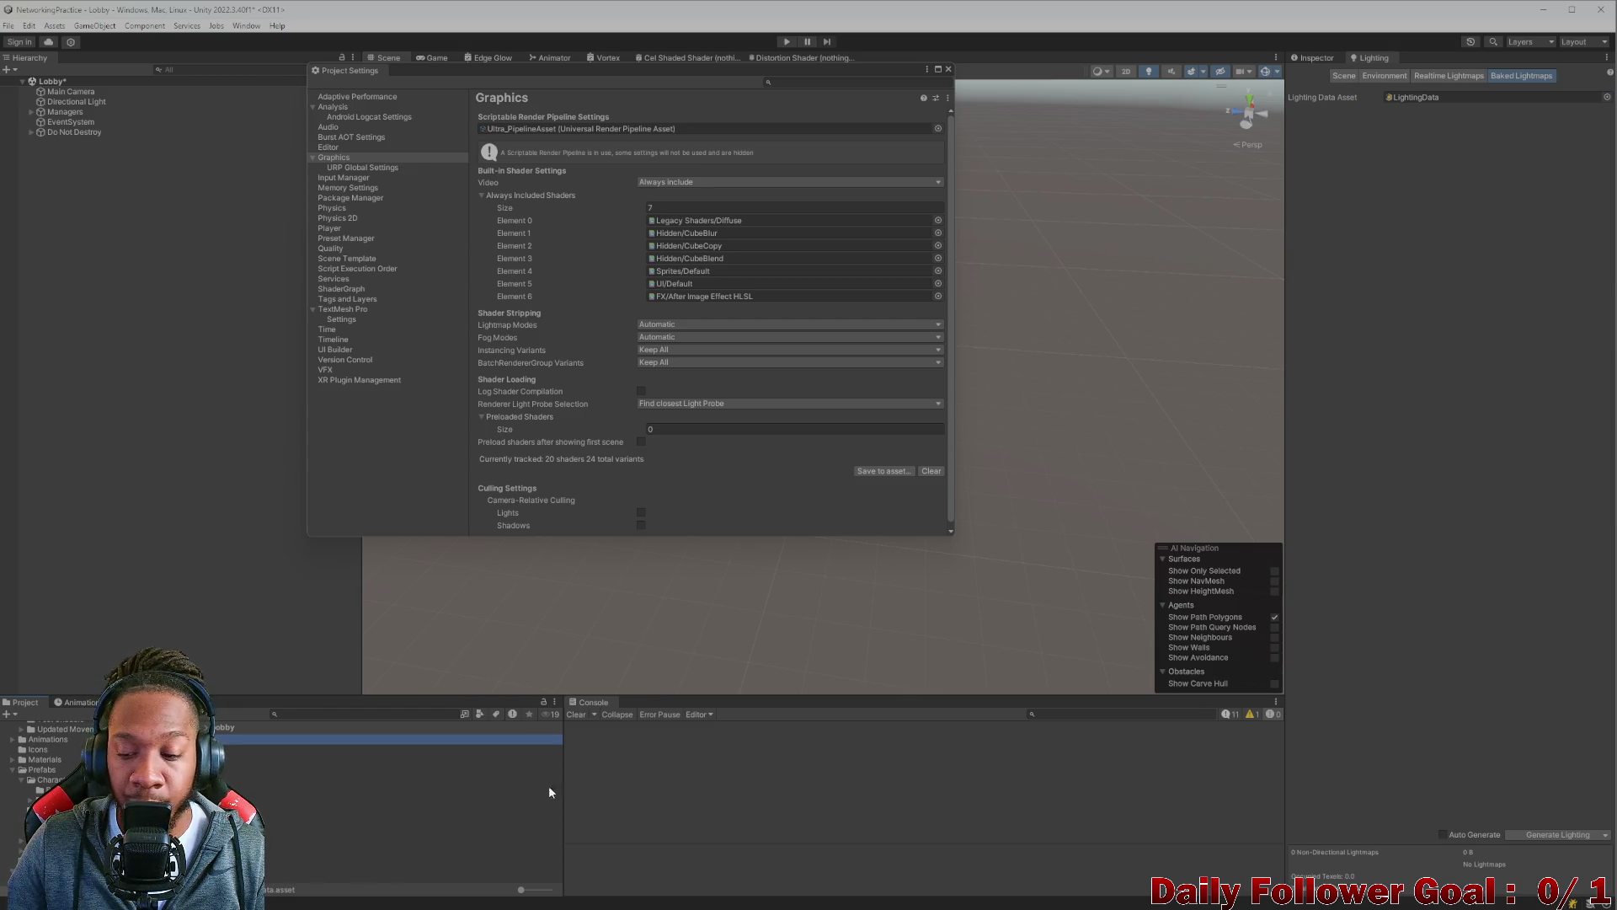
pyautogui.click(1606, 101)
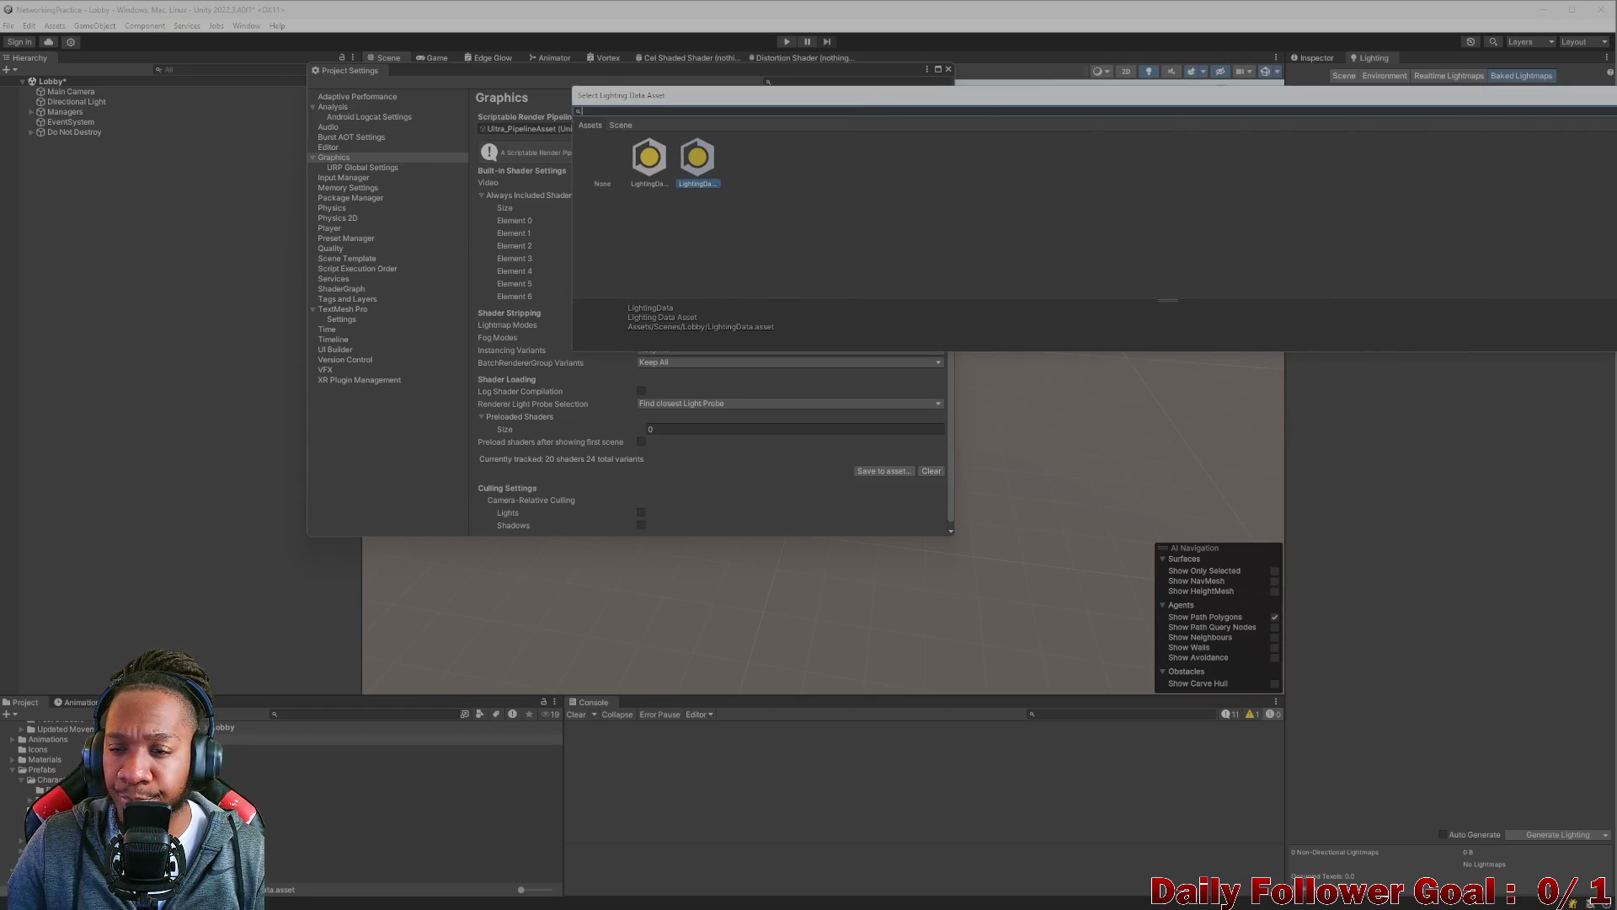
pyautogui.press('Return')
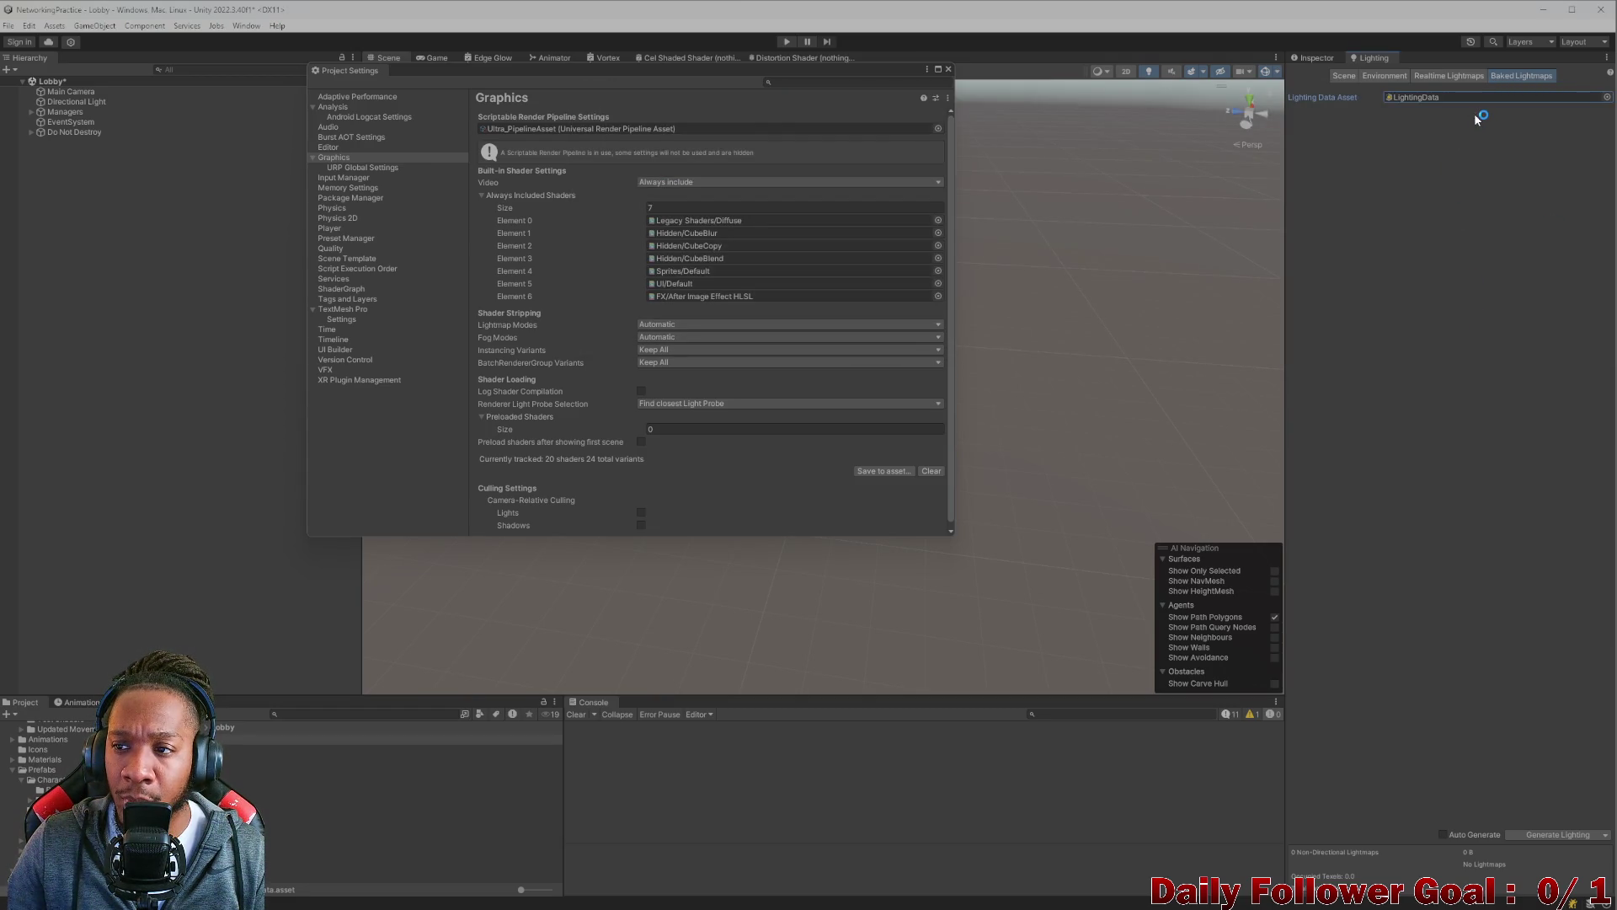
pyautogui.moveTo(977, 906)
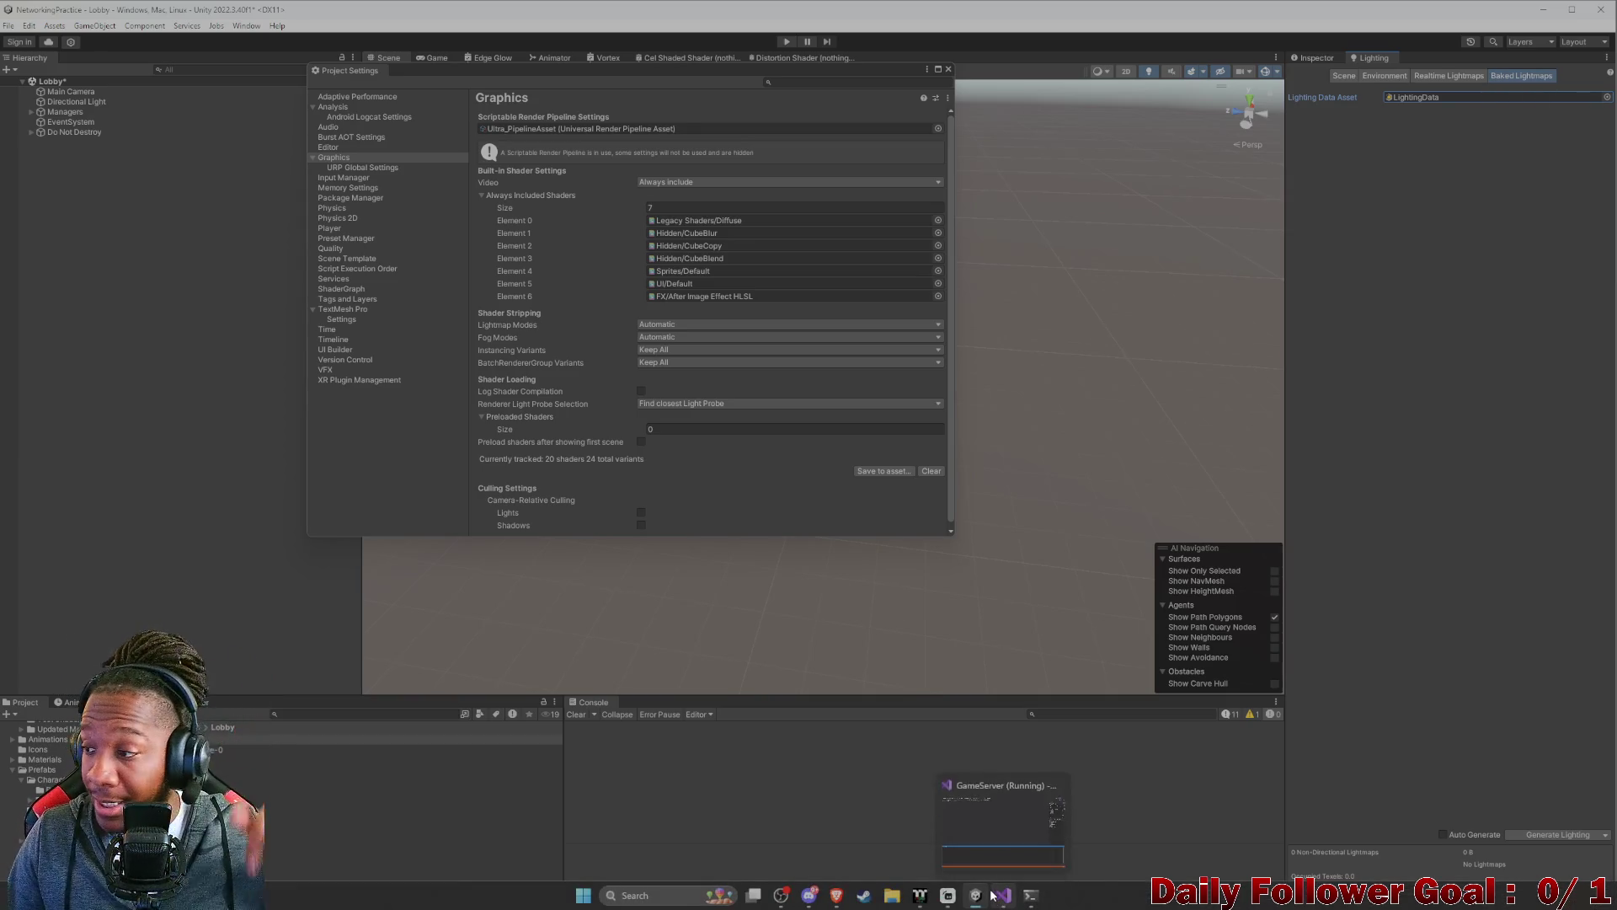
# Switch to the ChatGPT lighting fix chat and read the warning about skipping LightingData.asset
pyautogui.moveTo(836, 896)
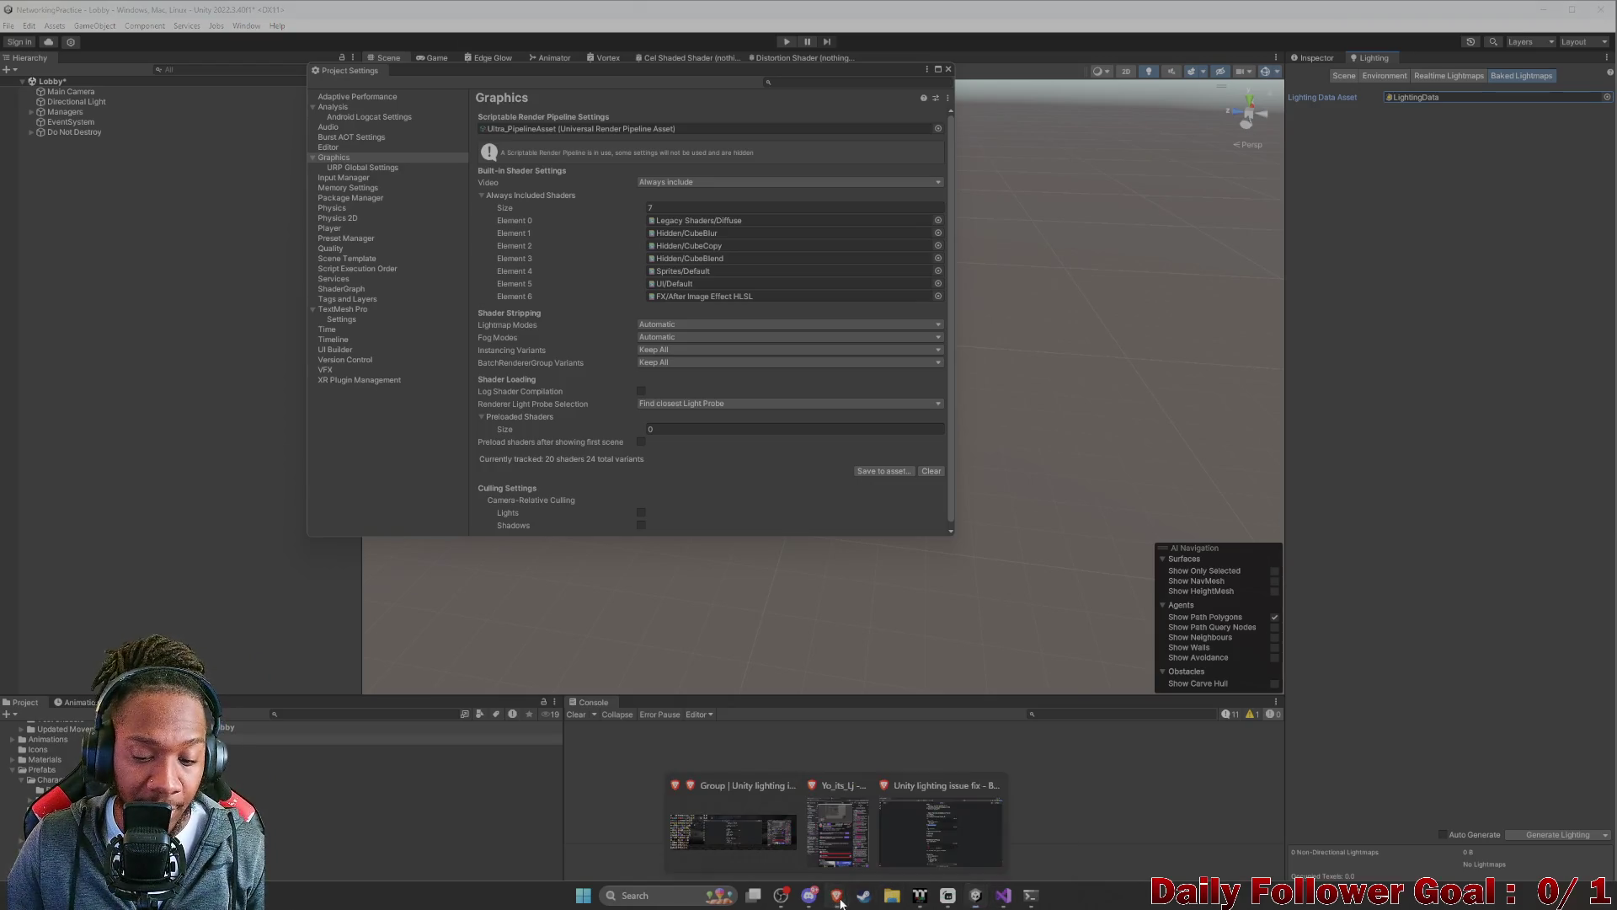
pyautogui.click(933, 807)
pyautogui.scroll(-1, 740, 474)
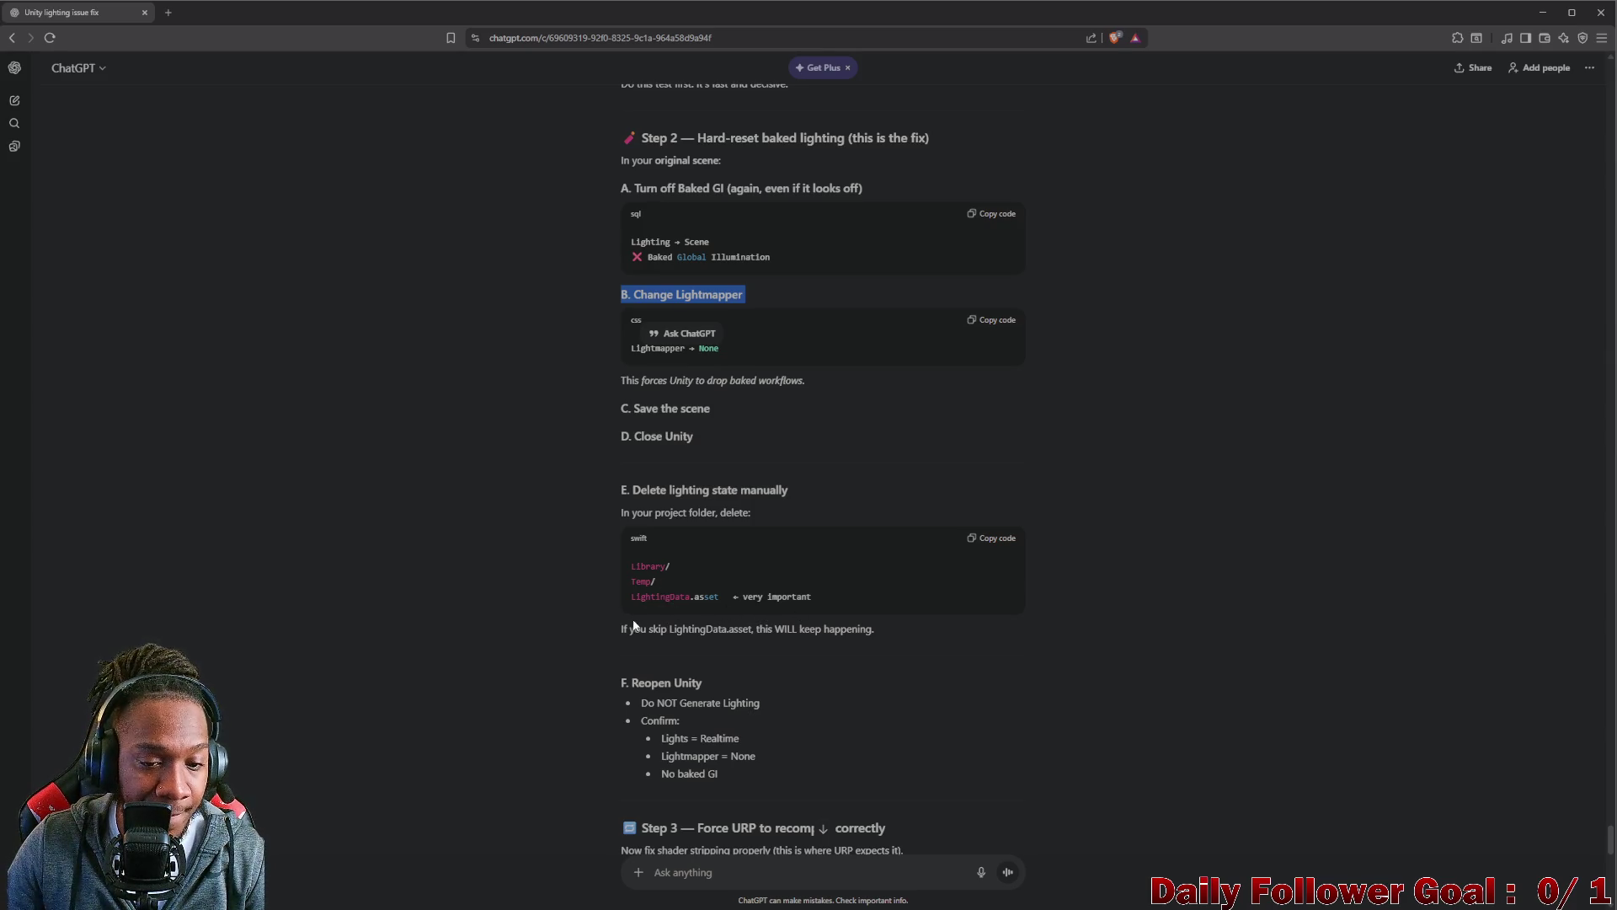
pyautogui.moveTo(620, 630); pyautogui.dragTo(952, 630)
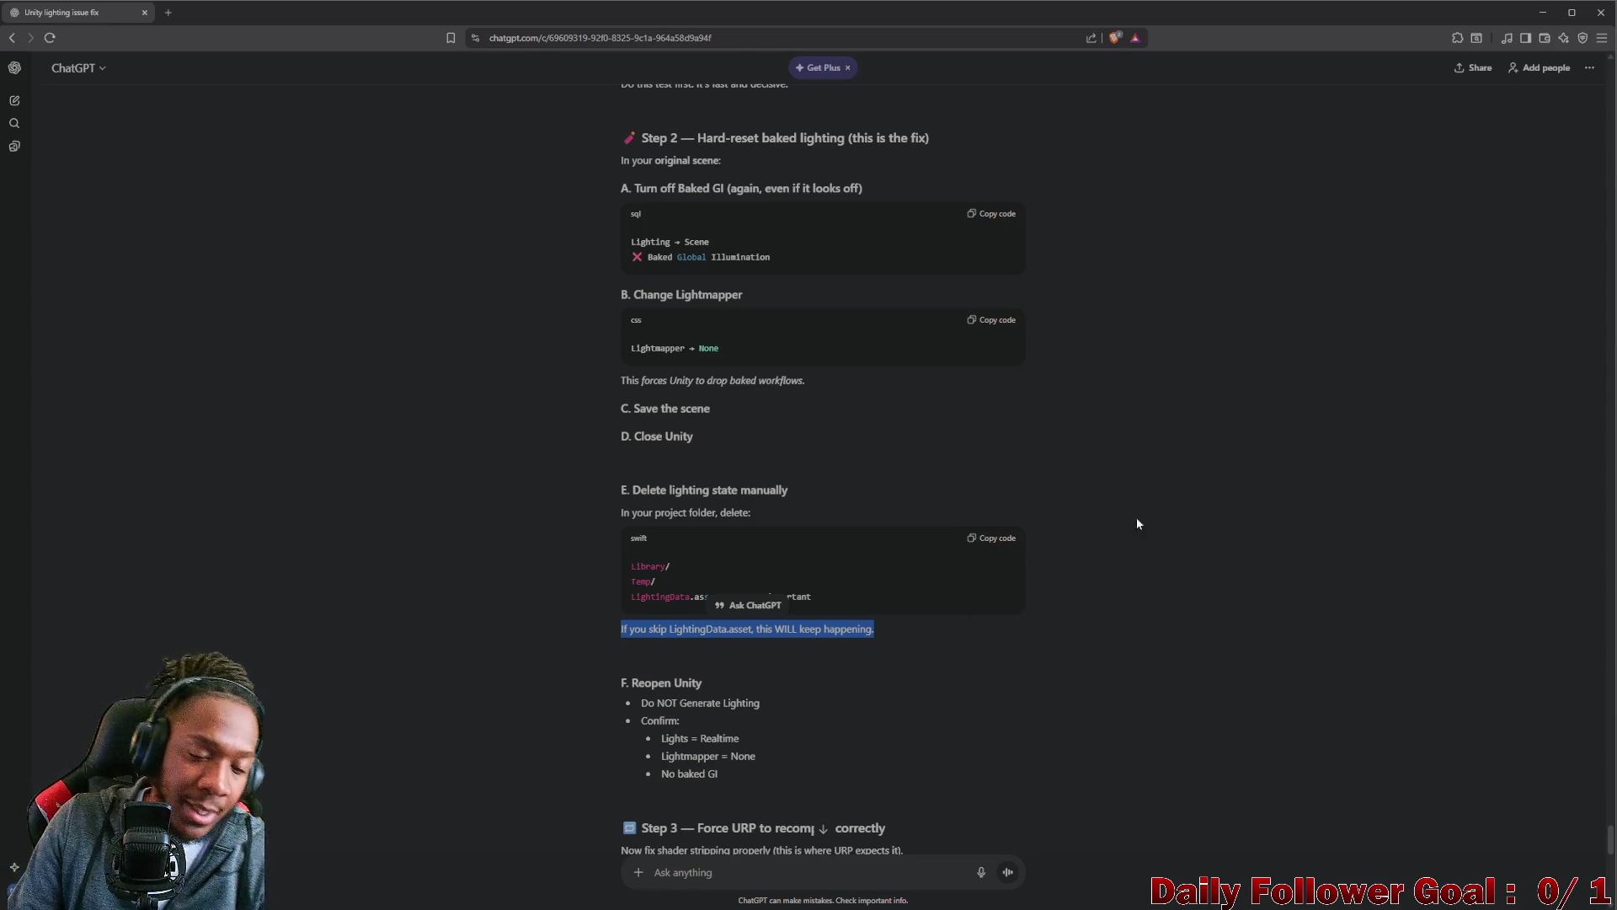
pyautogui.scroll(-2, 792, 683)
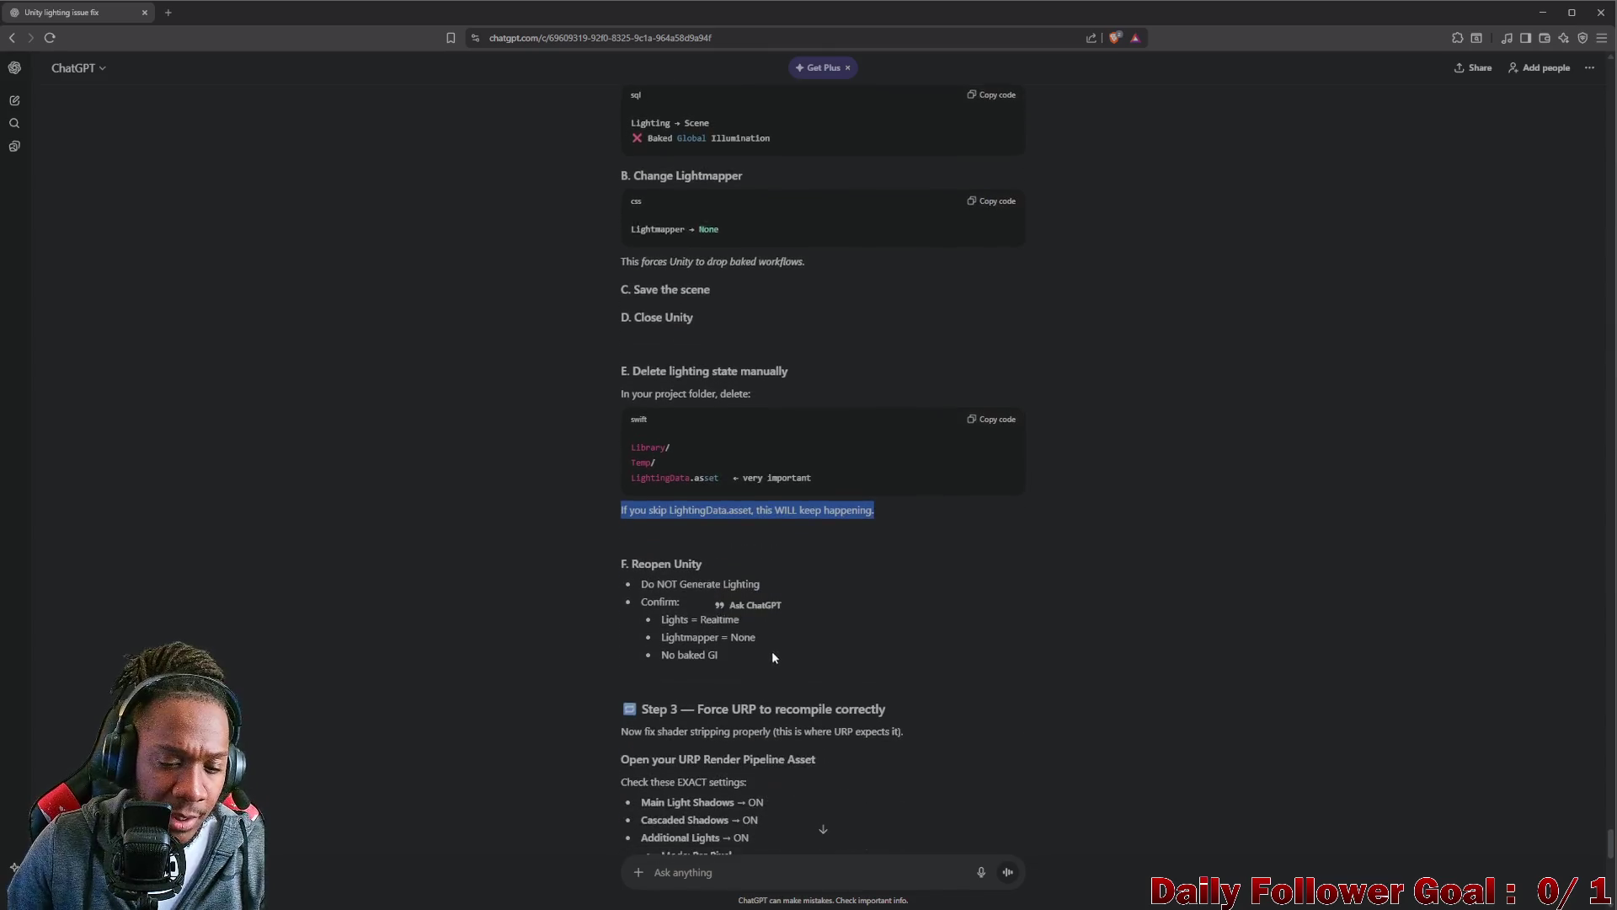
pyautogui.click(964, 565)
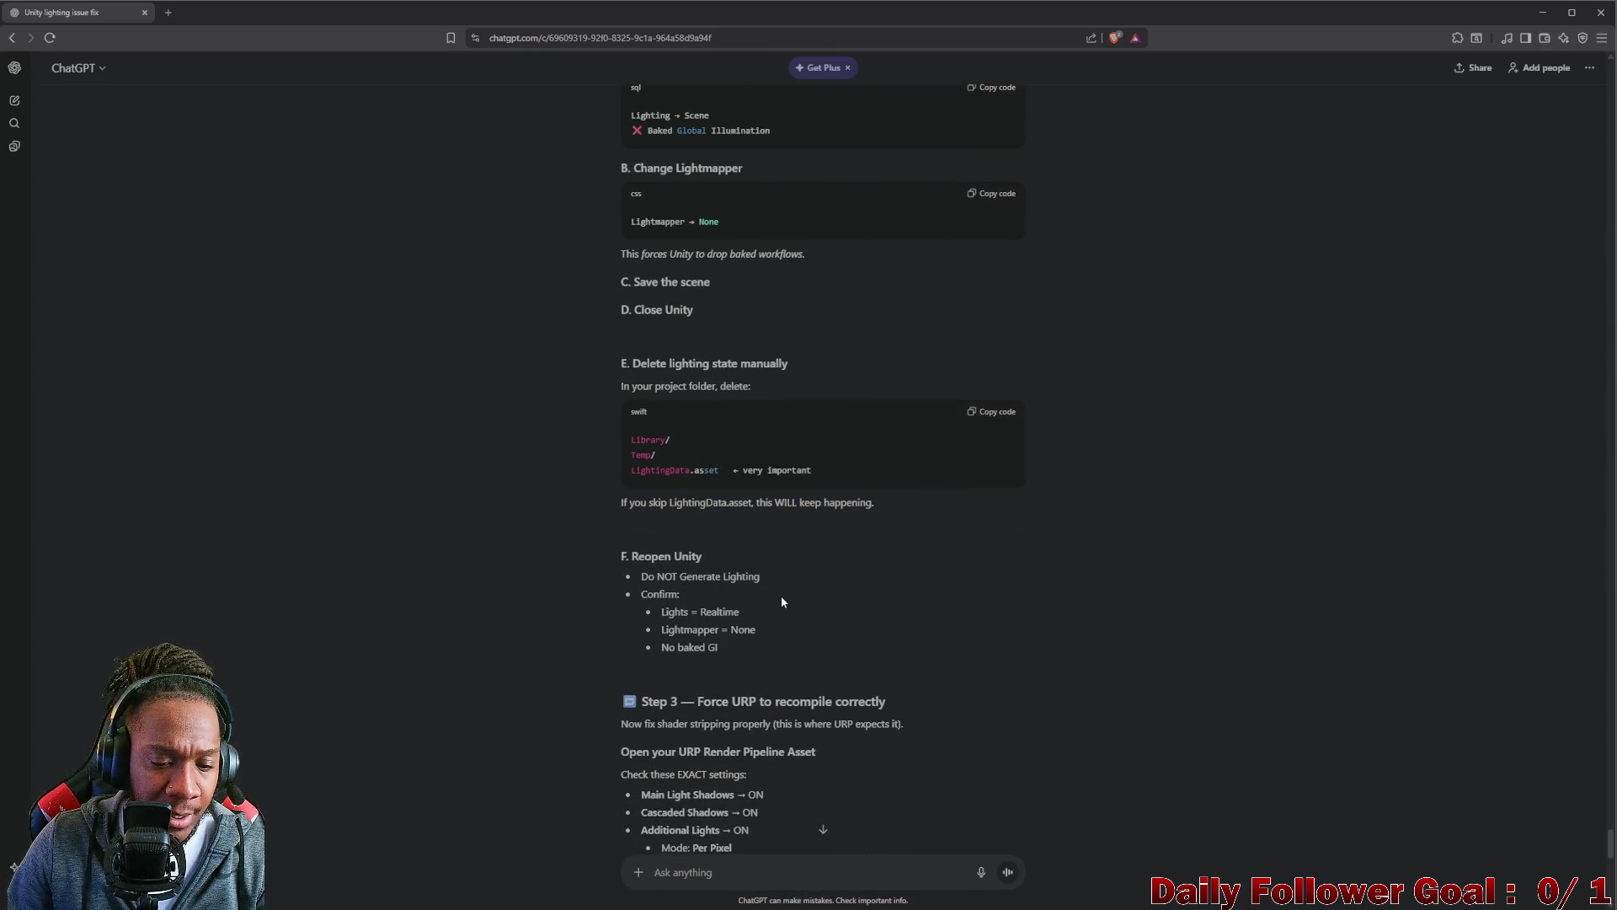
# Read the Force URP to recompile and shader stripping advice and the URP Render Pipeline Asset checklist
pyautogui.click(706, 871)
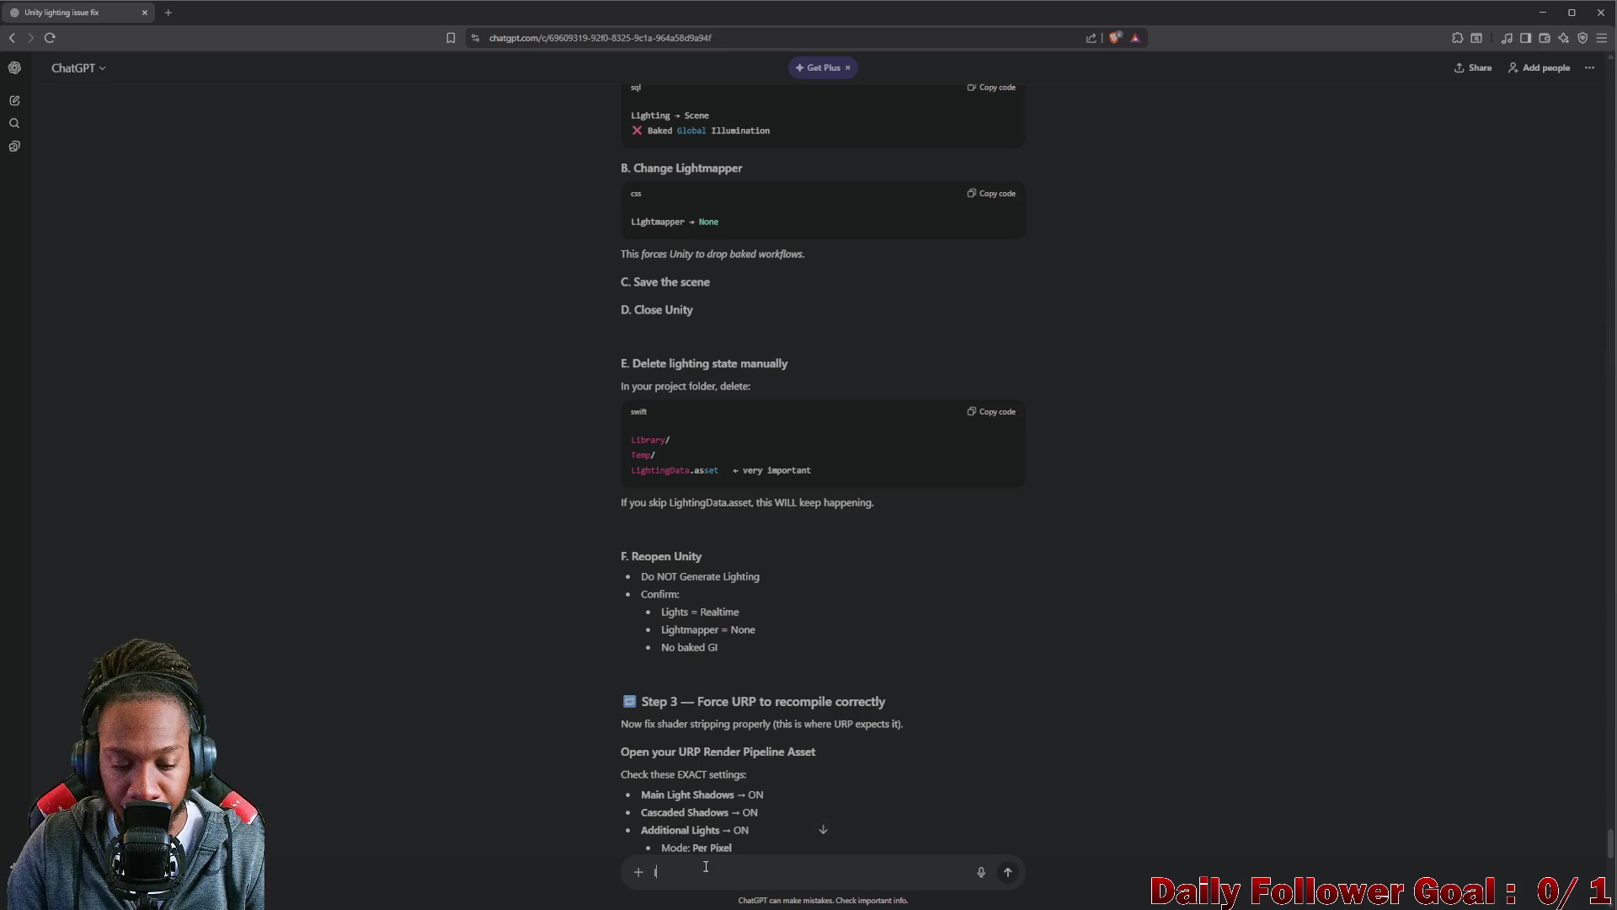
pyautogui.scroll(-3, 707, 621)
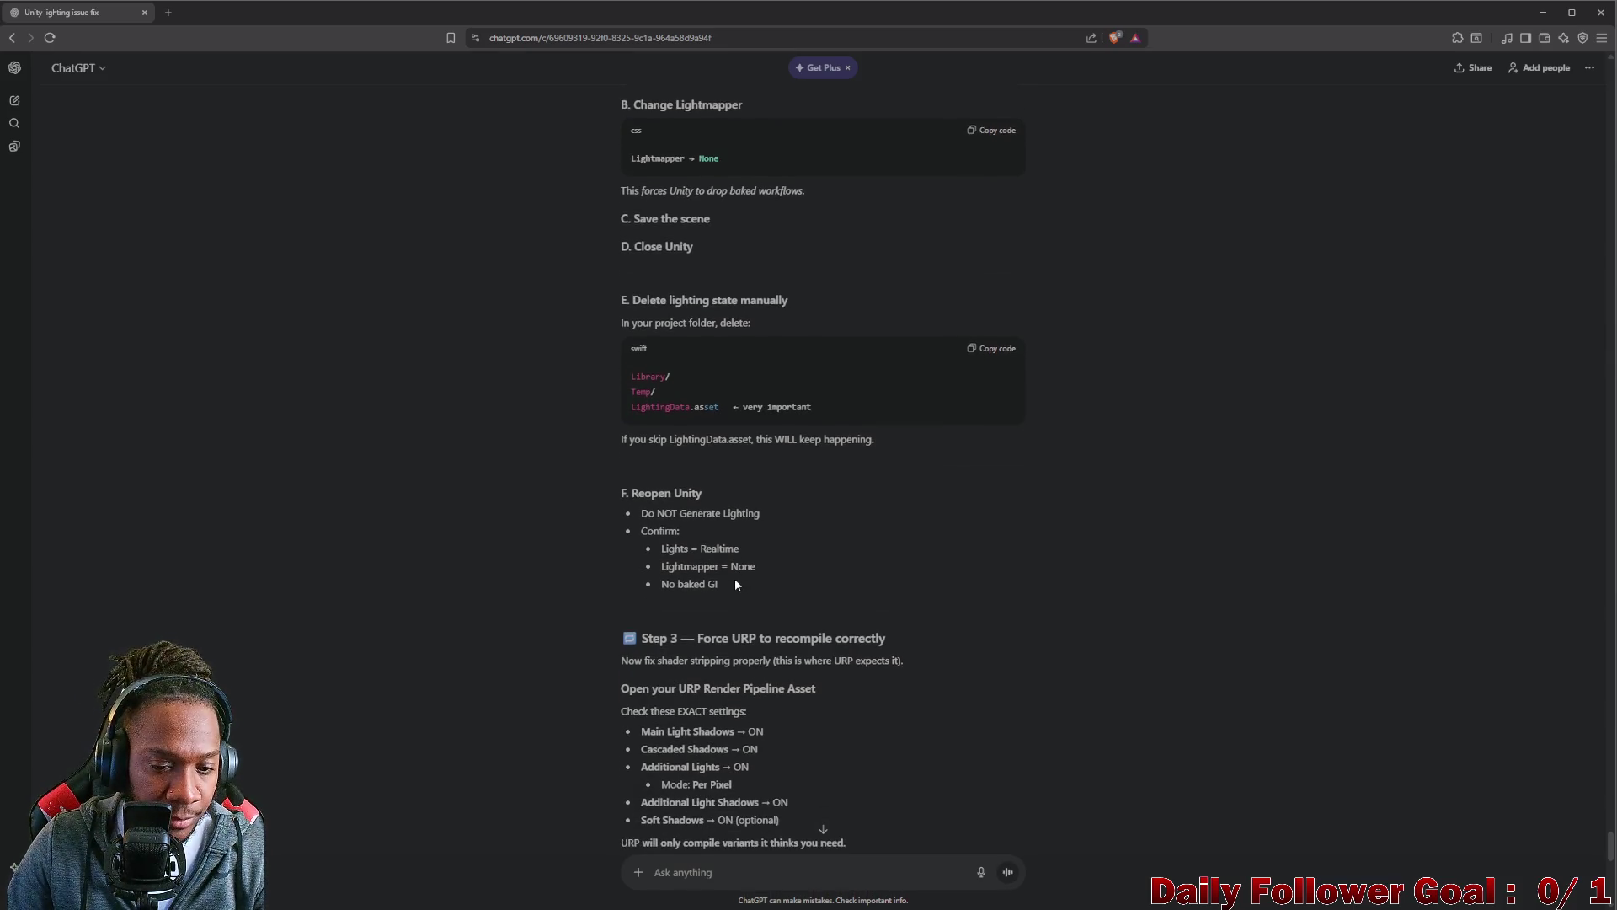
pyautogui.moveTo(702, 511); pyautogui.dragTo(832, 511)
pyautogui.click(633, 540)
pyautogui.moveTo(633, 540); pyautogui.dragTo(917, 531)
pyautogui.scroll(-1, 800, 546)
pyautogui.click(635, 503)
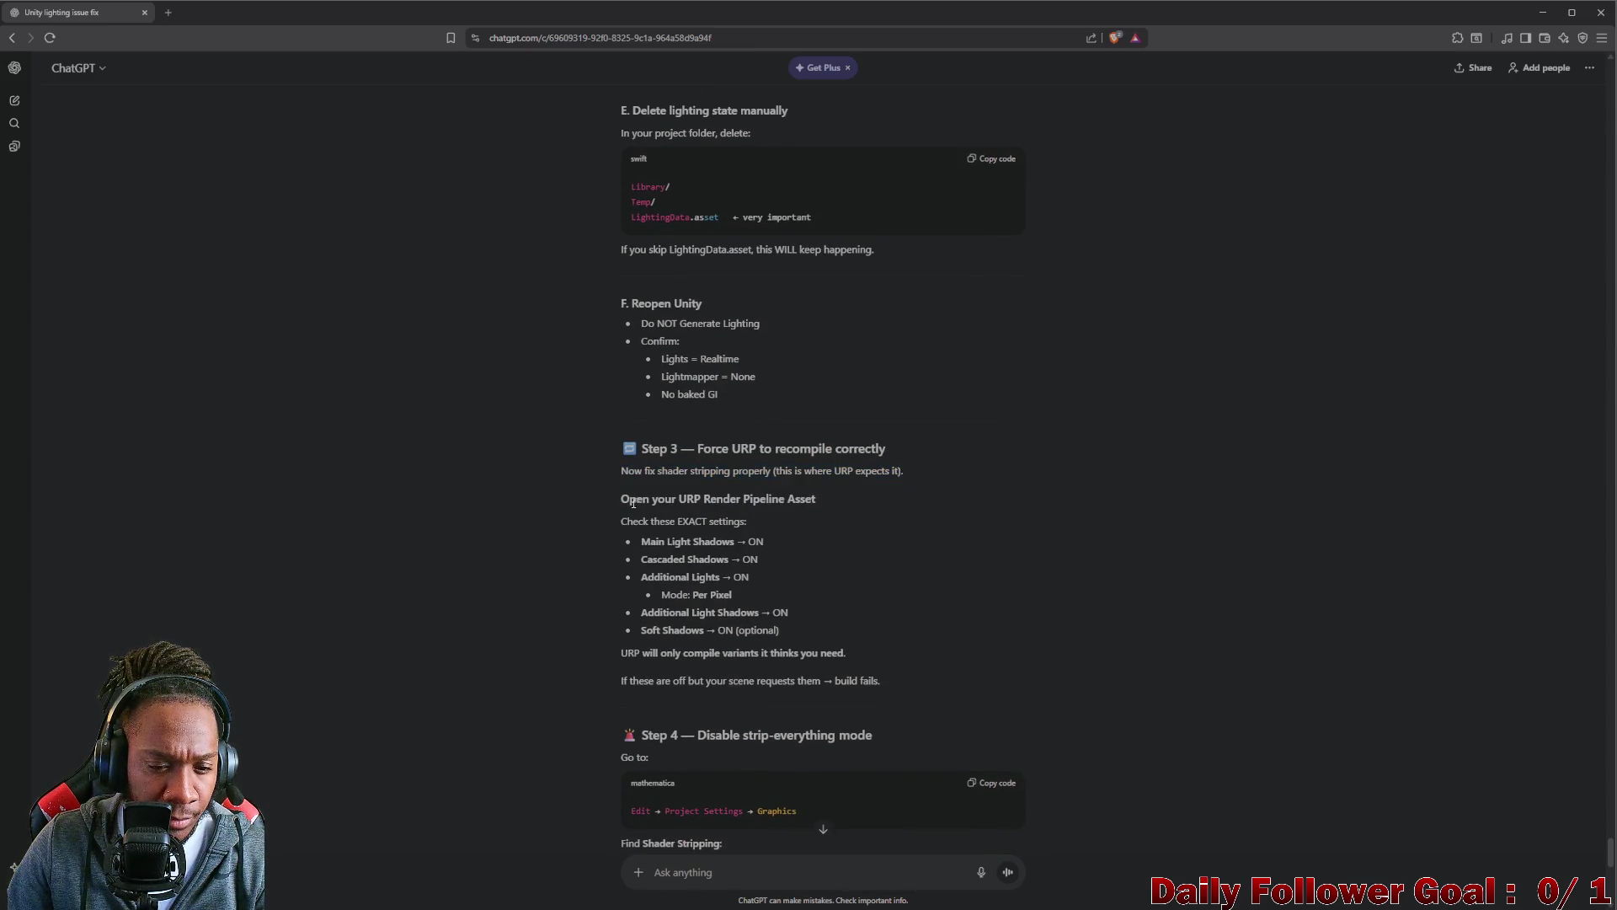
pyautogui.moveTo(624, 504); pyautogui.dragTo(817, 518)
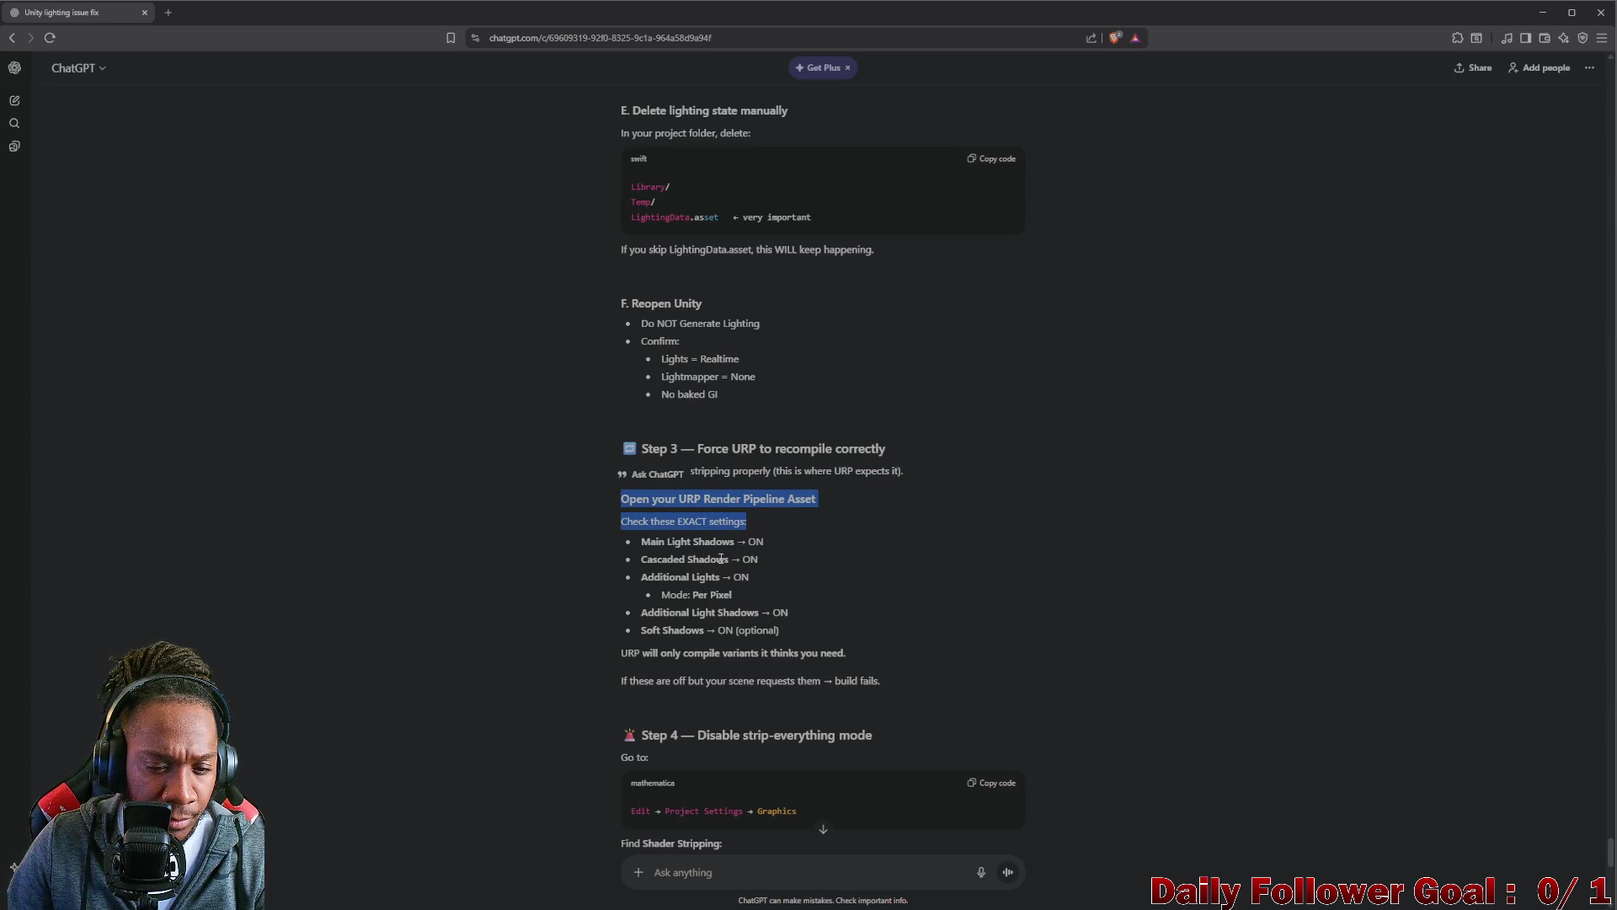
# Read the reply to its end and go back to Unity's Graphics settings
pyautogui.scroll(-3, 754, 598)
pyautogui.scroll(-2, 775, 485)
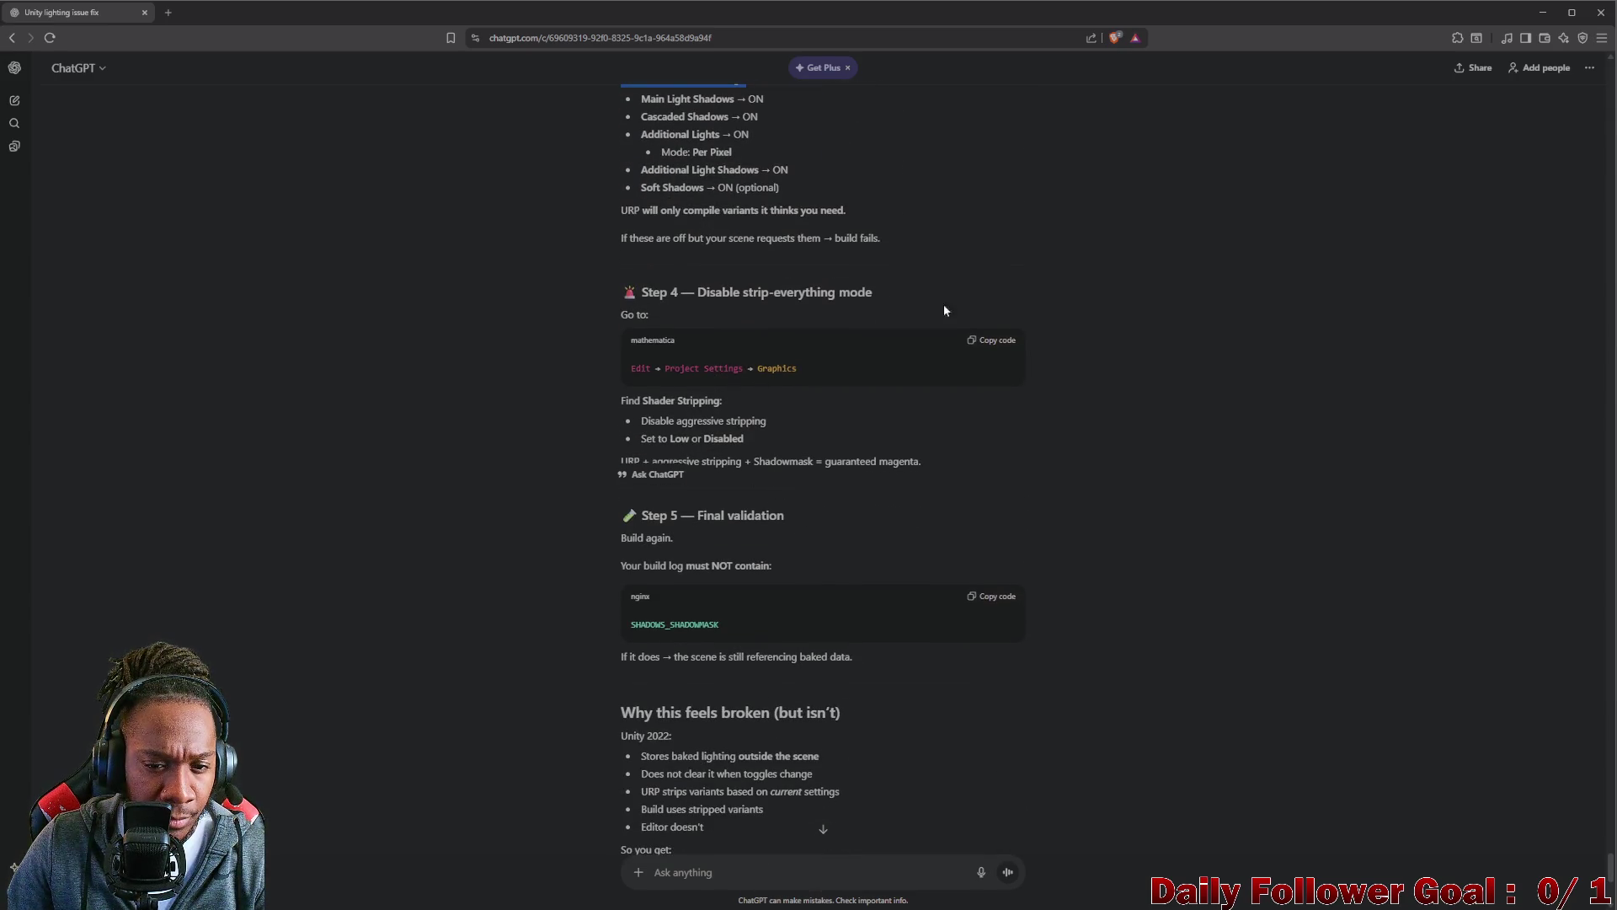
pyautogui.hotkey('alt', 'Tab')
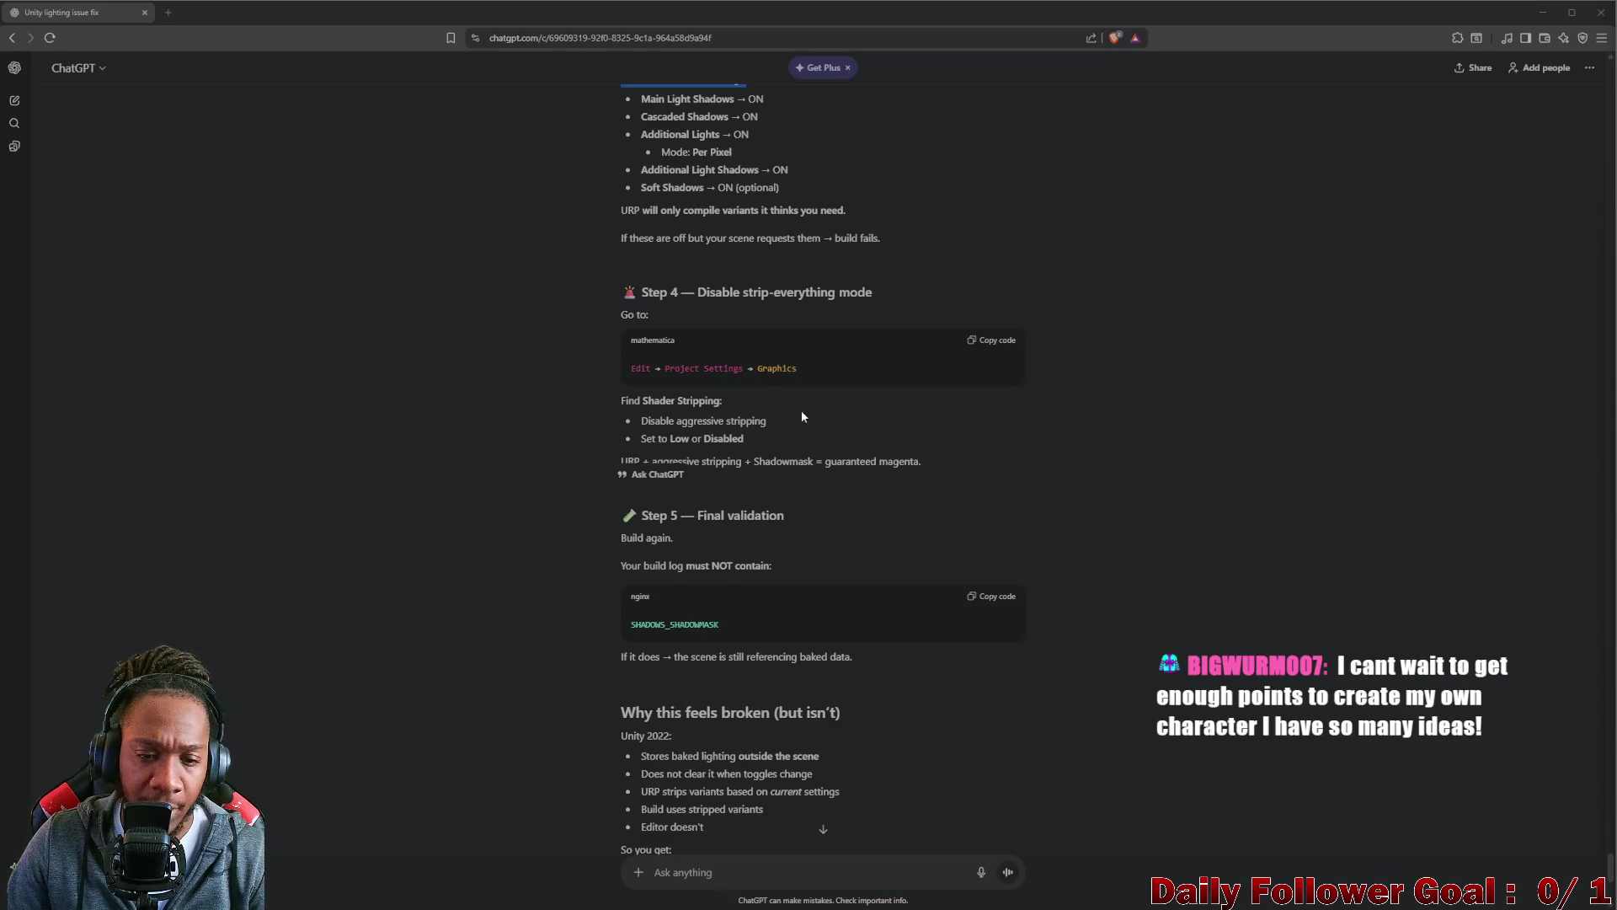
pyautogui.scroll(-2, 791, 409)
pyautogui.scroll(-5, 994, 425)
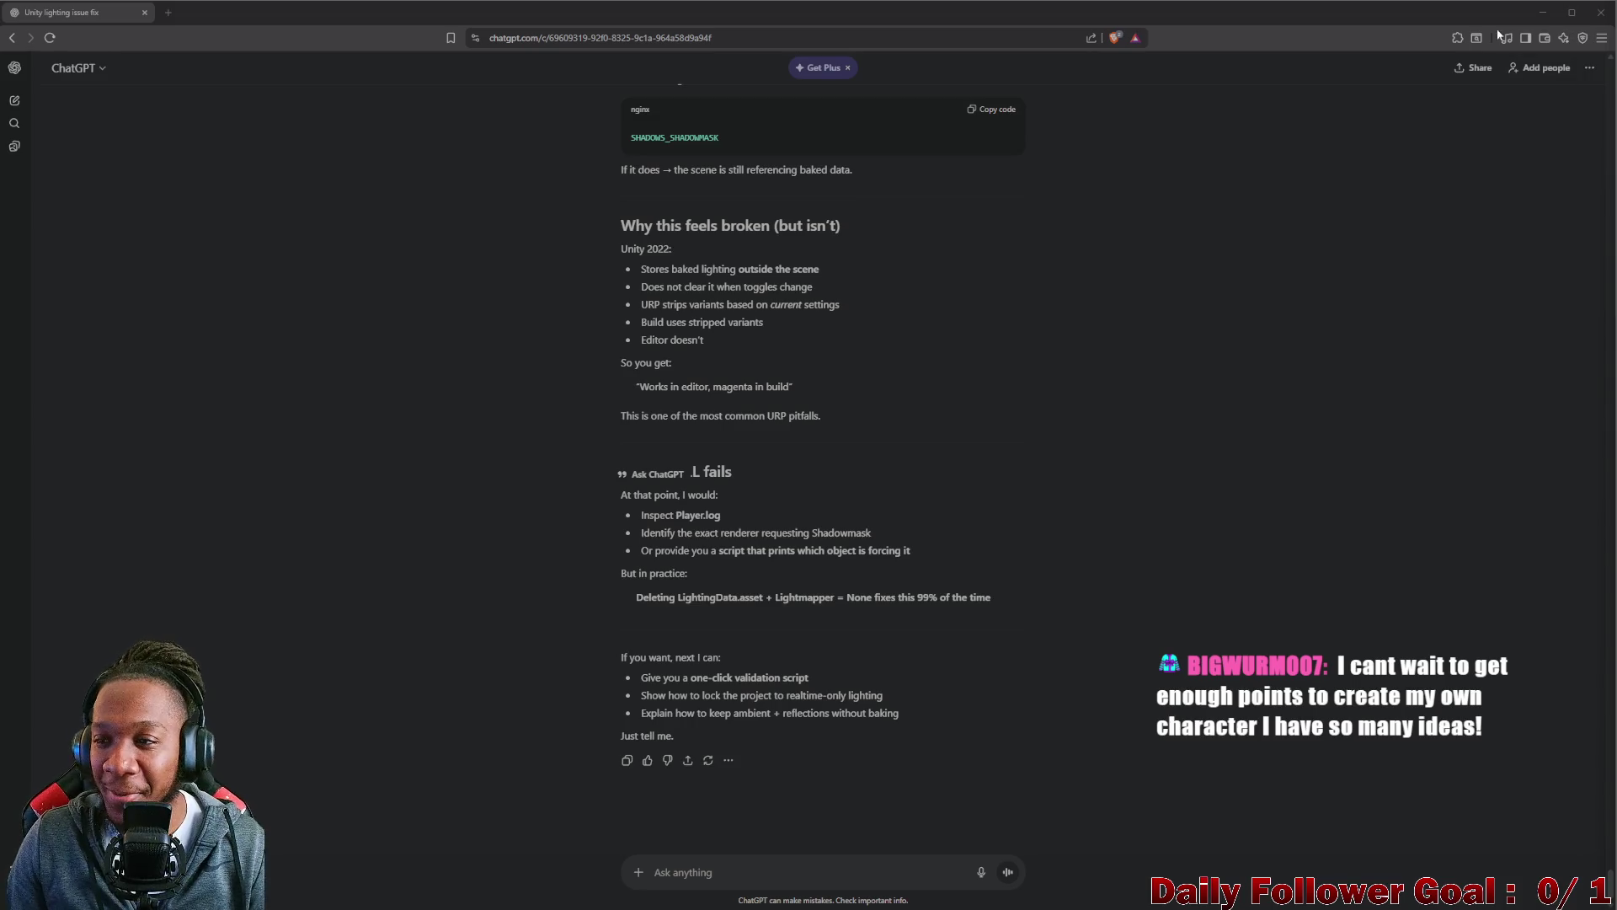
pyautogui.click(1544, 13)
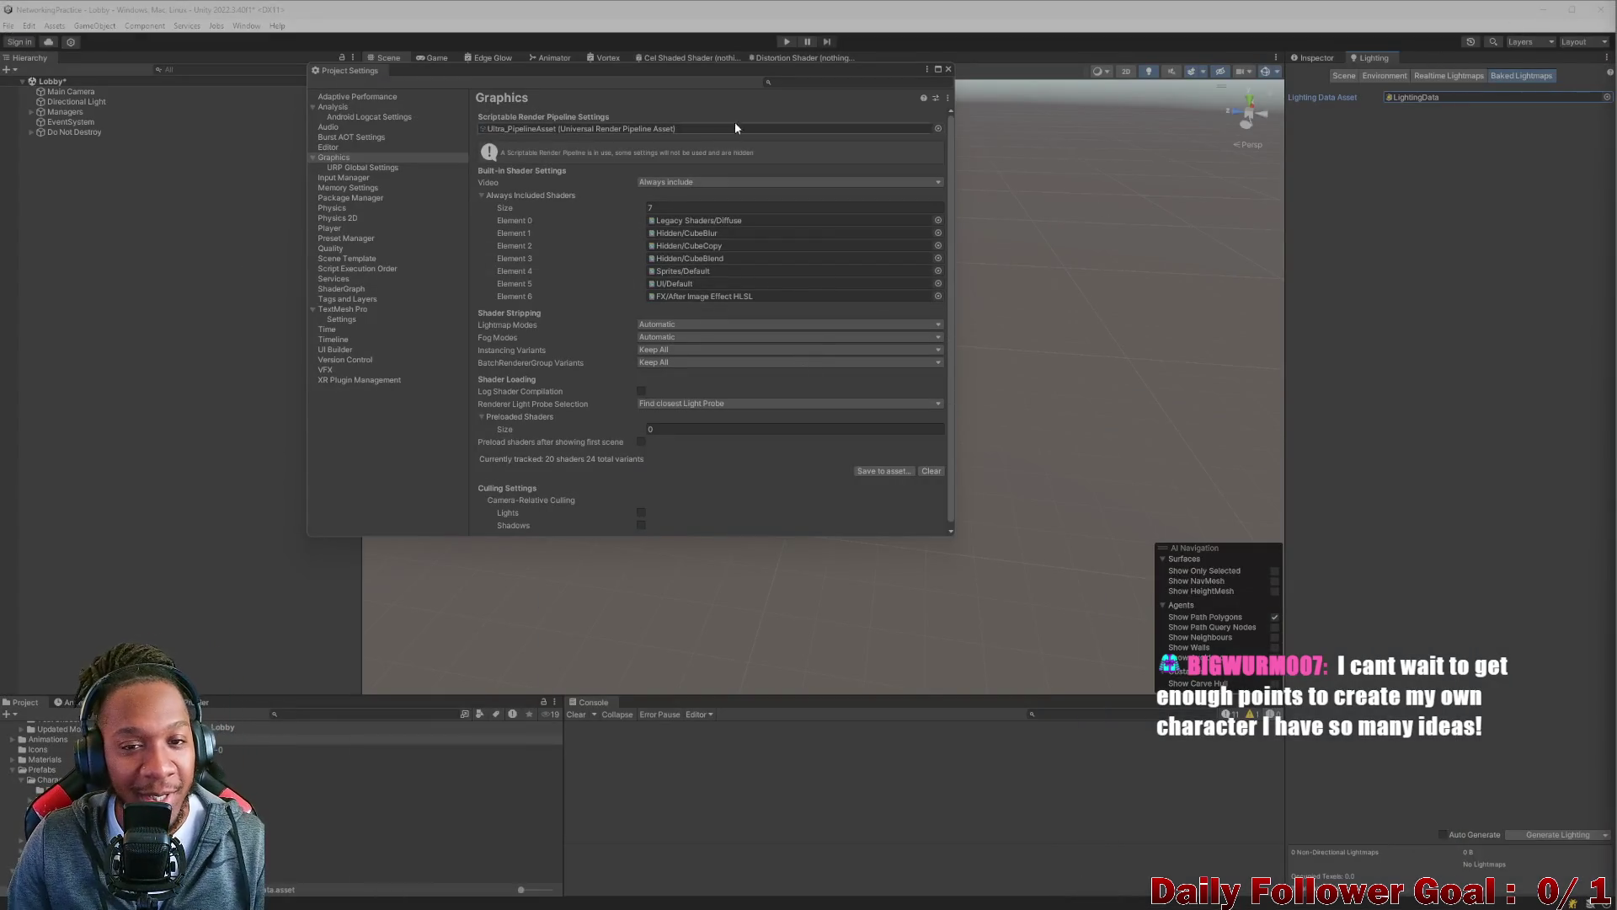
# Close Project Settings and quit Unity without saving the Lobby scene changes
pyautogui.moveTo(704, 71)
pyautogui.mouseDown()
pyautogui.moveTo(686, 74)
pyautogui.moveTo(777, 108)
pyautogui.moveTo(761, 88)
pyautogui.mouseUp()
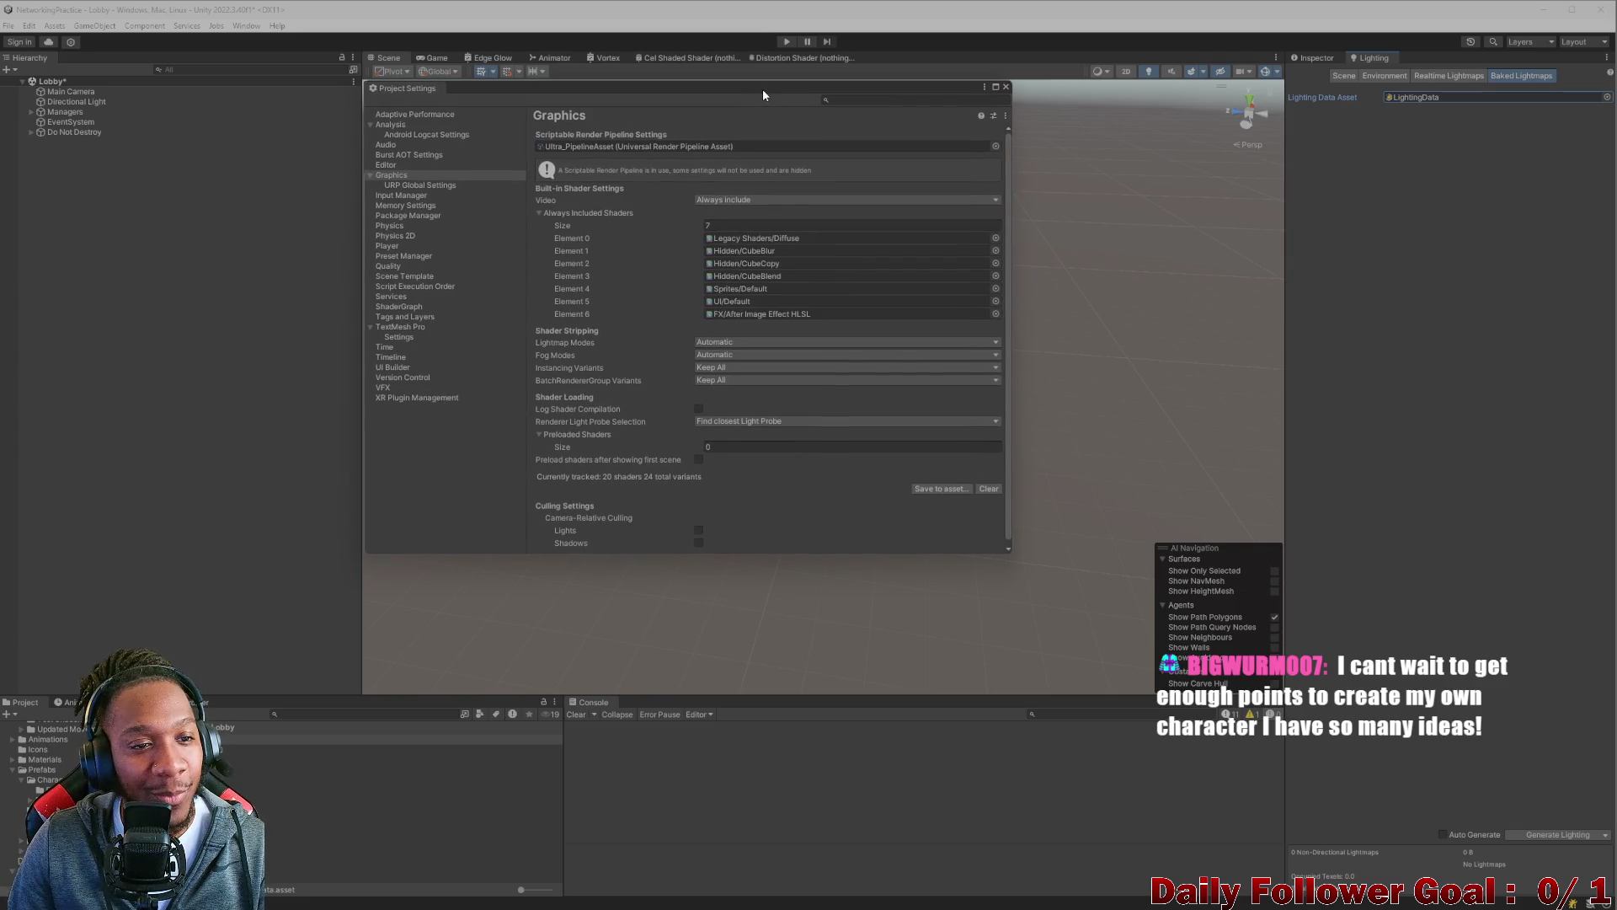
pyautogui.click(1007, 88)
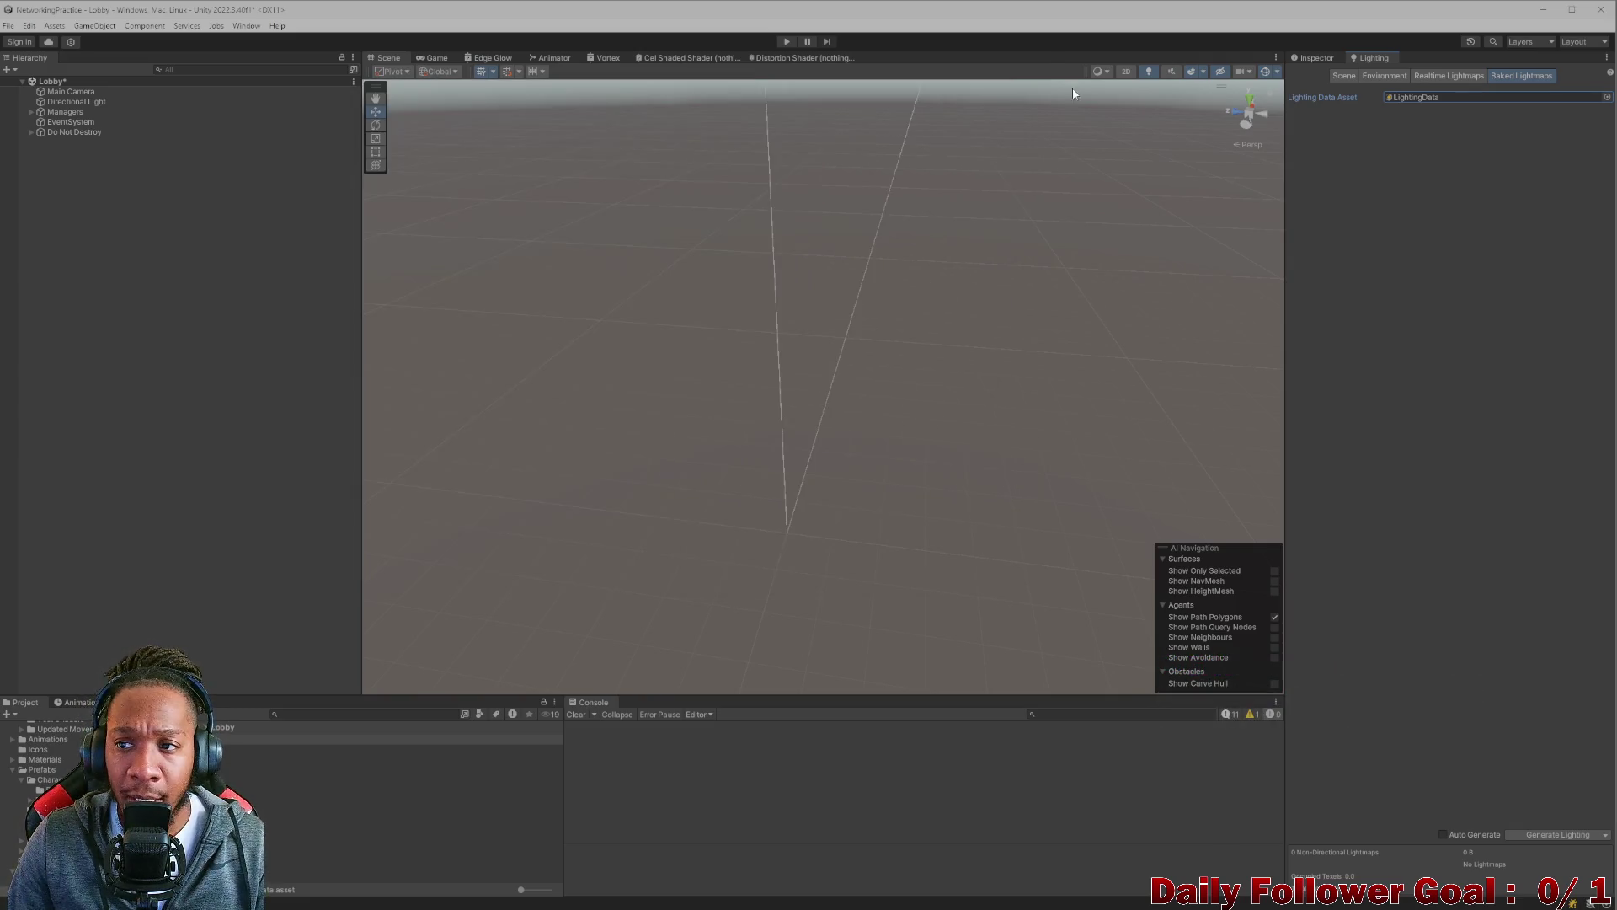
pyautogui.click(1601, 9)
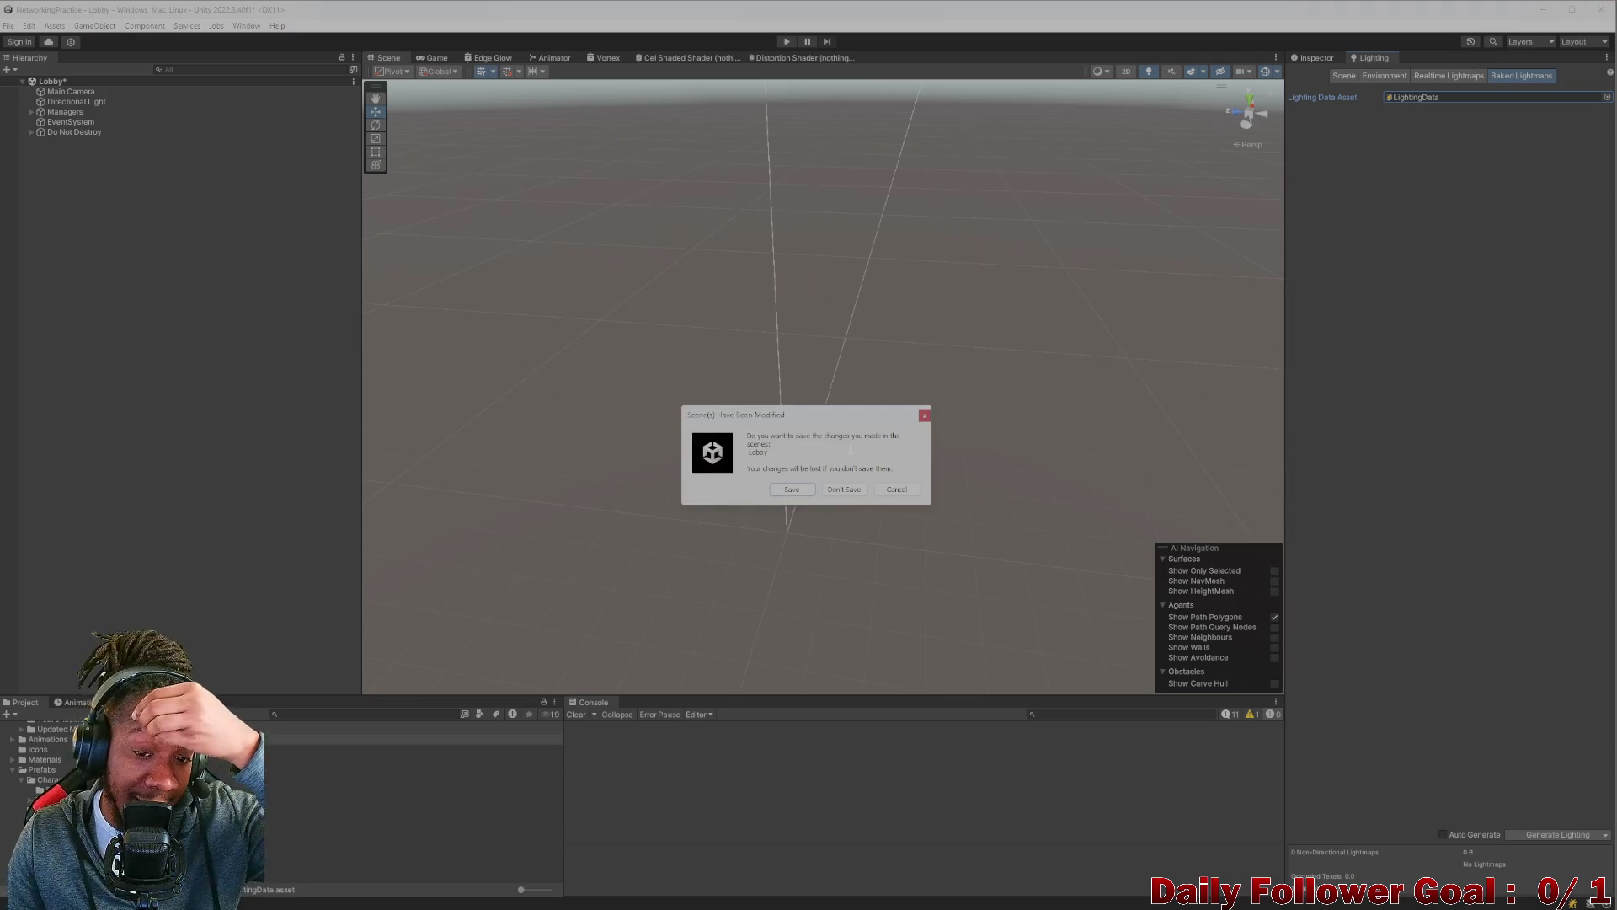
pyautogui.click(849, 491)
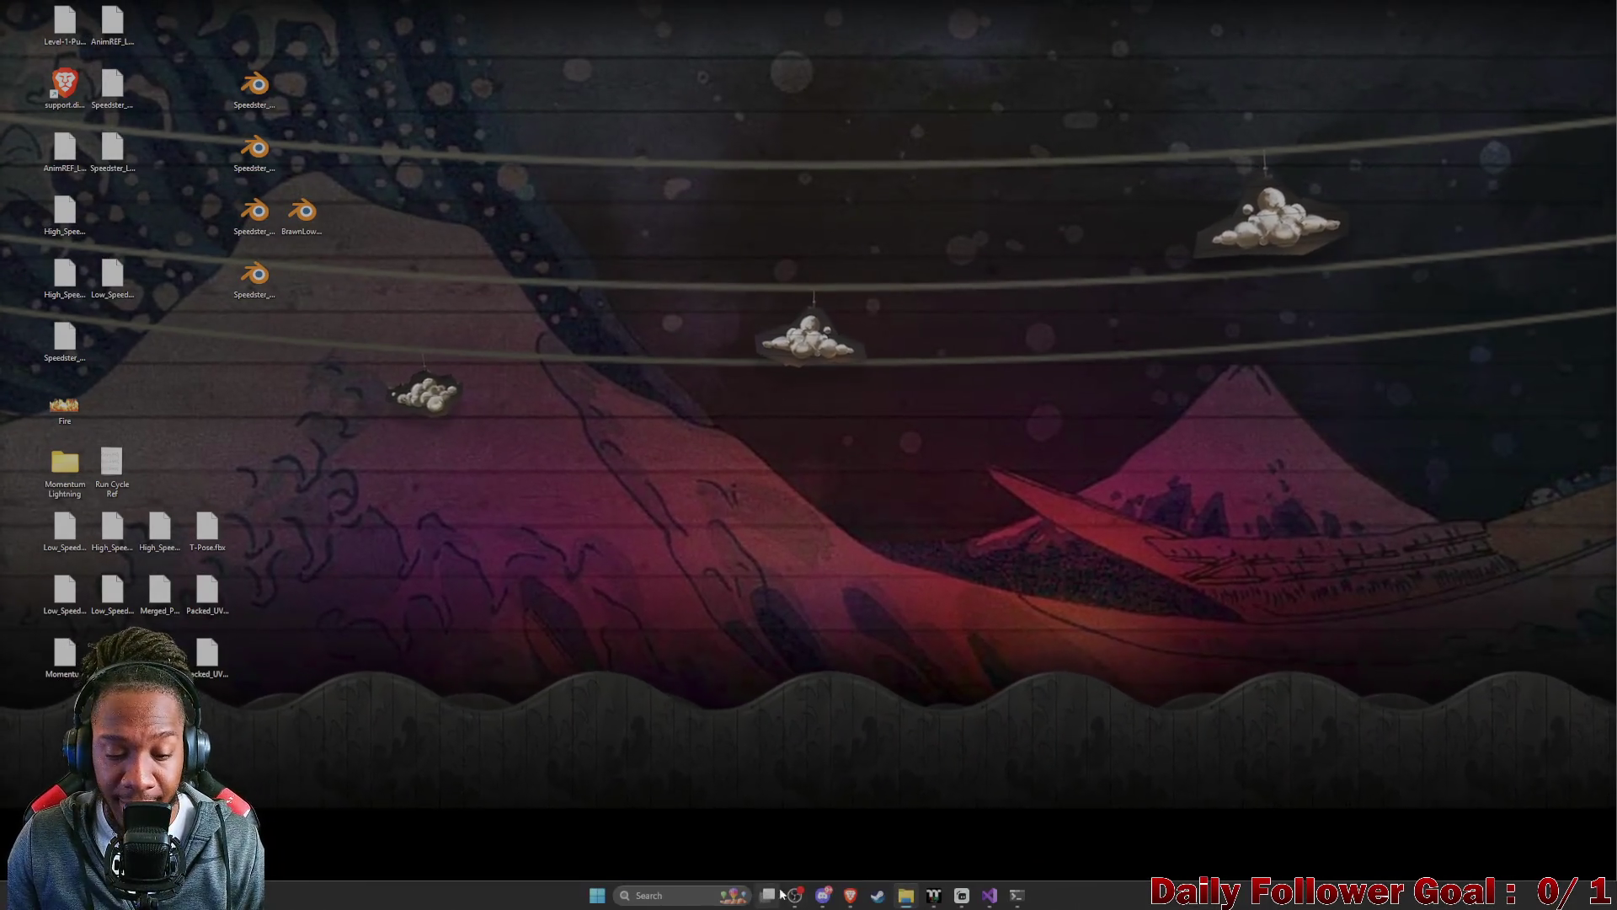
# Restore the Brave window showing the 'Unity lighting issue fix' chat
pyautogui.moveTo(845, 896)
pyautogui.click(955, 851)
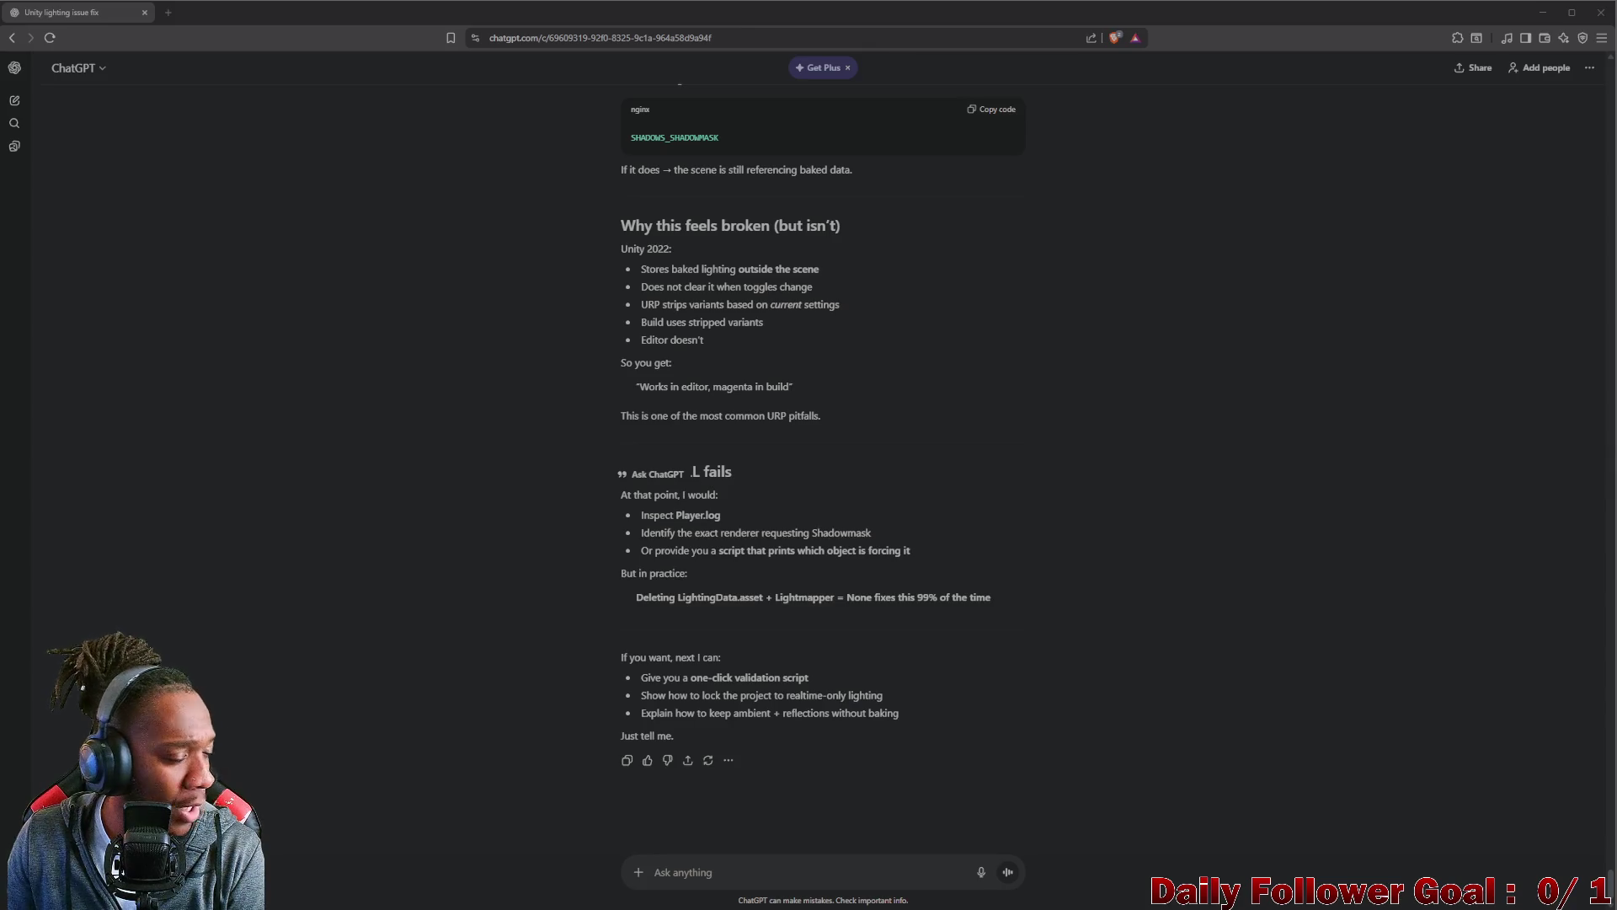
# Launch Unity Hub from the Start menu's Recommended list
pyautogui.moveTo(961, 905)
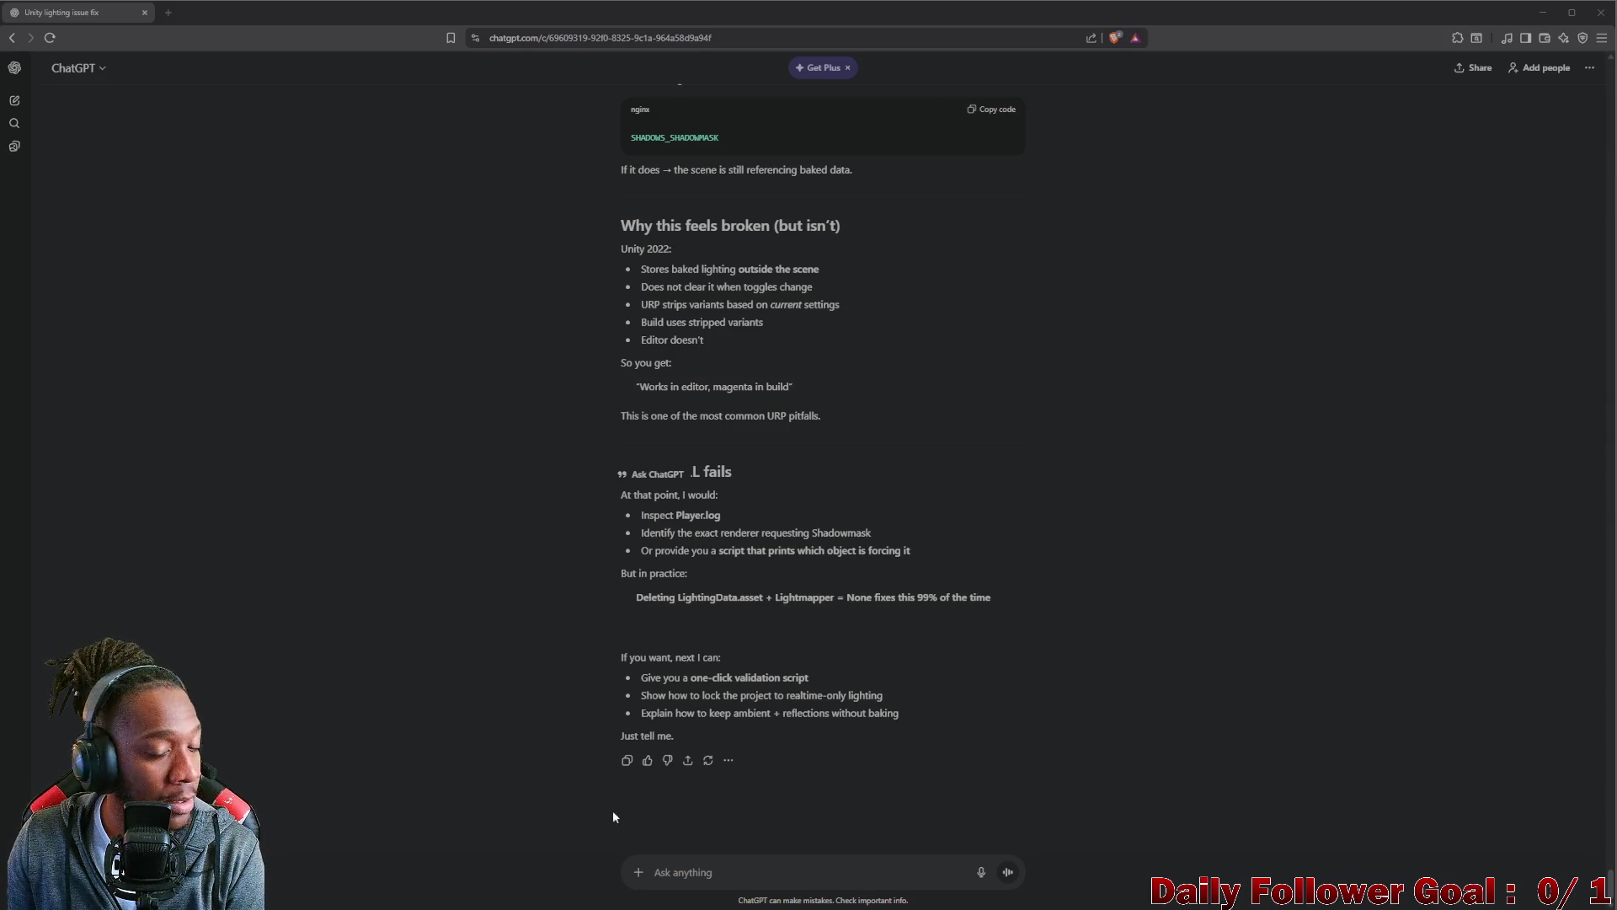
pyautogui.moveTo(763, 906)
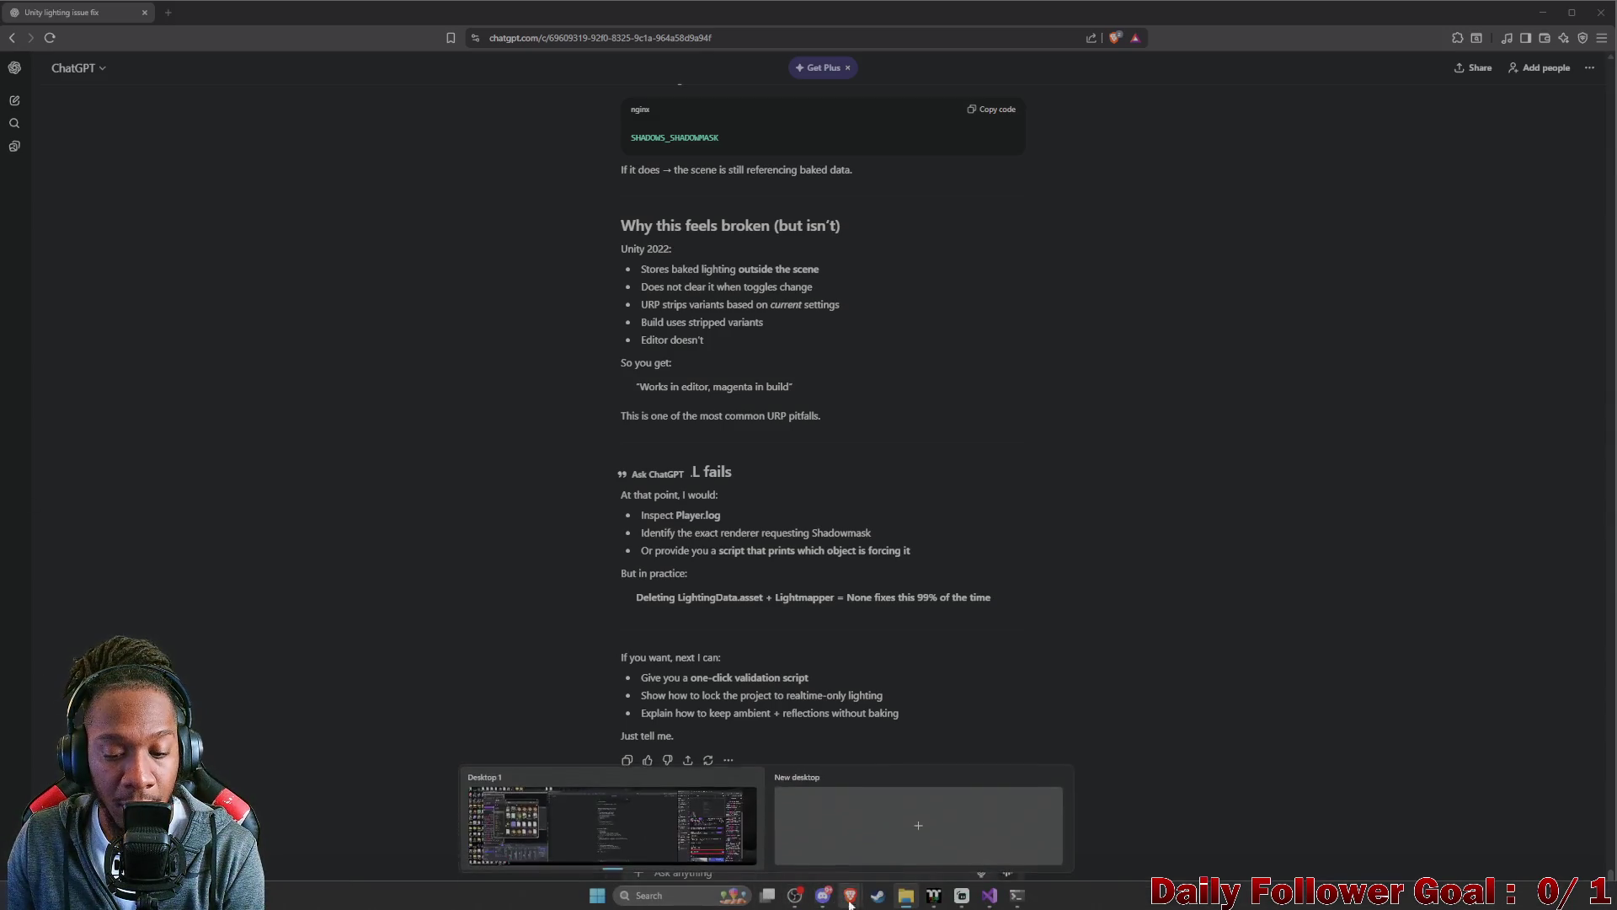
pyautogui.click(598, 895)
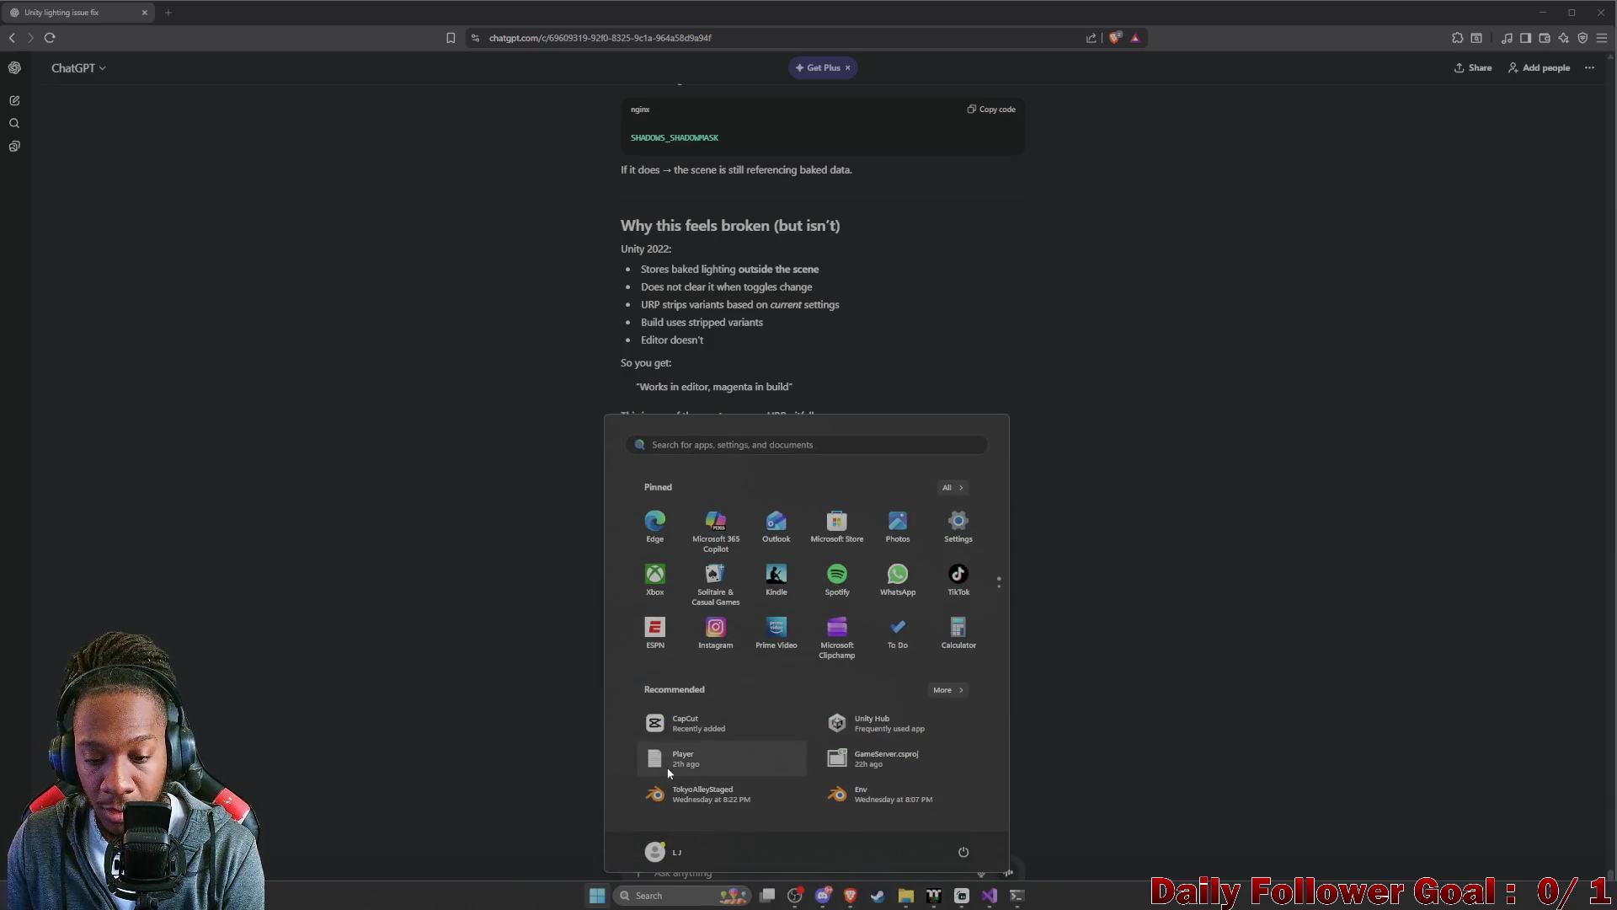
pyautogui.click(928, 720)
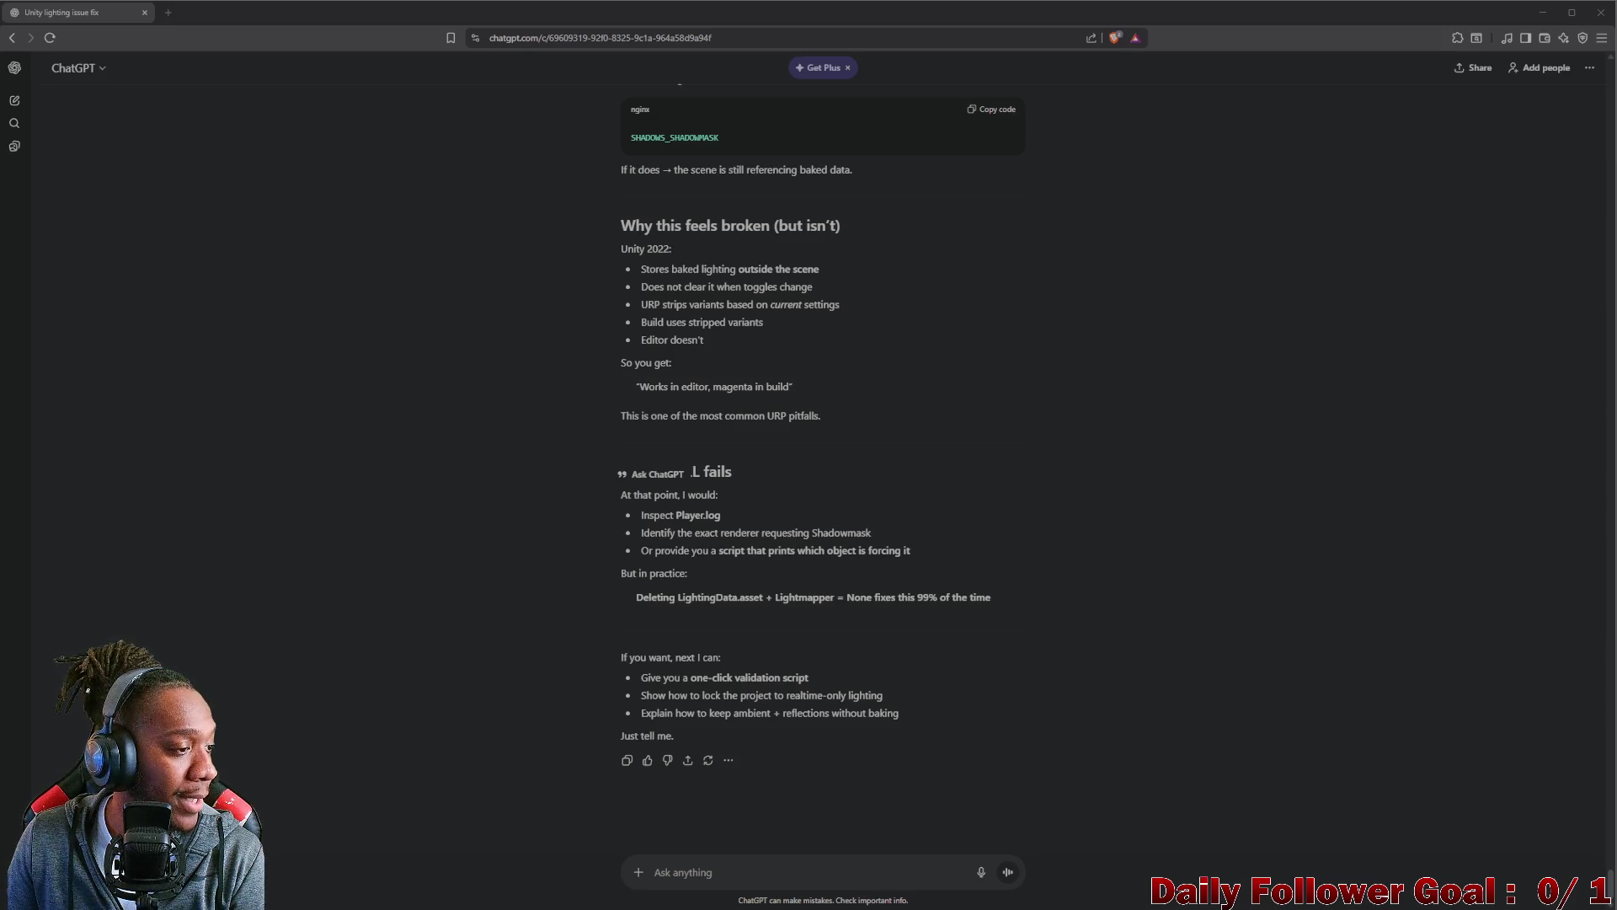
# Scroll the chat back up to the Step 2 hard-reset baked lighting instructions
pyautogui.scroll(6, 656, 507)
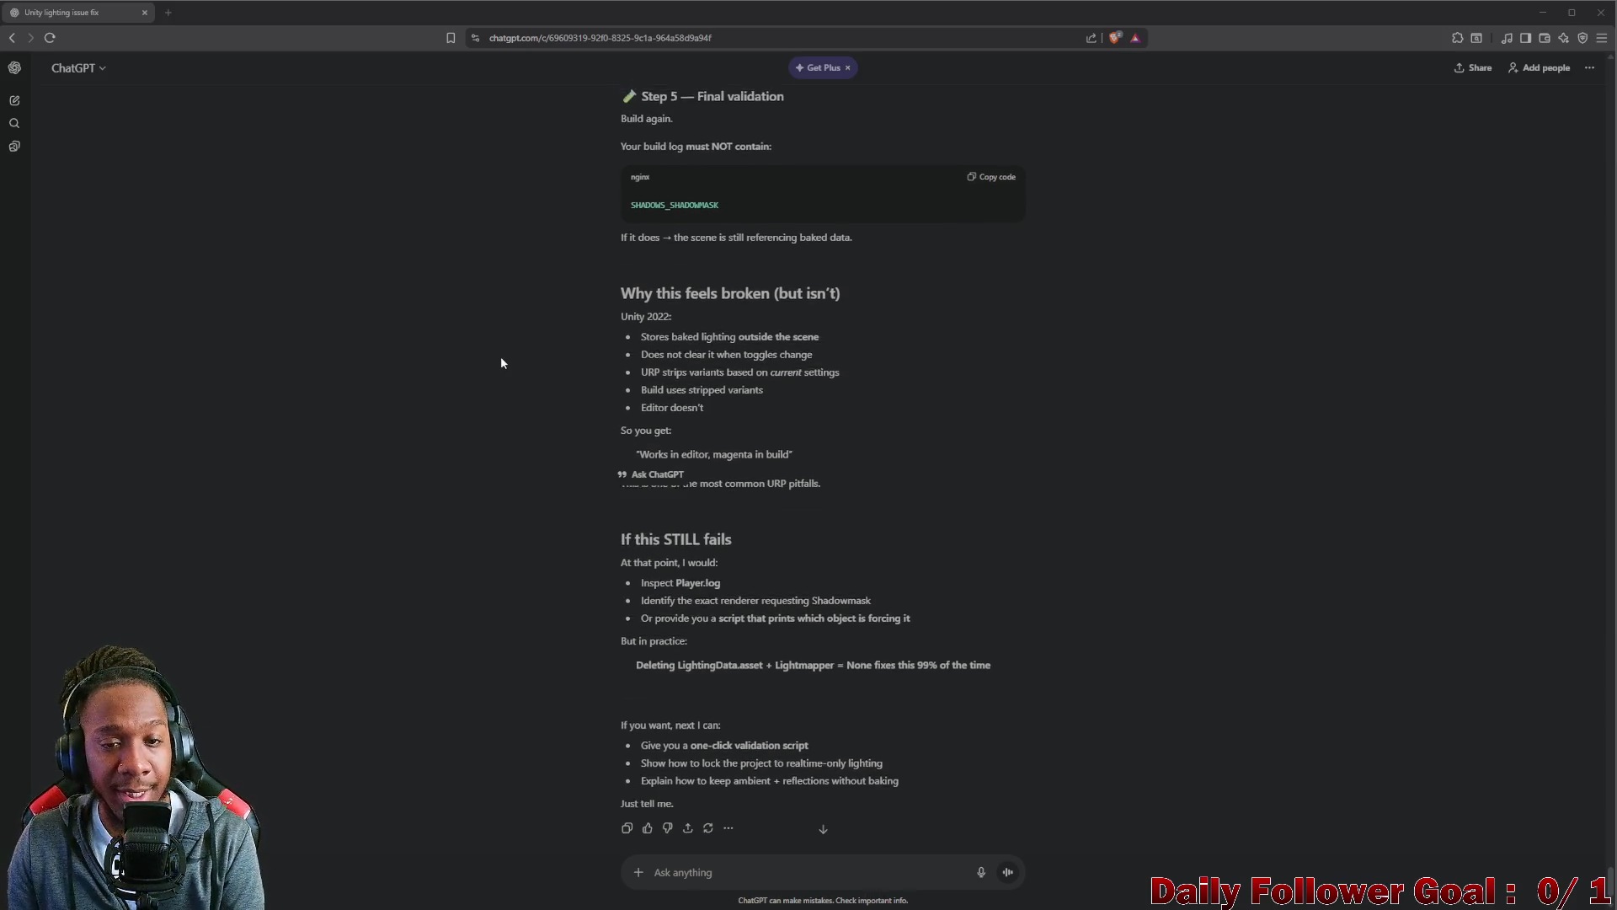
pyautogui.scroll(10, 644, 438)
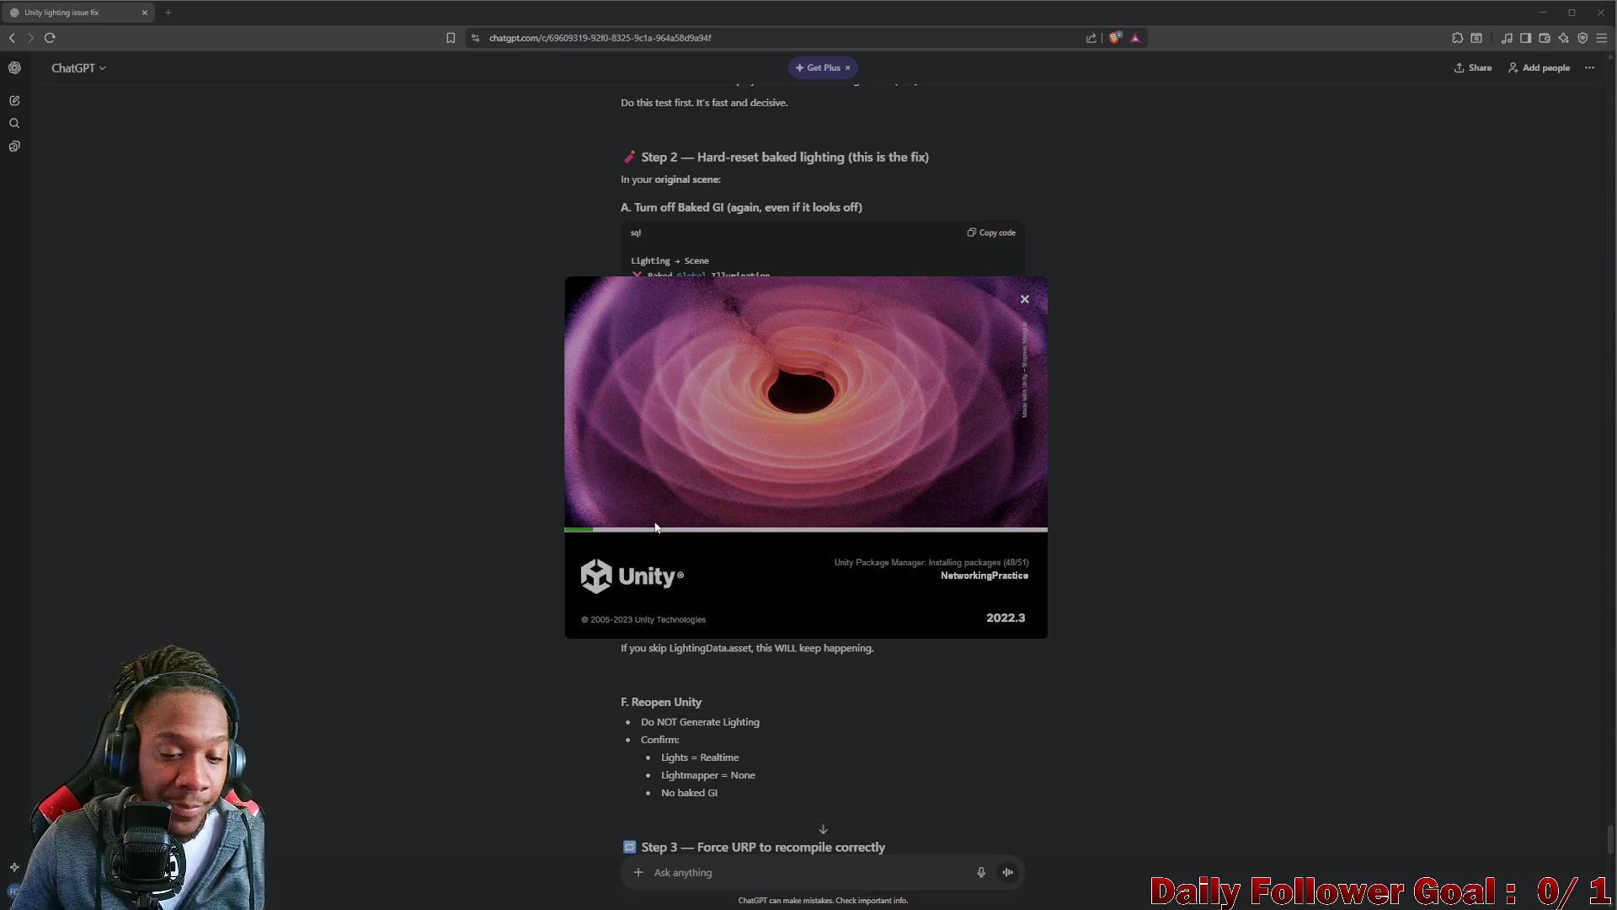
# Scroll through the conversation to find the earlier pasted shader-variant error log
pyautogui.scroll(-2, 945, 696)
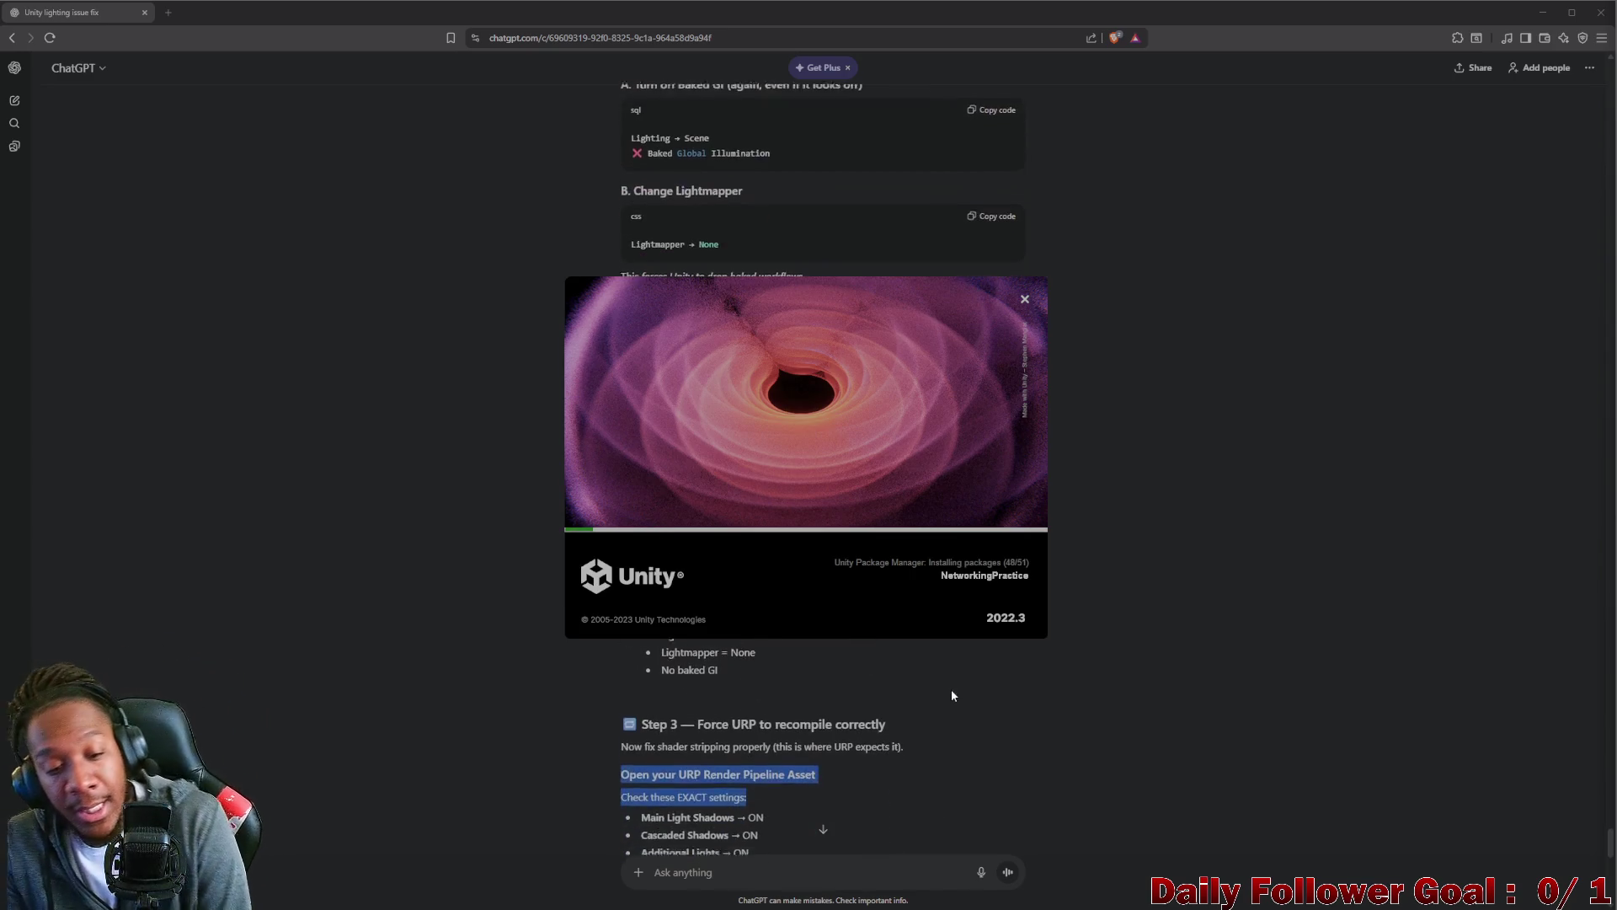
pyautogui.click(1142, 679)
pyautogui.scroll(-3, 820, 657)
pyautogui.scroll(15, 821, 657)
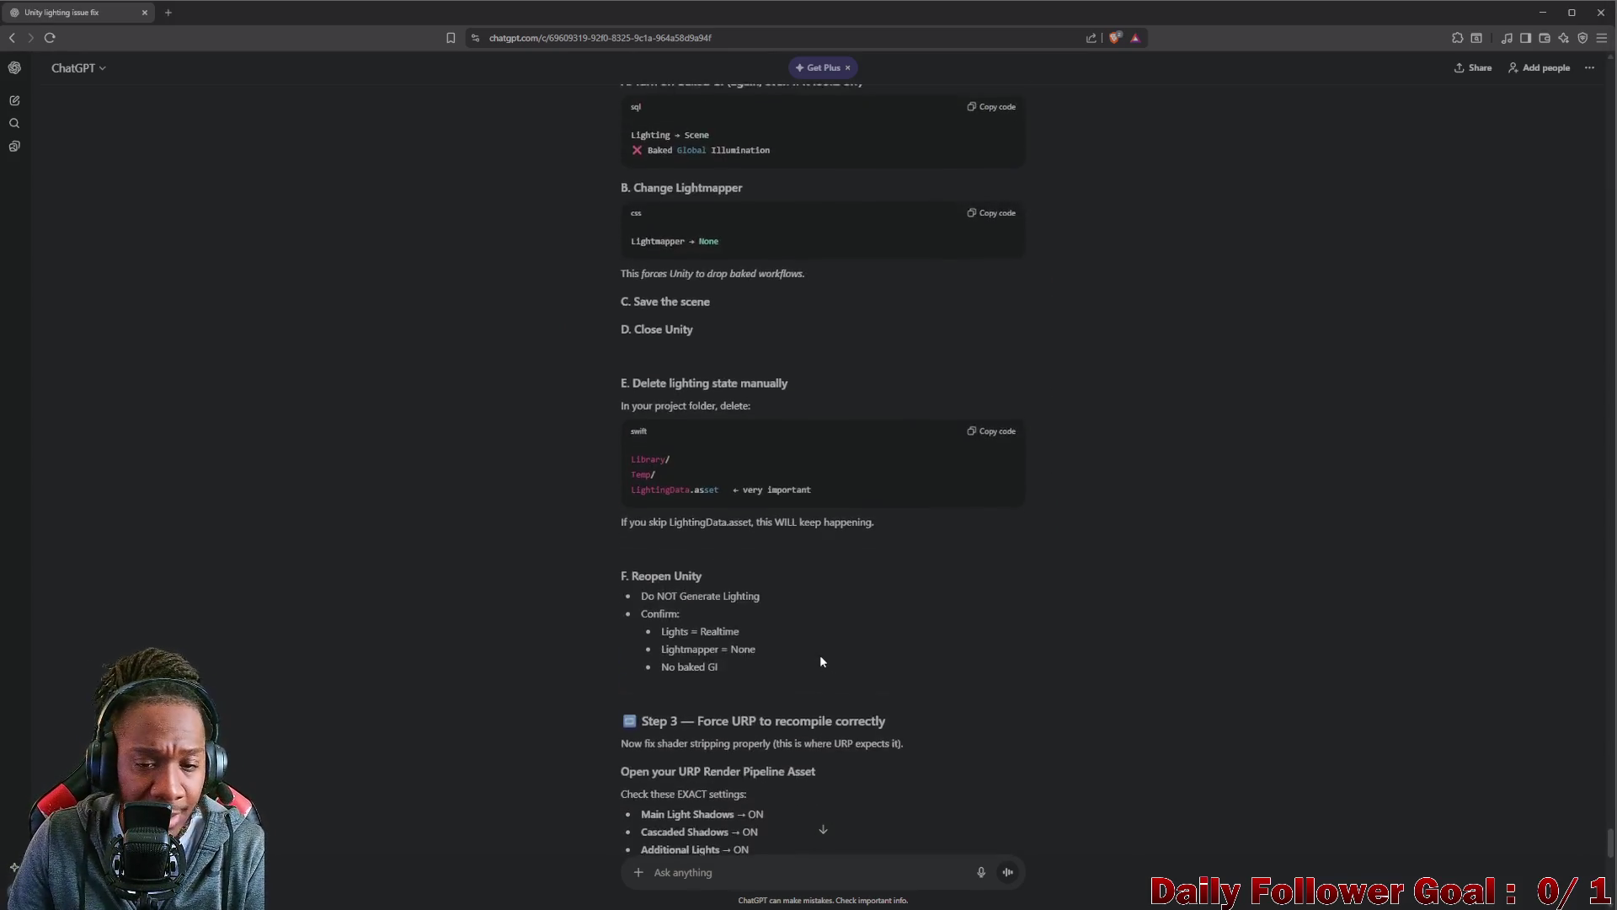
pyautogui.scroll(4, 821, 661)
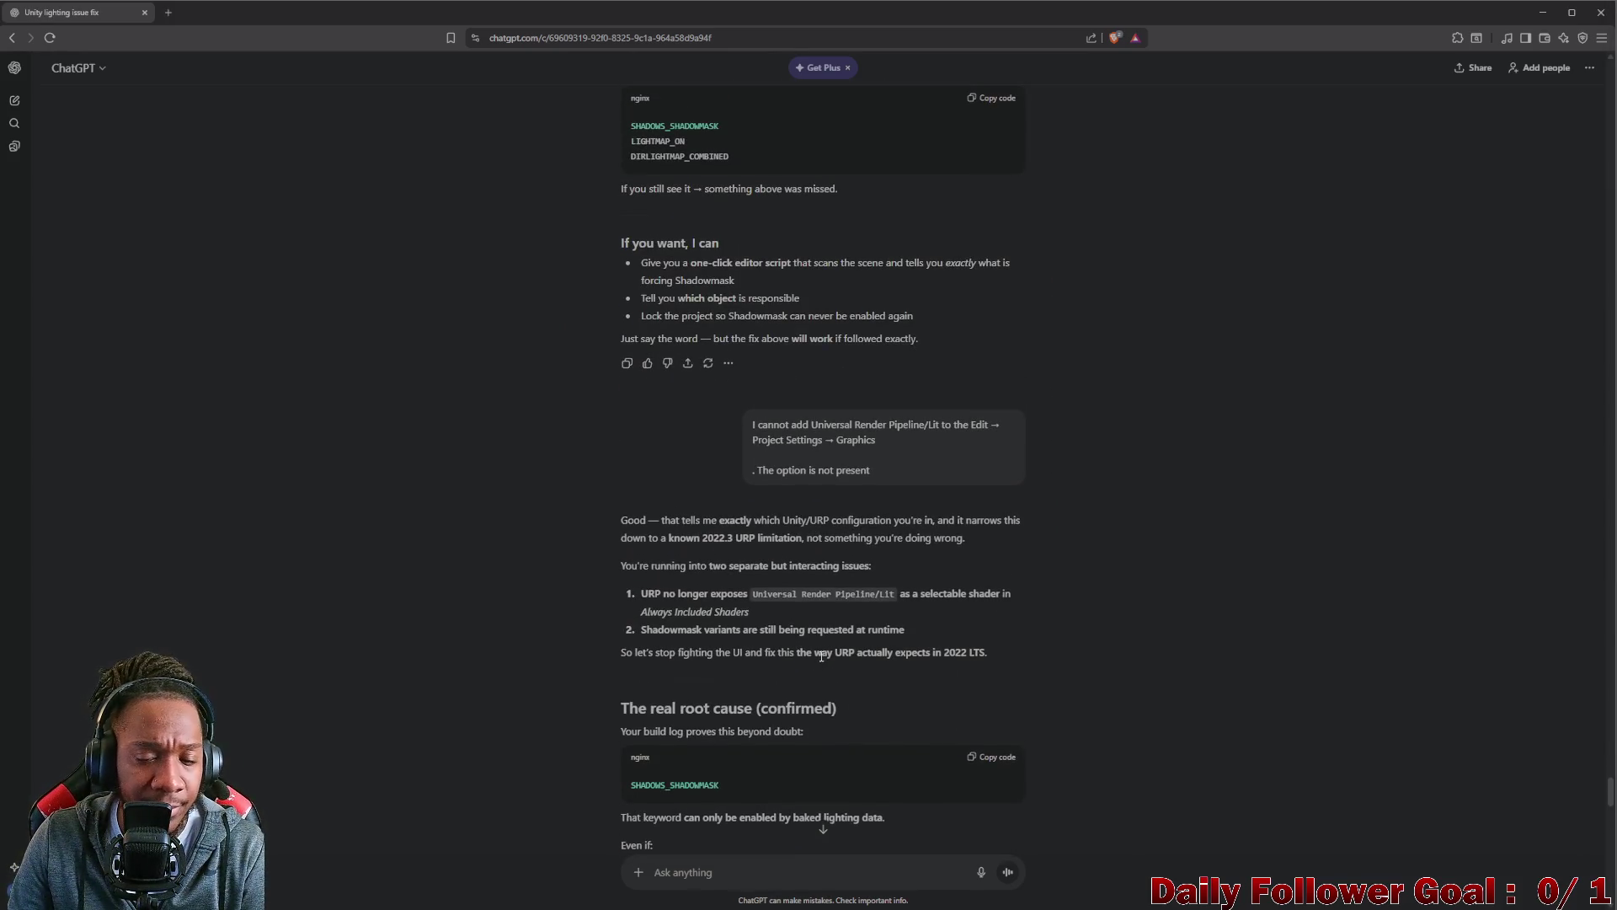
pyautogui.scroll(-4, 821, 661)
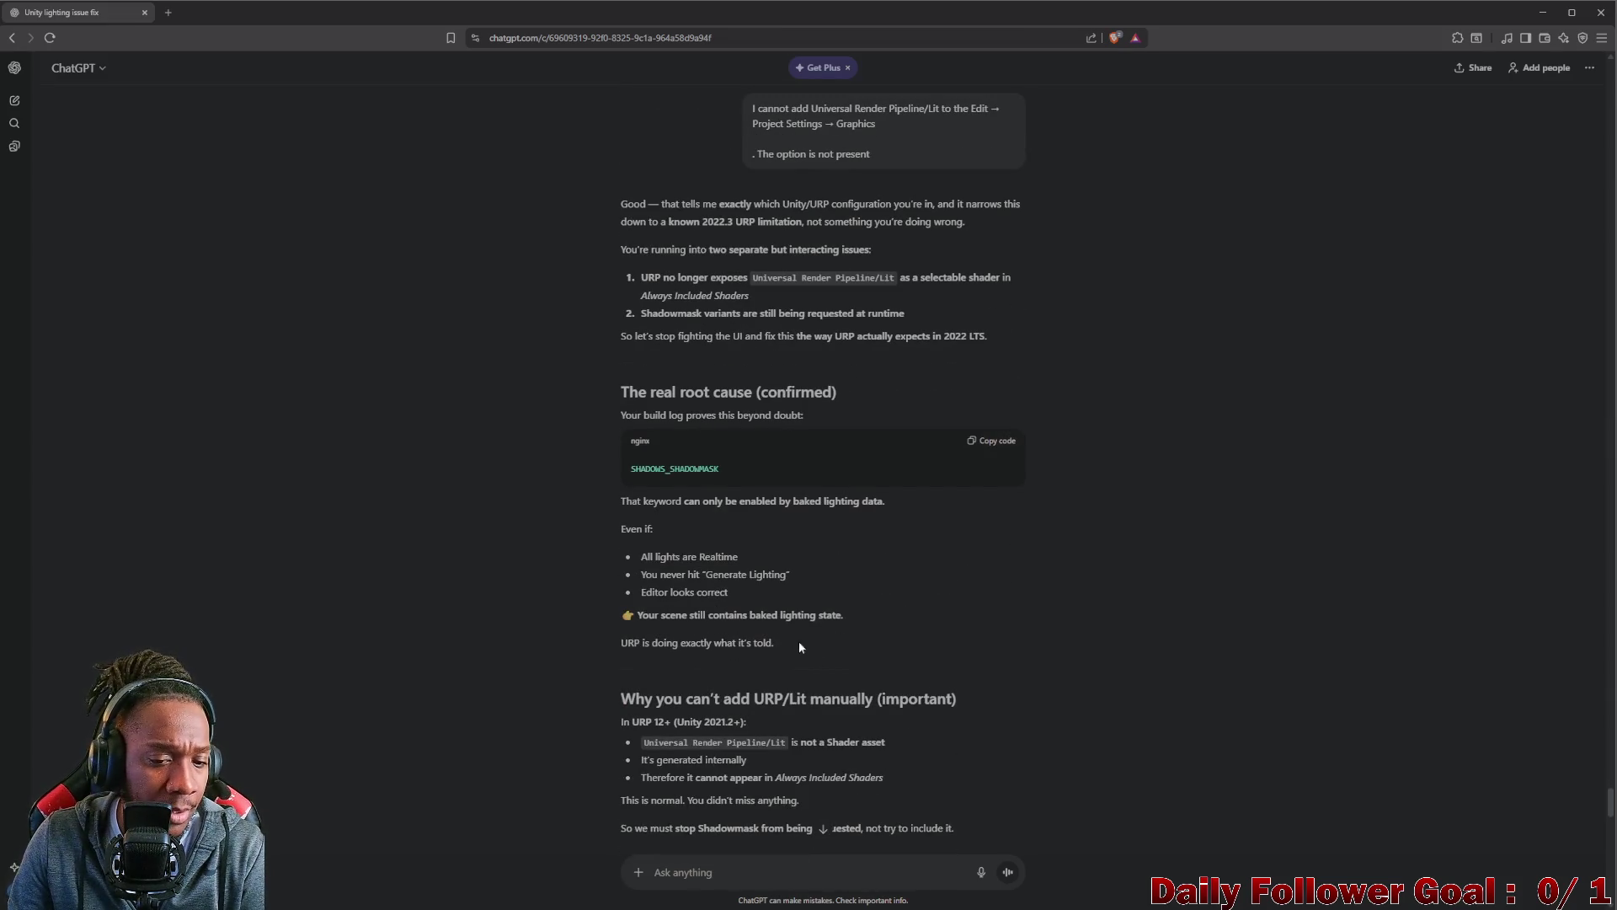
pyautogui.scroll(-10, 728, 465)
pyautogui.scroll(20, 710, 416)
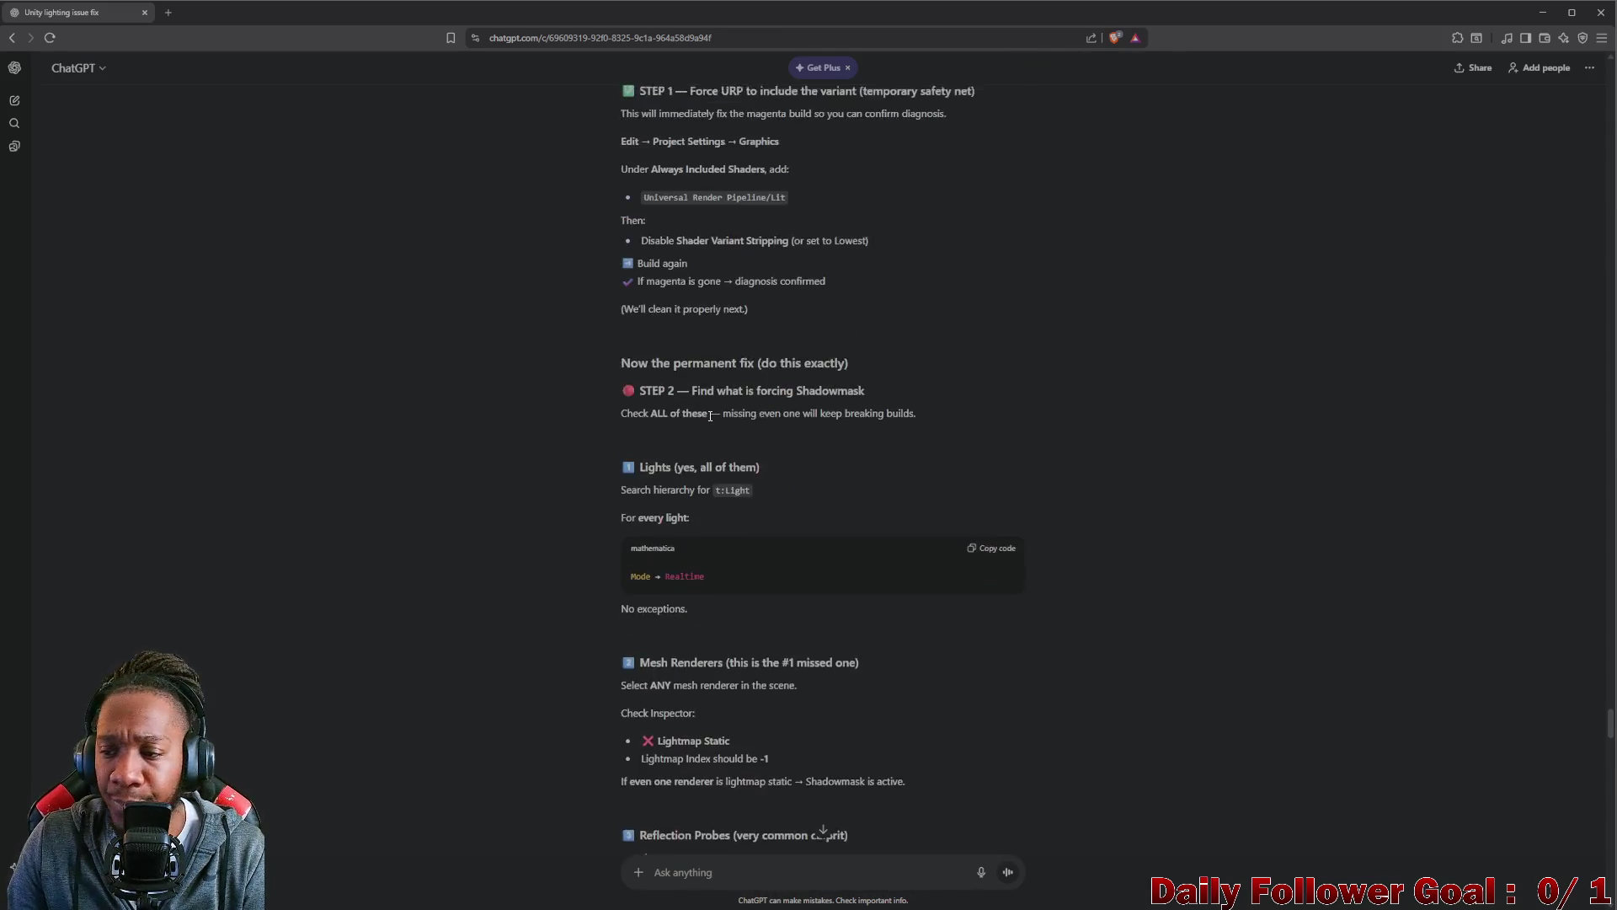
pyautogui.scroll(20, 809, 482)
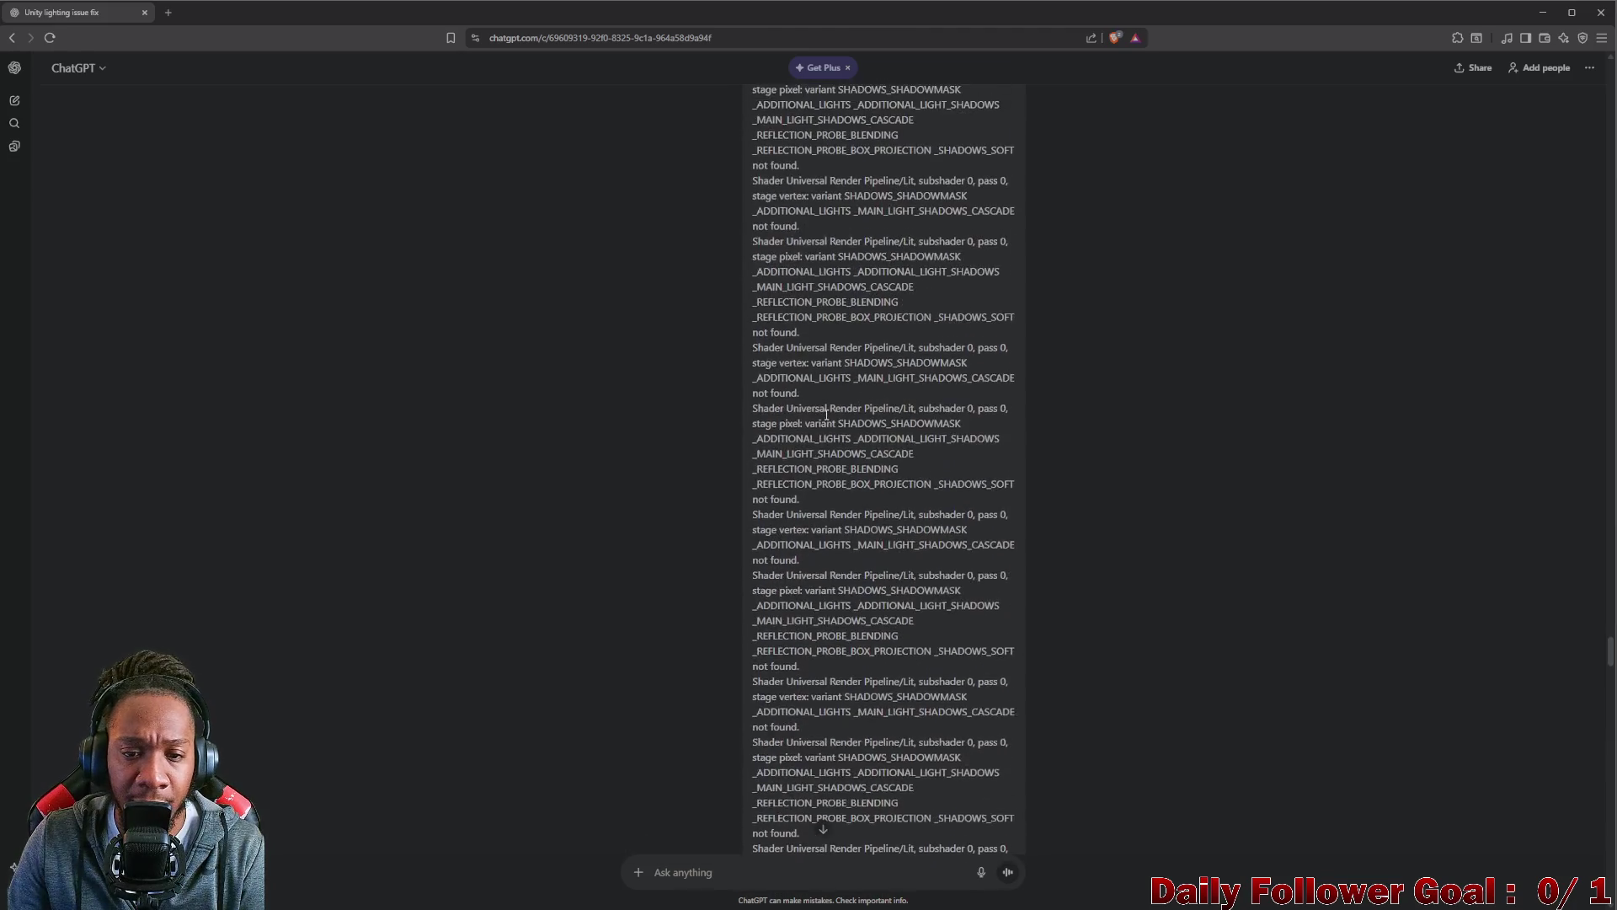
pyautogui.scroll(15, 792, 393)
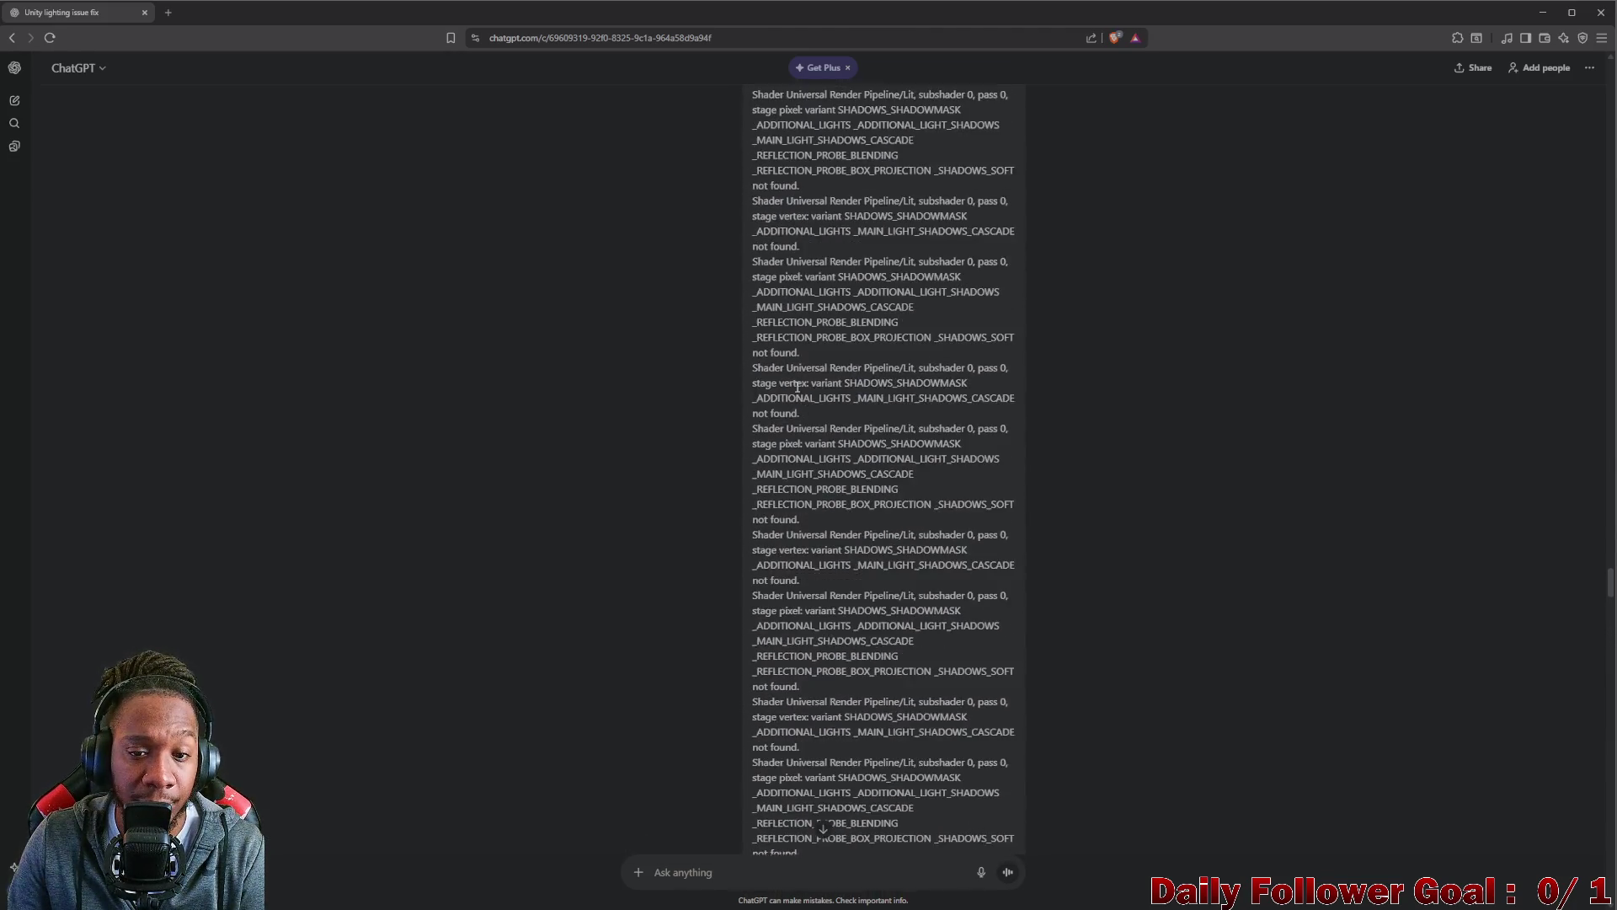
pyautogui.scroll(-3, 797, 387)
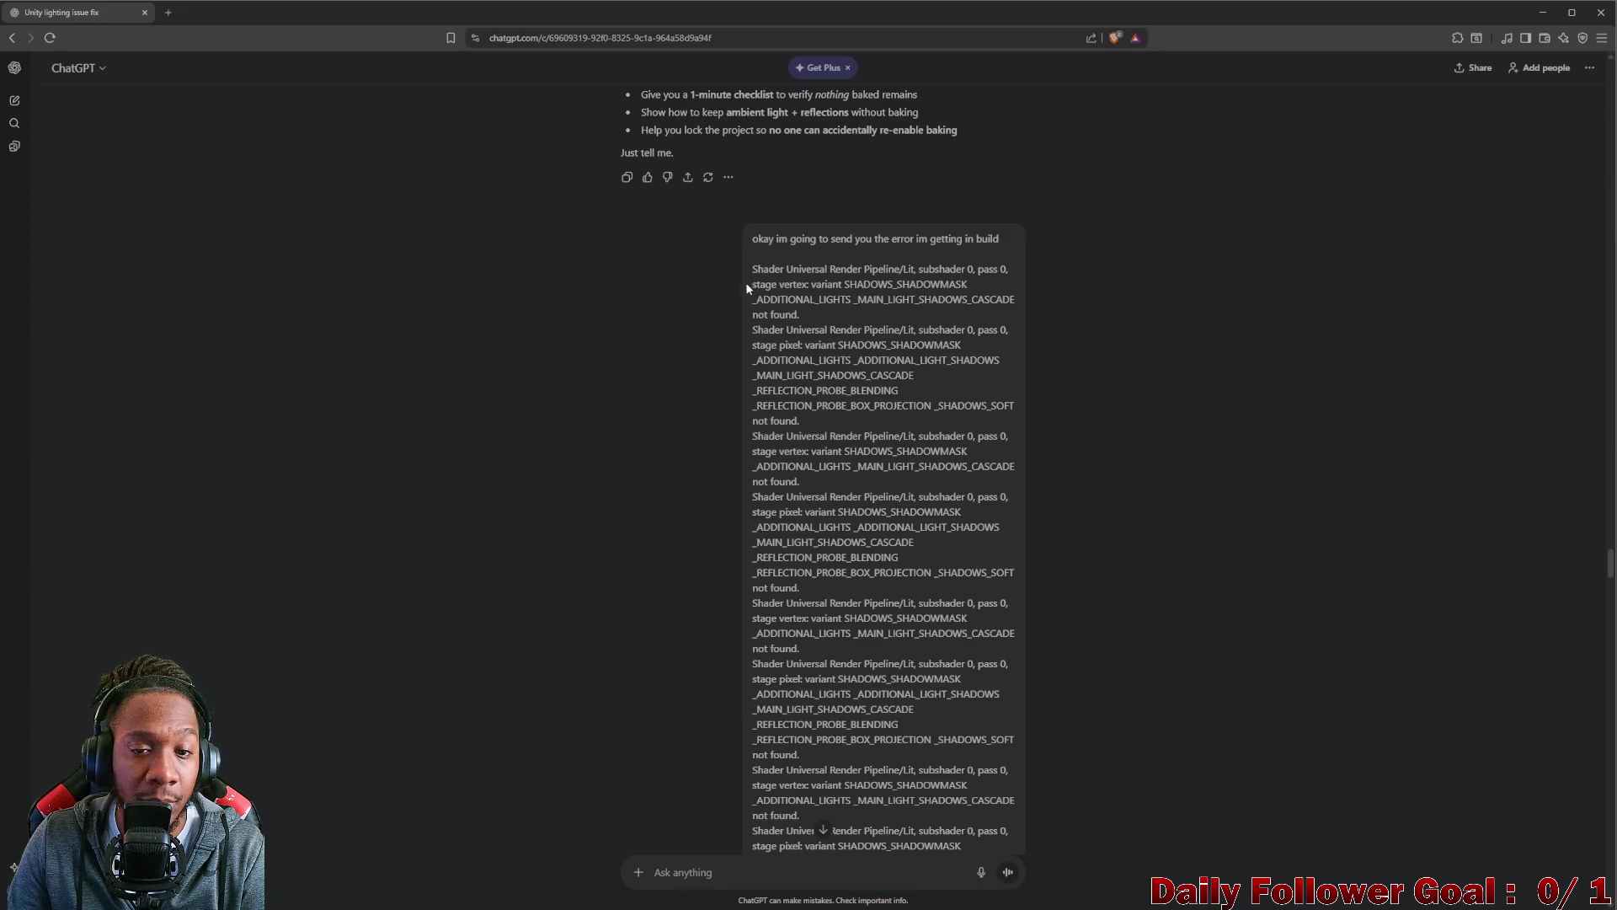
# Select and copy the pasted URP shader-variant error log
pyautogui.moveTo(751, 268)
pyautogui.mouseDown()
pyautogui.moveTo(948, 547)
pyautogui.moveTo(946, 863)
pyautogui.moveTo(927, 539)
pyautogui.moveTo(951, 904)
pyautogui.moveTo(837, 372)
pyautogui.moveTo(792, 349)
pyautogui.mouseUp()
pyautogui.rightClick(823, 360)
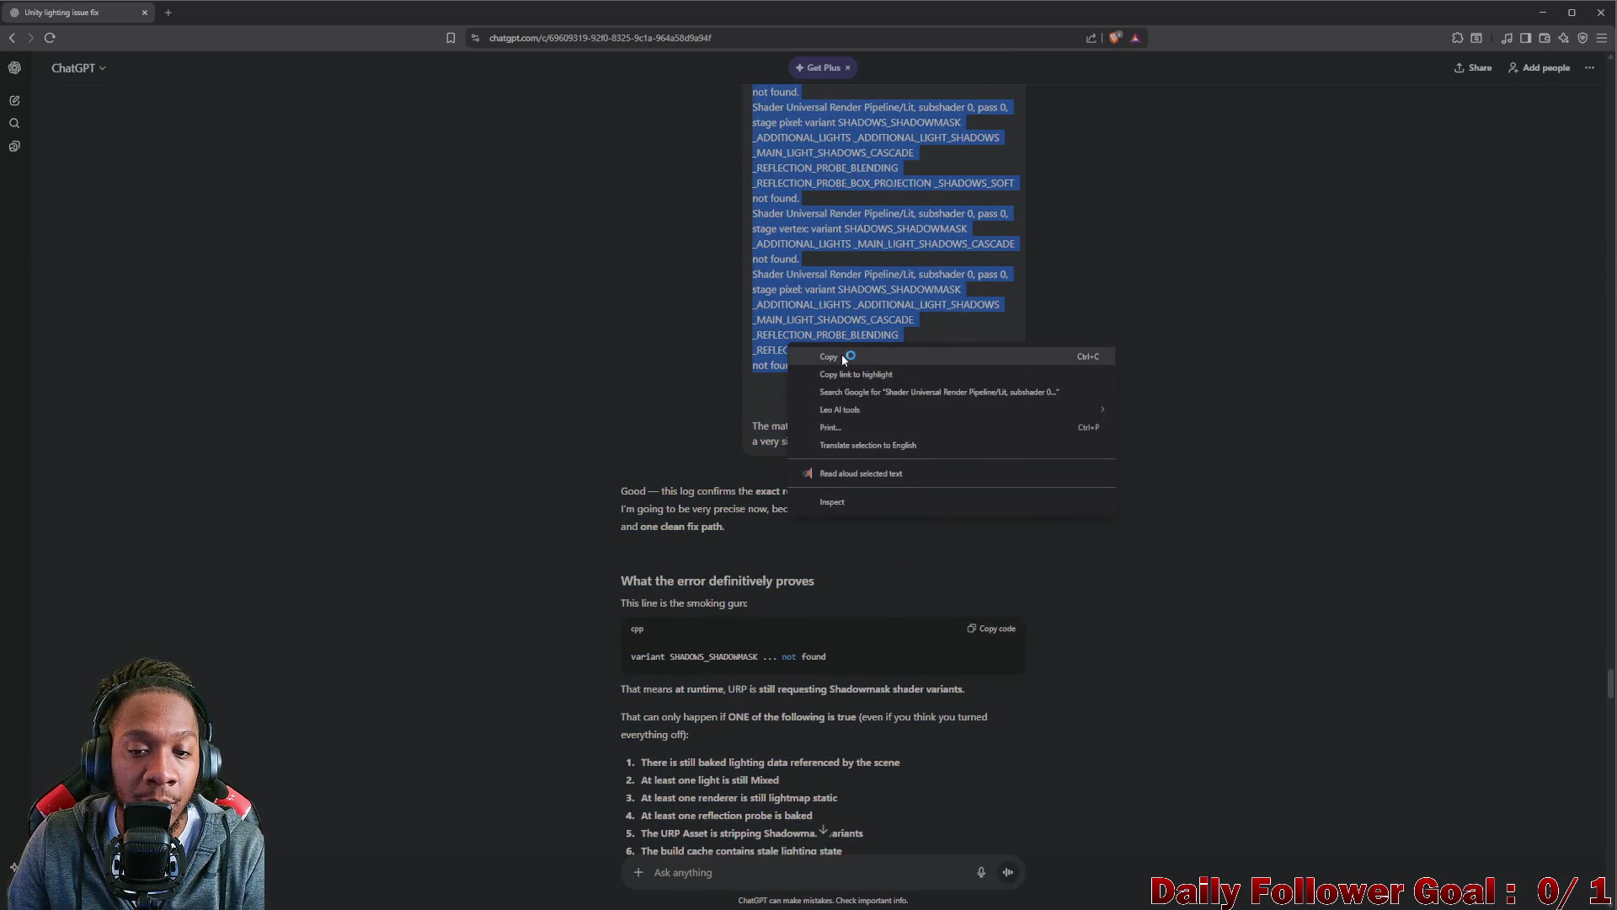
pyautogui.click(841, 364)
pyautogui.click(169, 13)
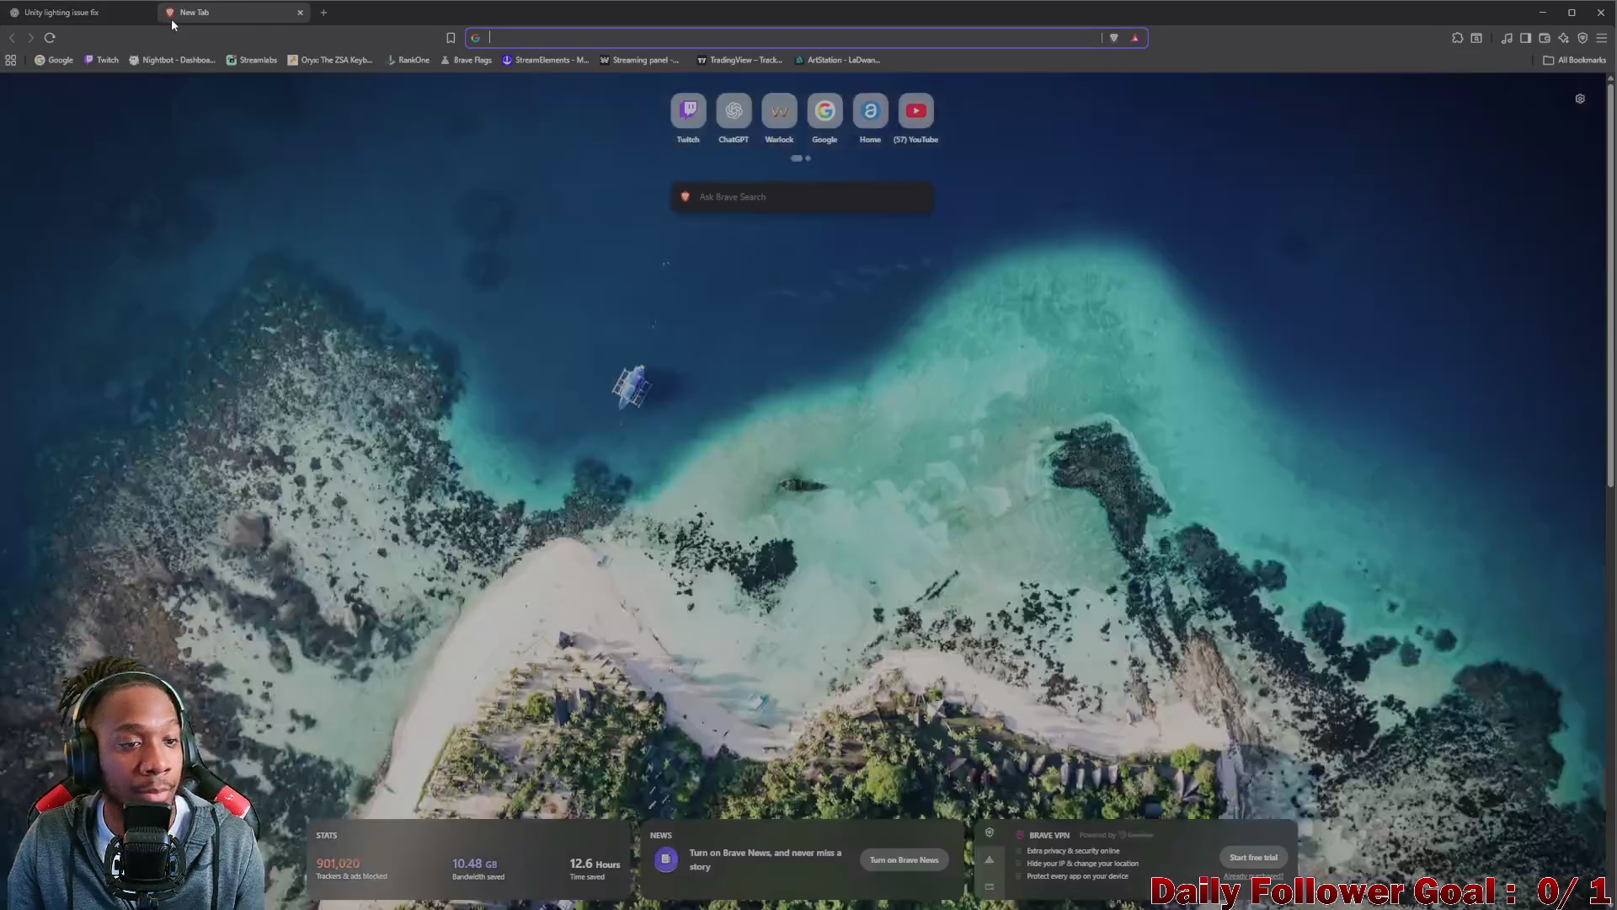
pyautogui.write('gem')
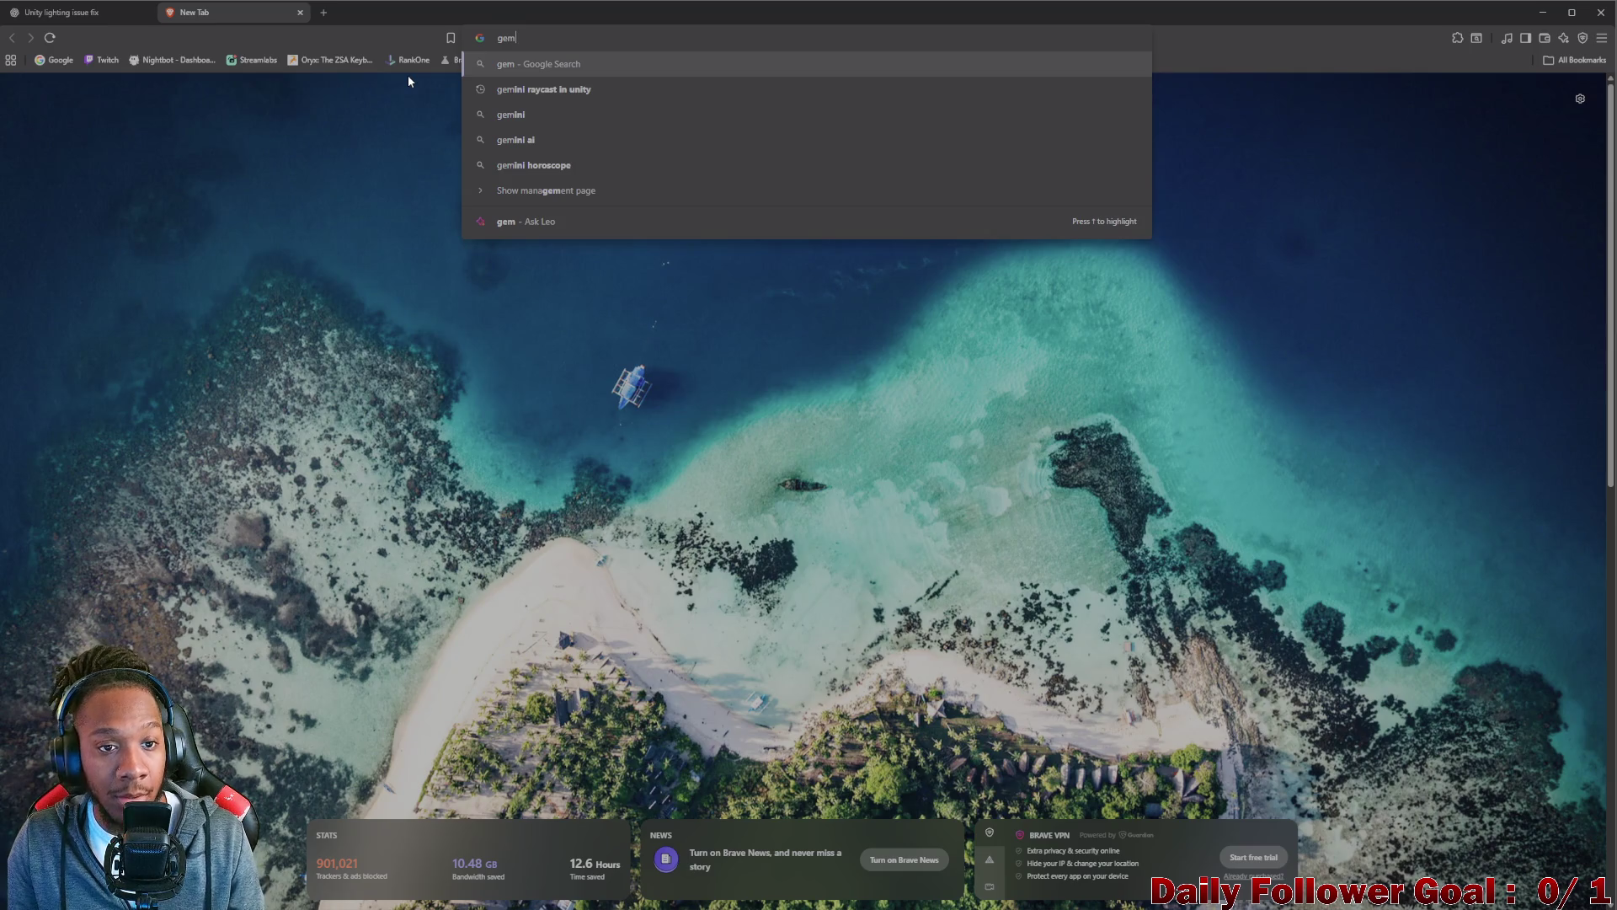
pyautogui.click(516, 115)
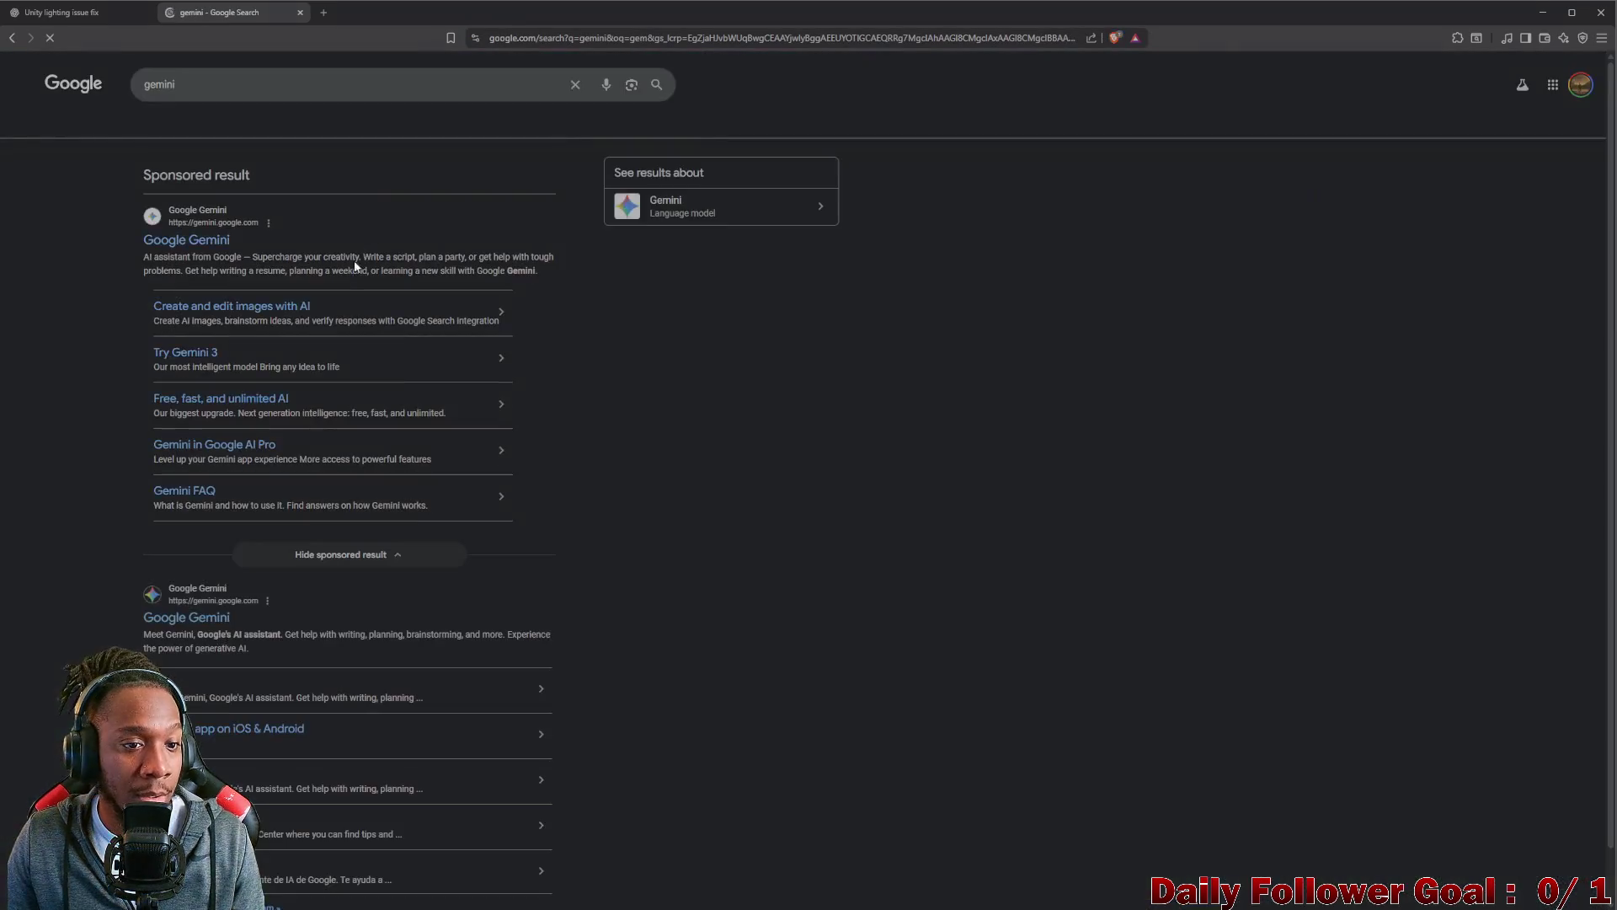
pyautogui.click(193, 240)
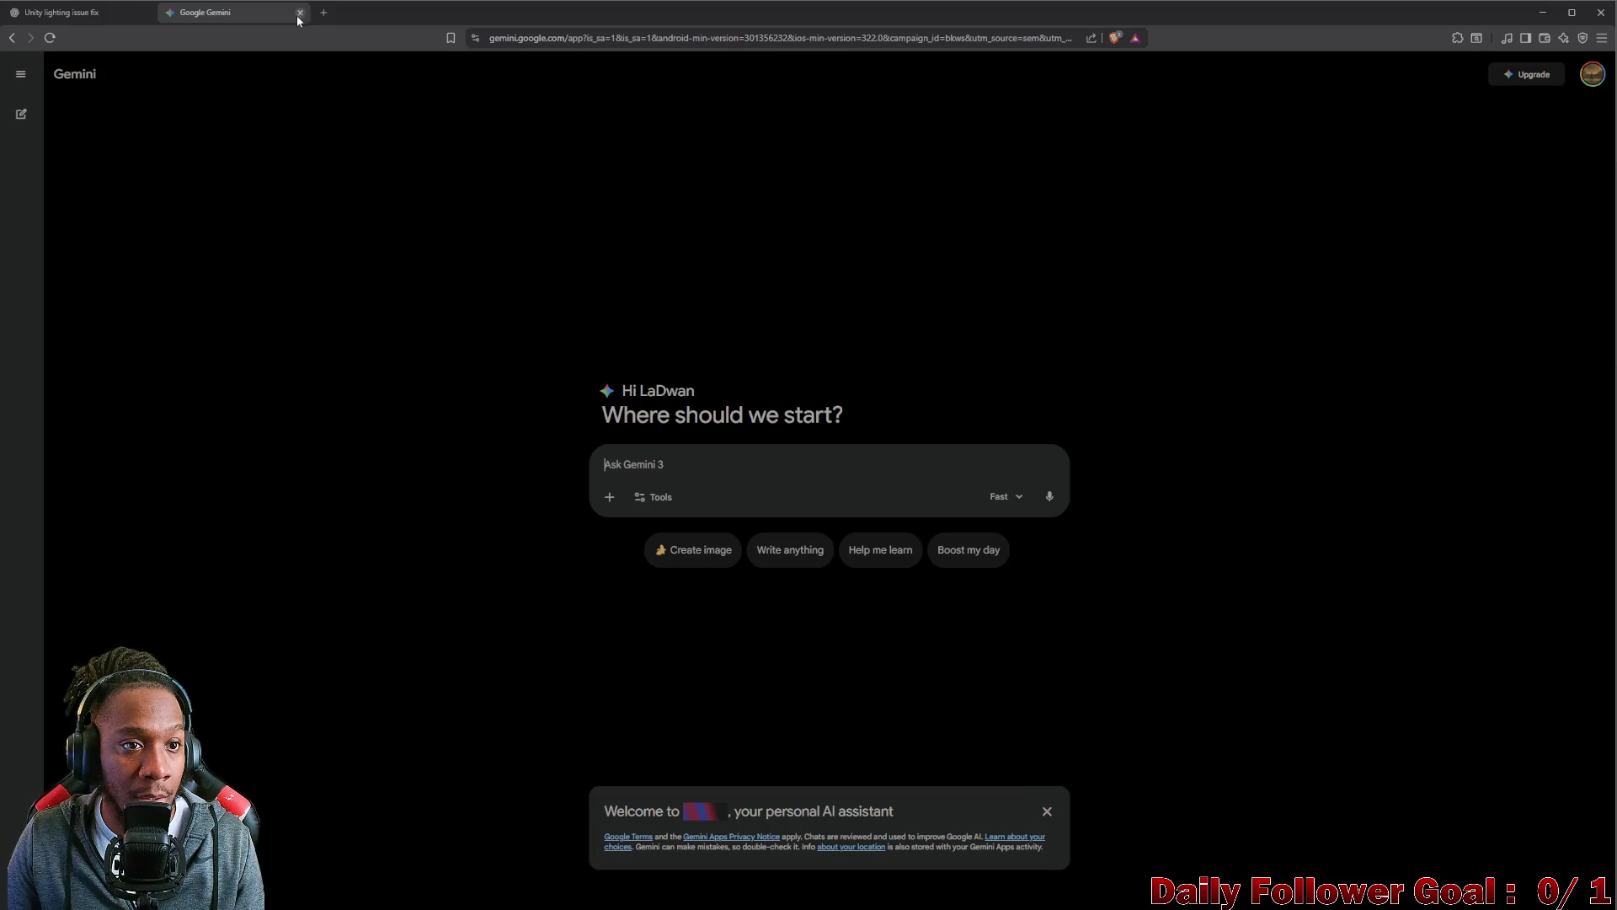
pyautogui.click(300, 13)
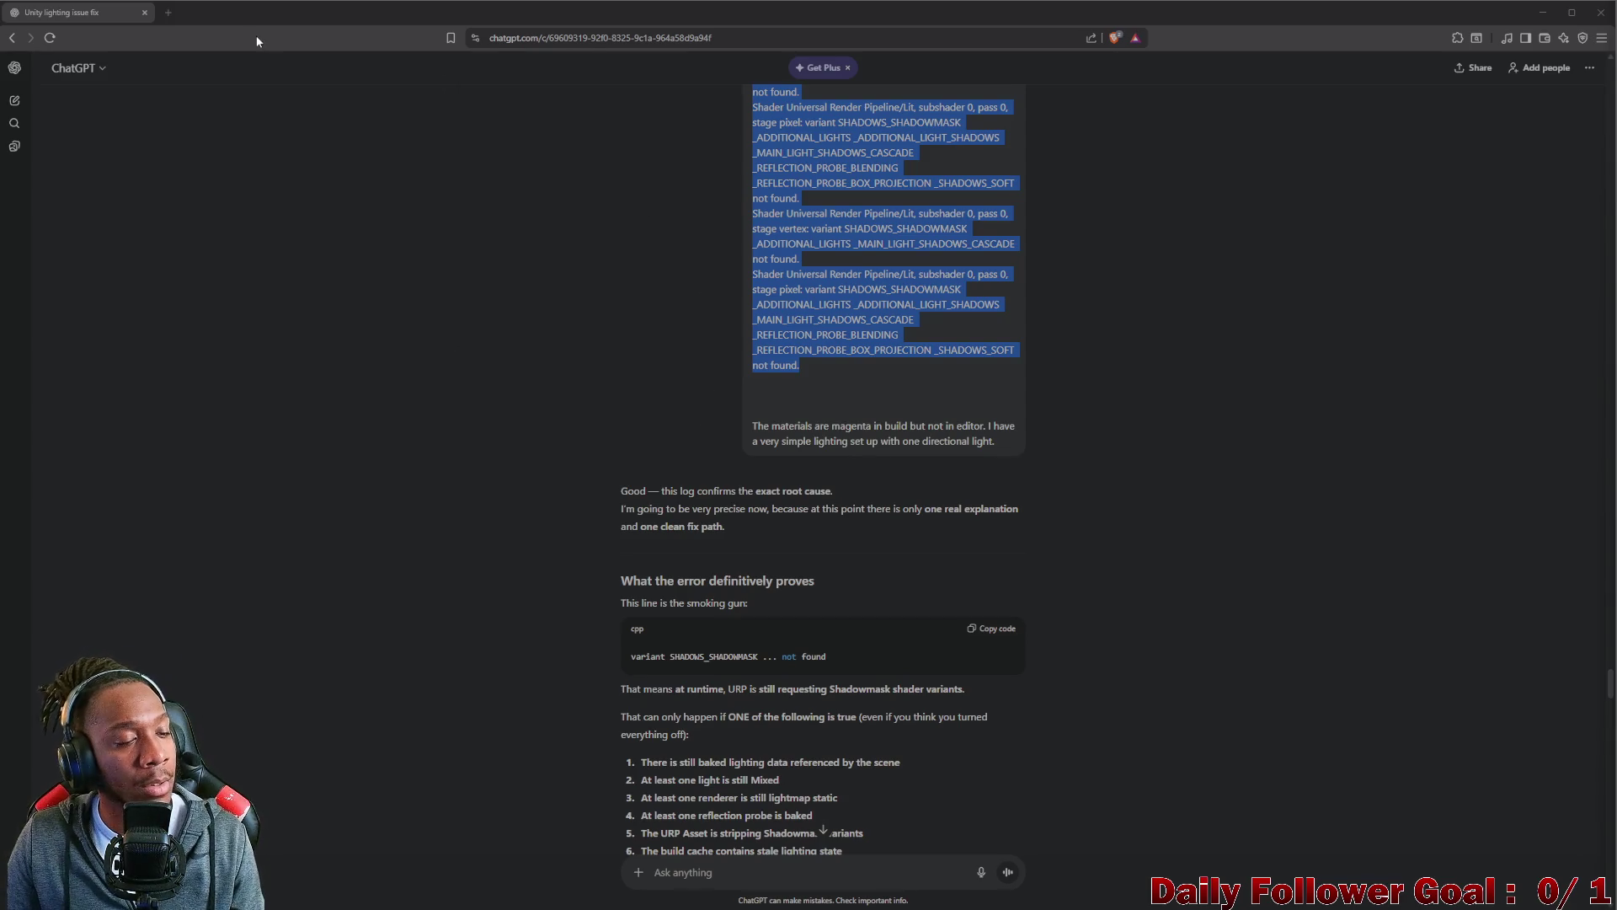
pyautogui.click(170, 13)
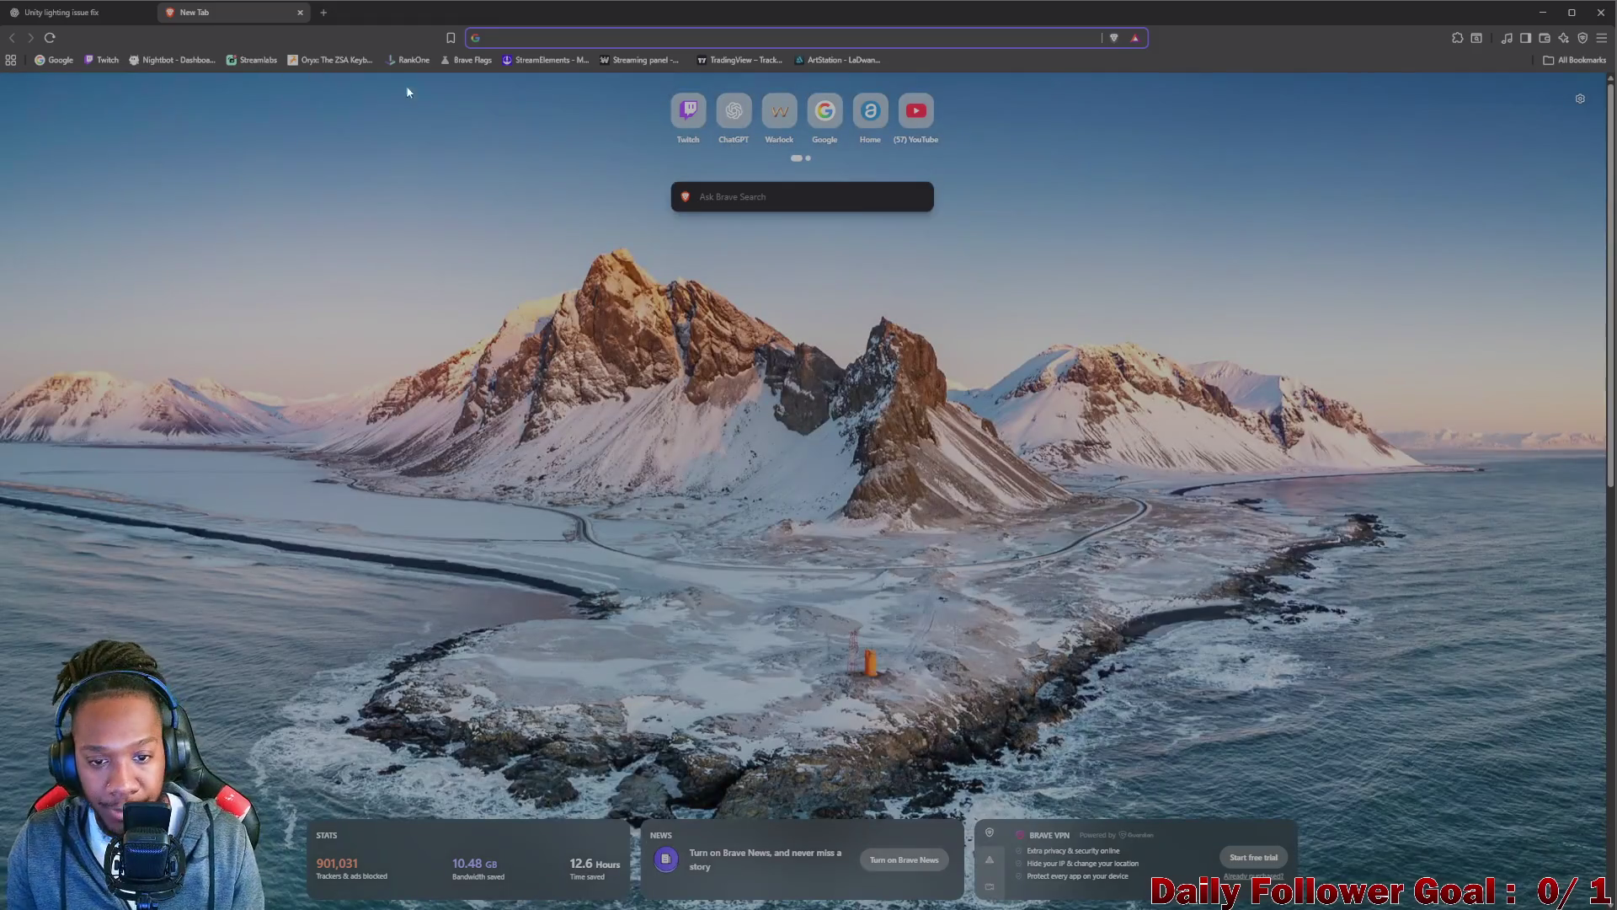
pyautogui.write('cla')
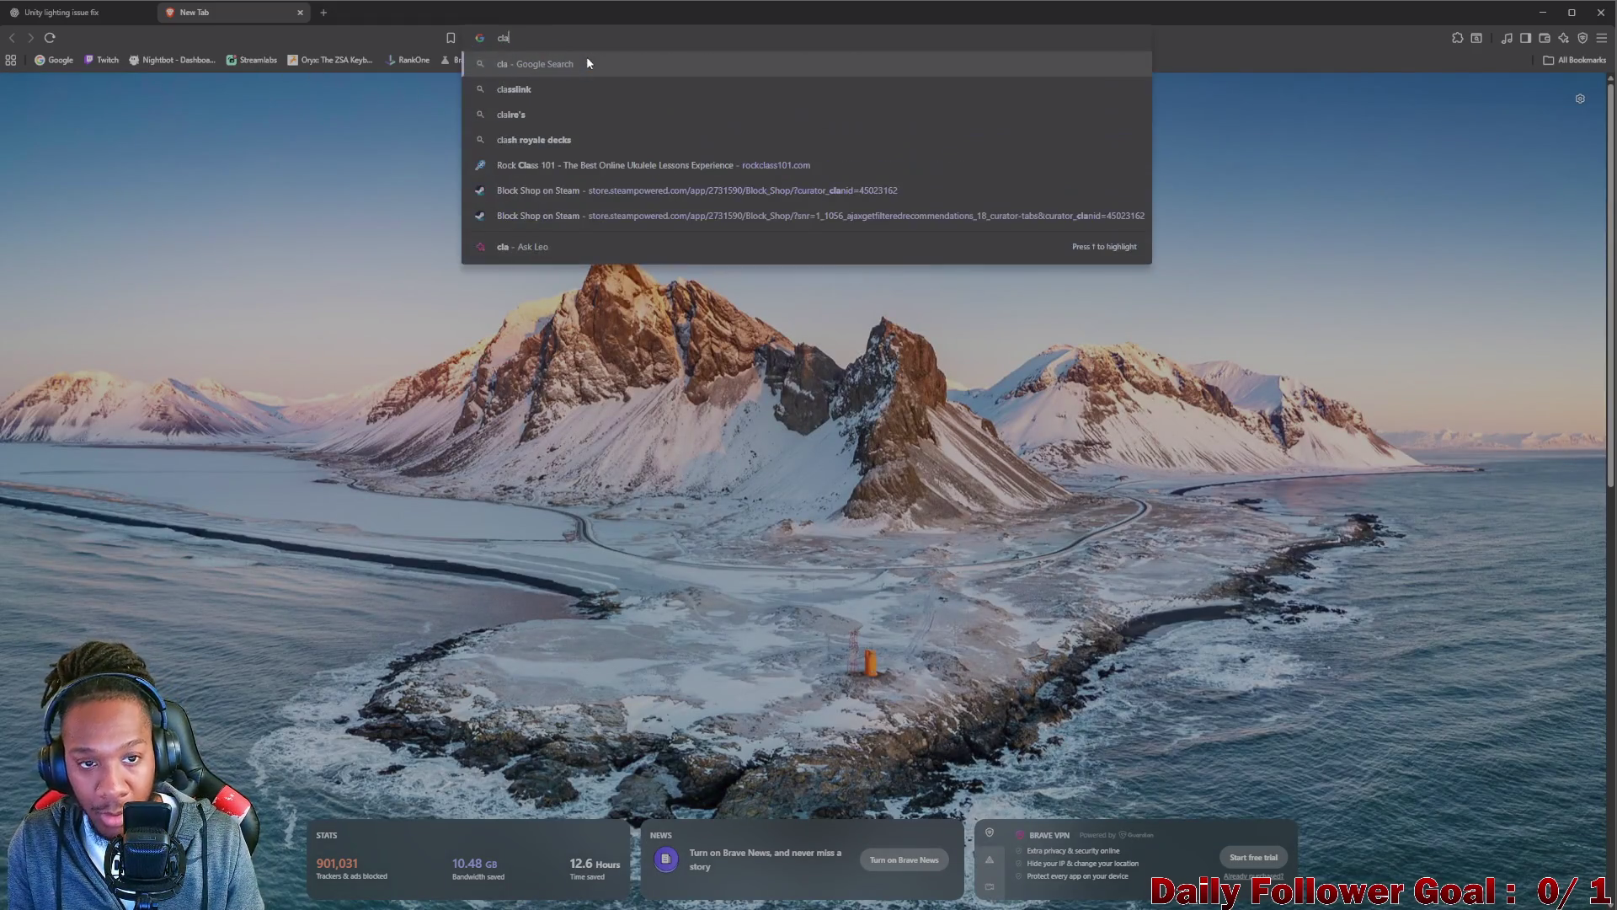
pyautogui.write('ude')
pyautogui.press('Return')
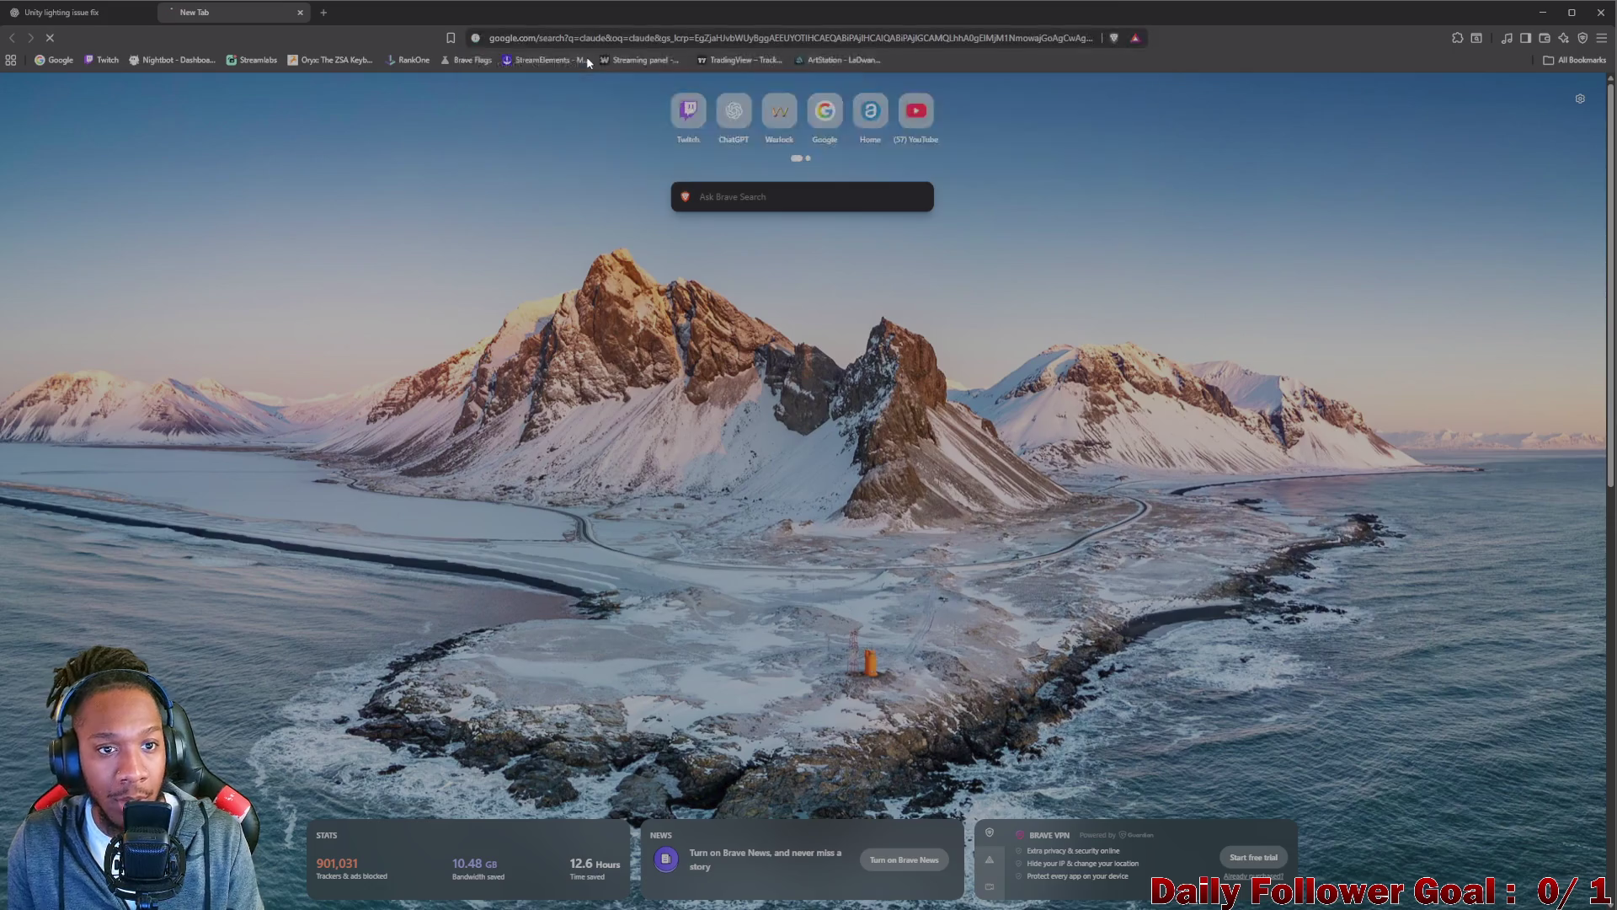
pyautogui.click(211, 239)
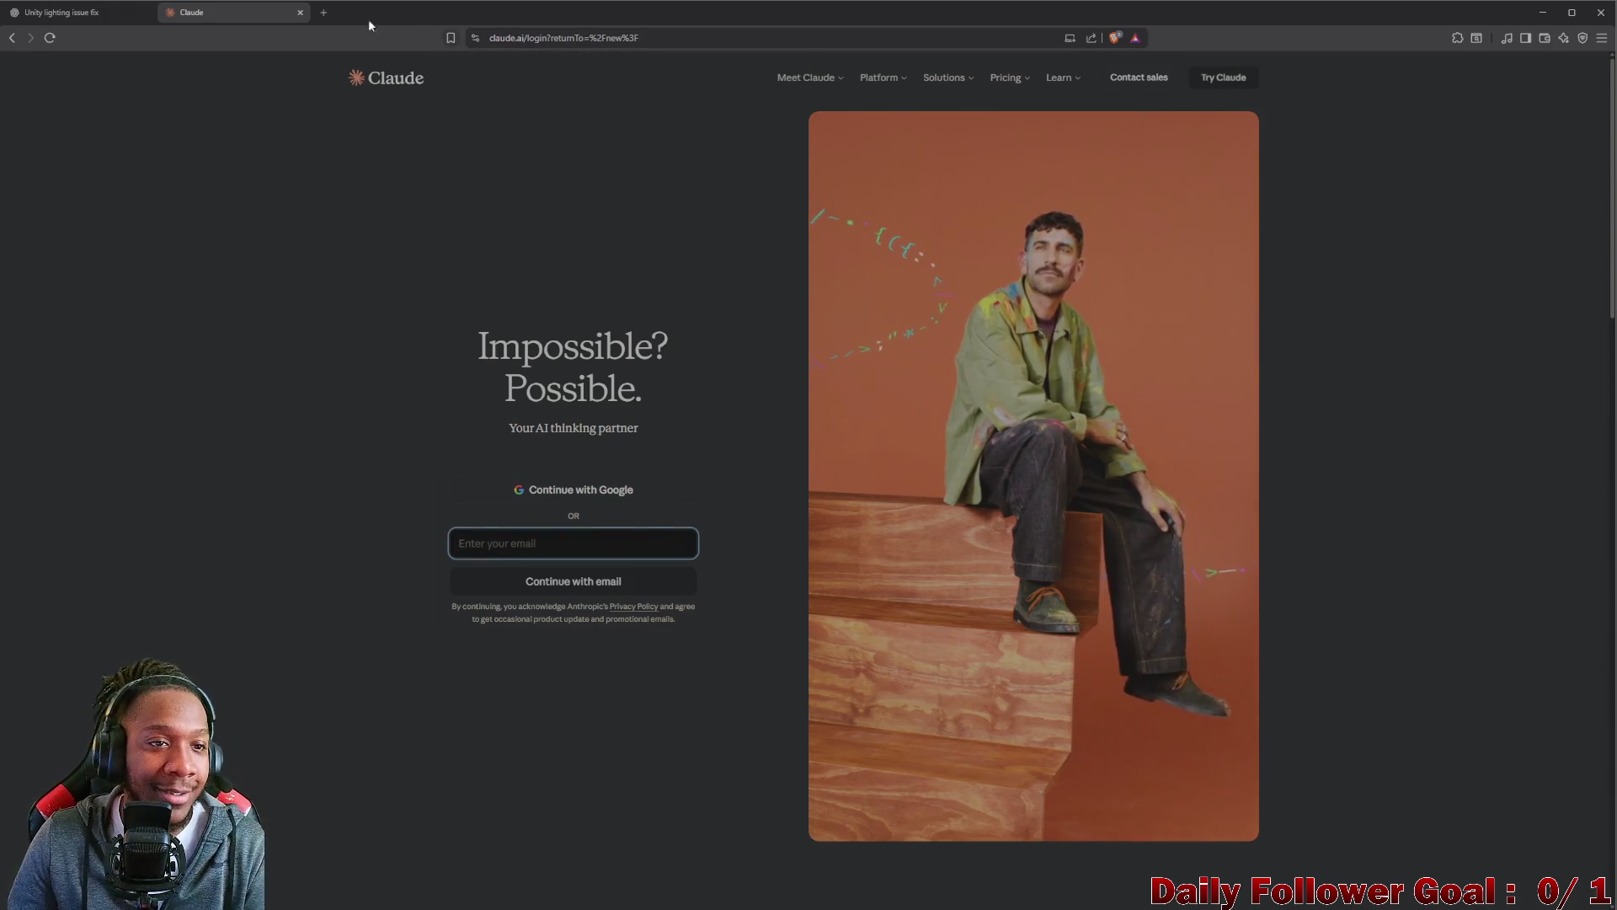
pyautogui.click(297, 11)
pyautogui.scroll(-2, 1037, 543)
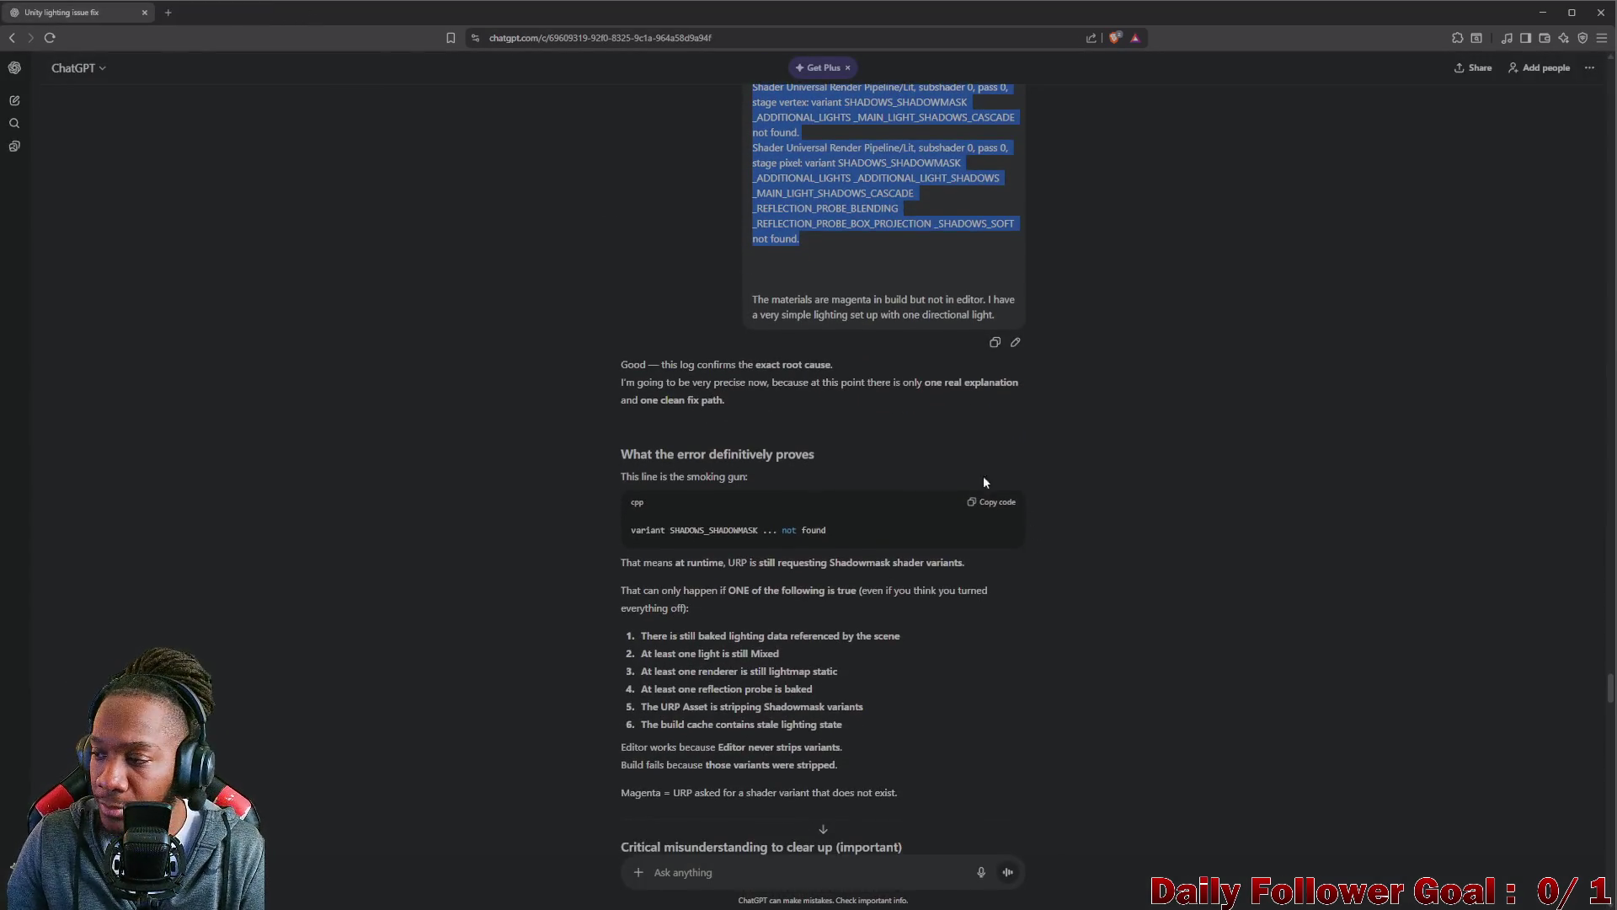
pyautogui.moveTo(74, 15)
pyautogui.mouseDown()
pyautogui.moveTo(309, 98)
pyautogui.moveTo(666, 36)
pyautogui.moveTo(1060, 45)
pyautogui.mouseUp()
pyautogui.click(1104, 361)
pyautogui.moveTo(1124, 905)
pyautogui.click(1033, 896)
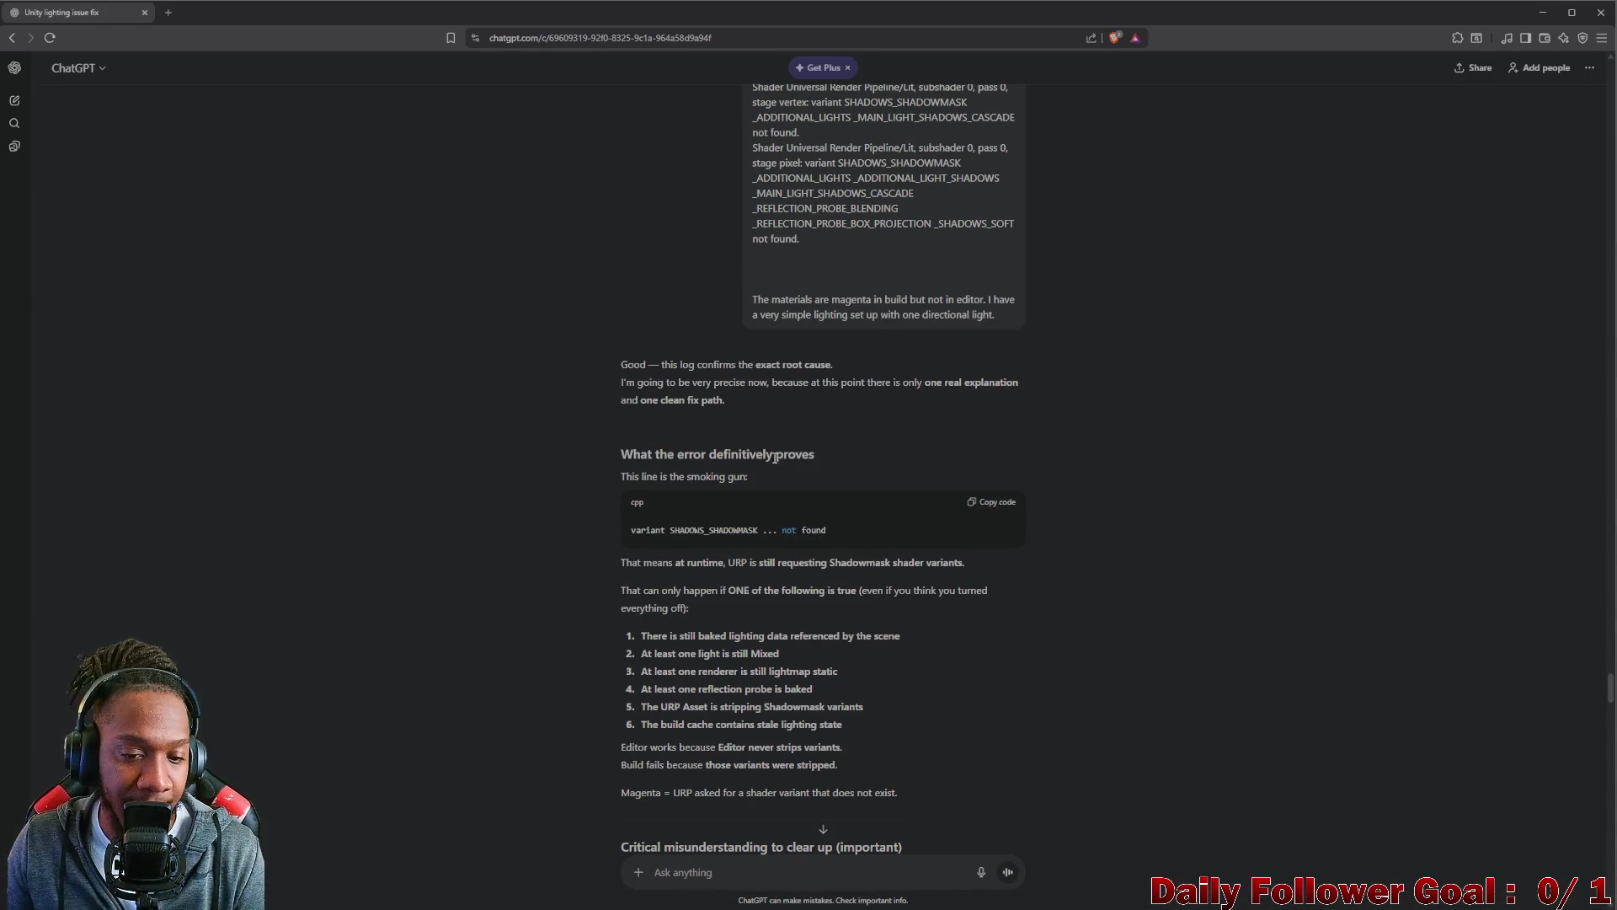
pyautogui.scroll(-5, 797, 392)
pyautogui.scroll(-20, 727, 841)
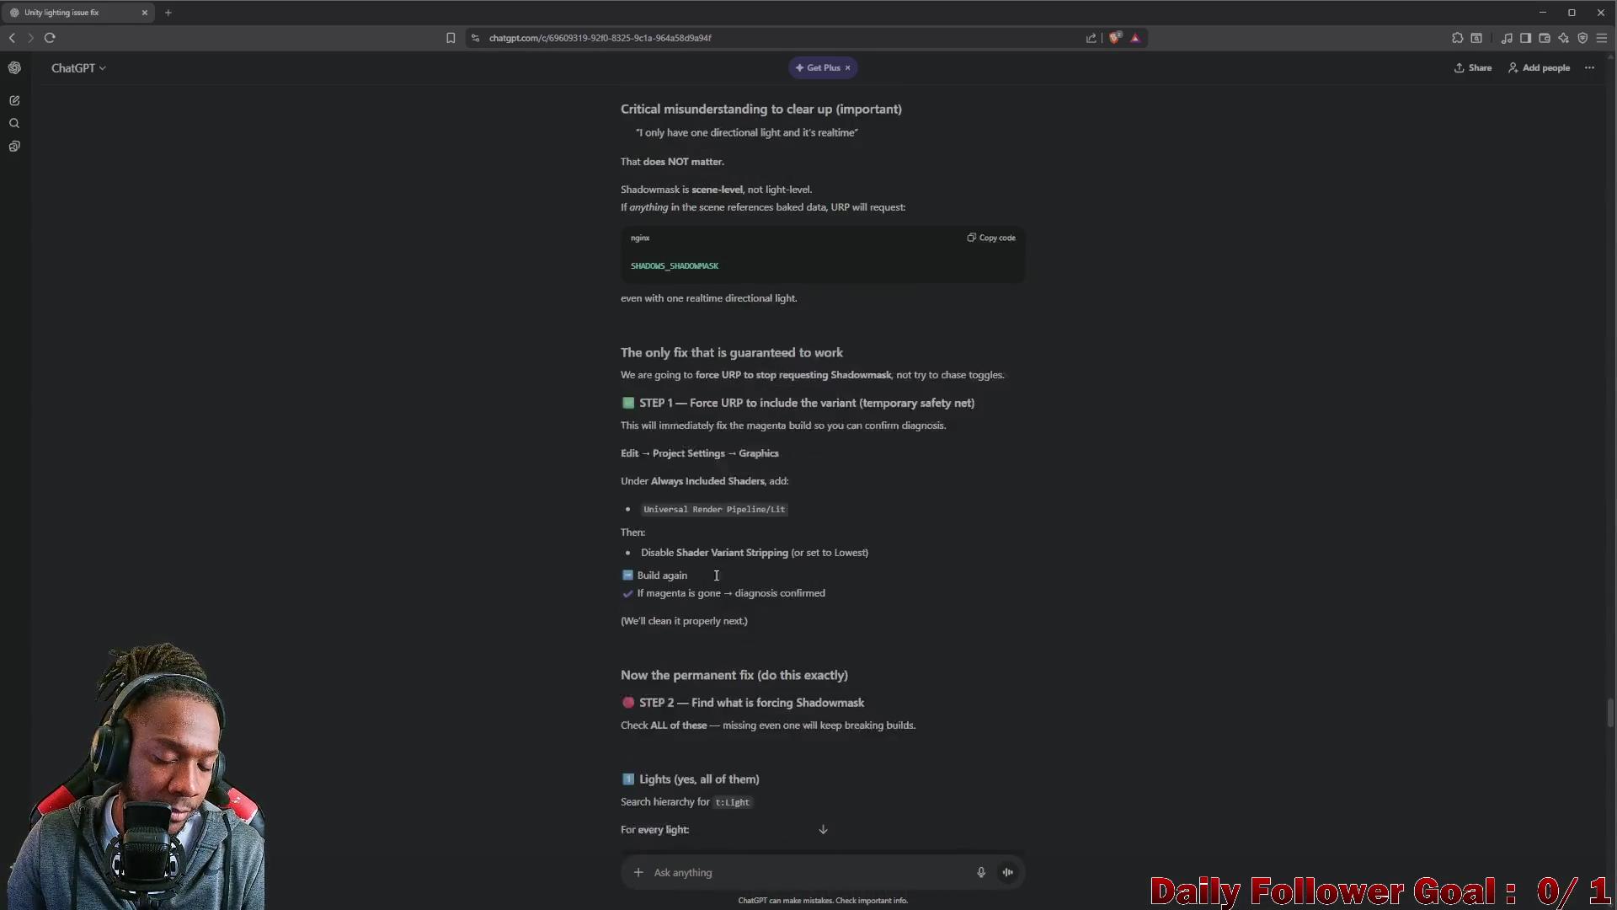
pyautogui.scroll(-20, 770, 530)
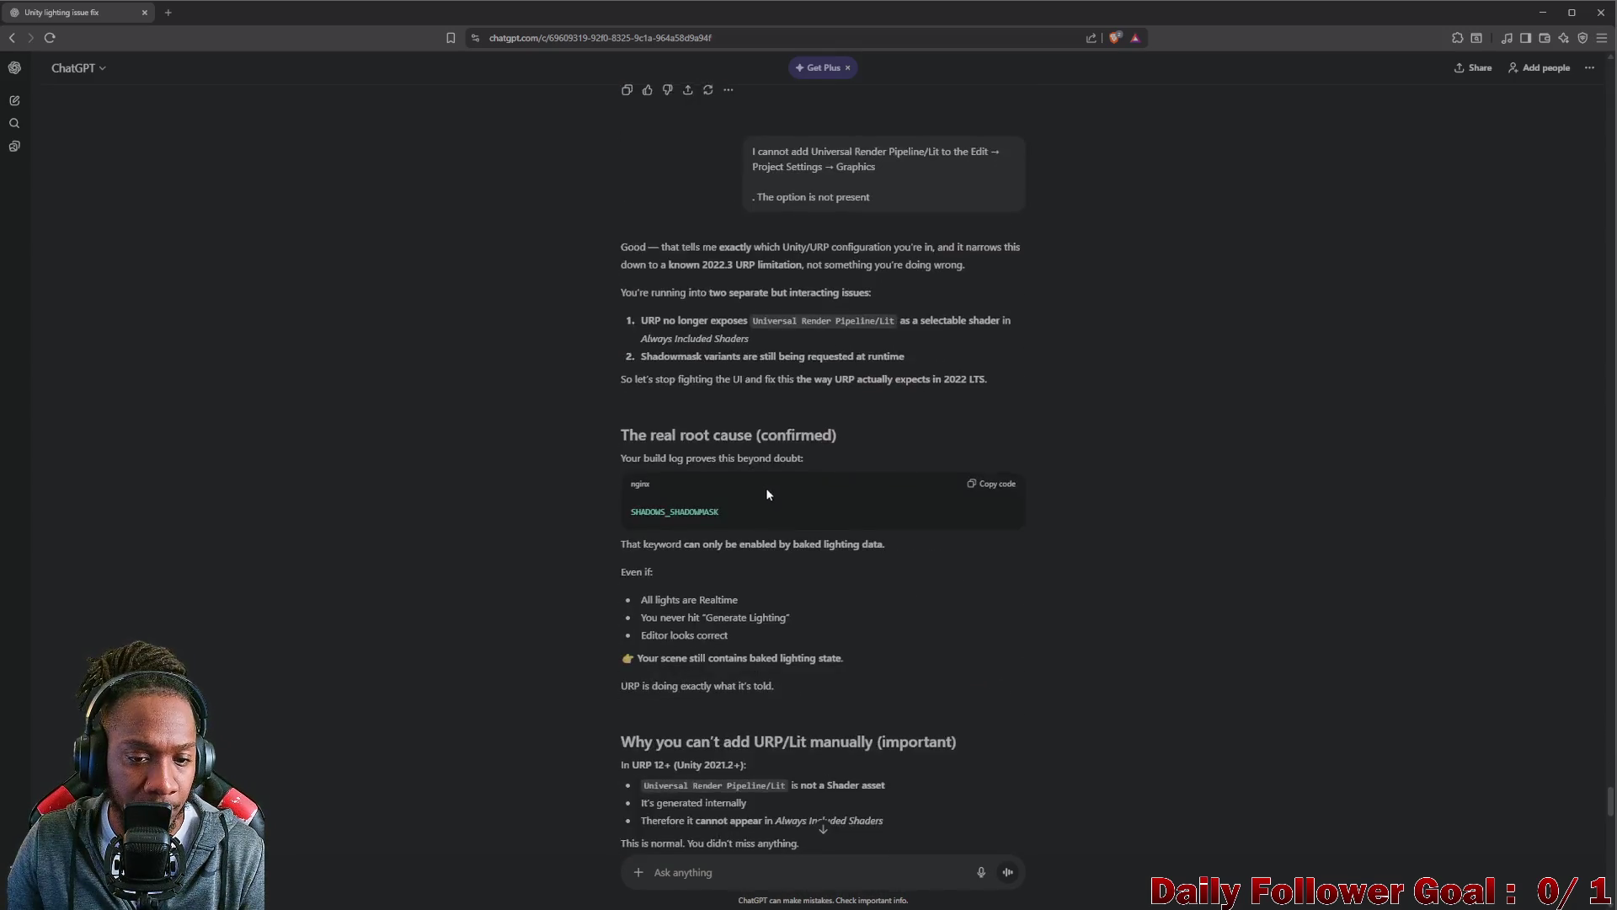
pyautogui.scroll(-10, 749, 459)
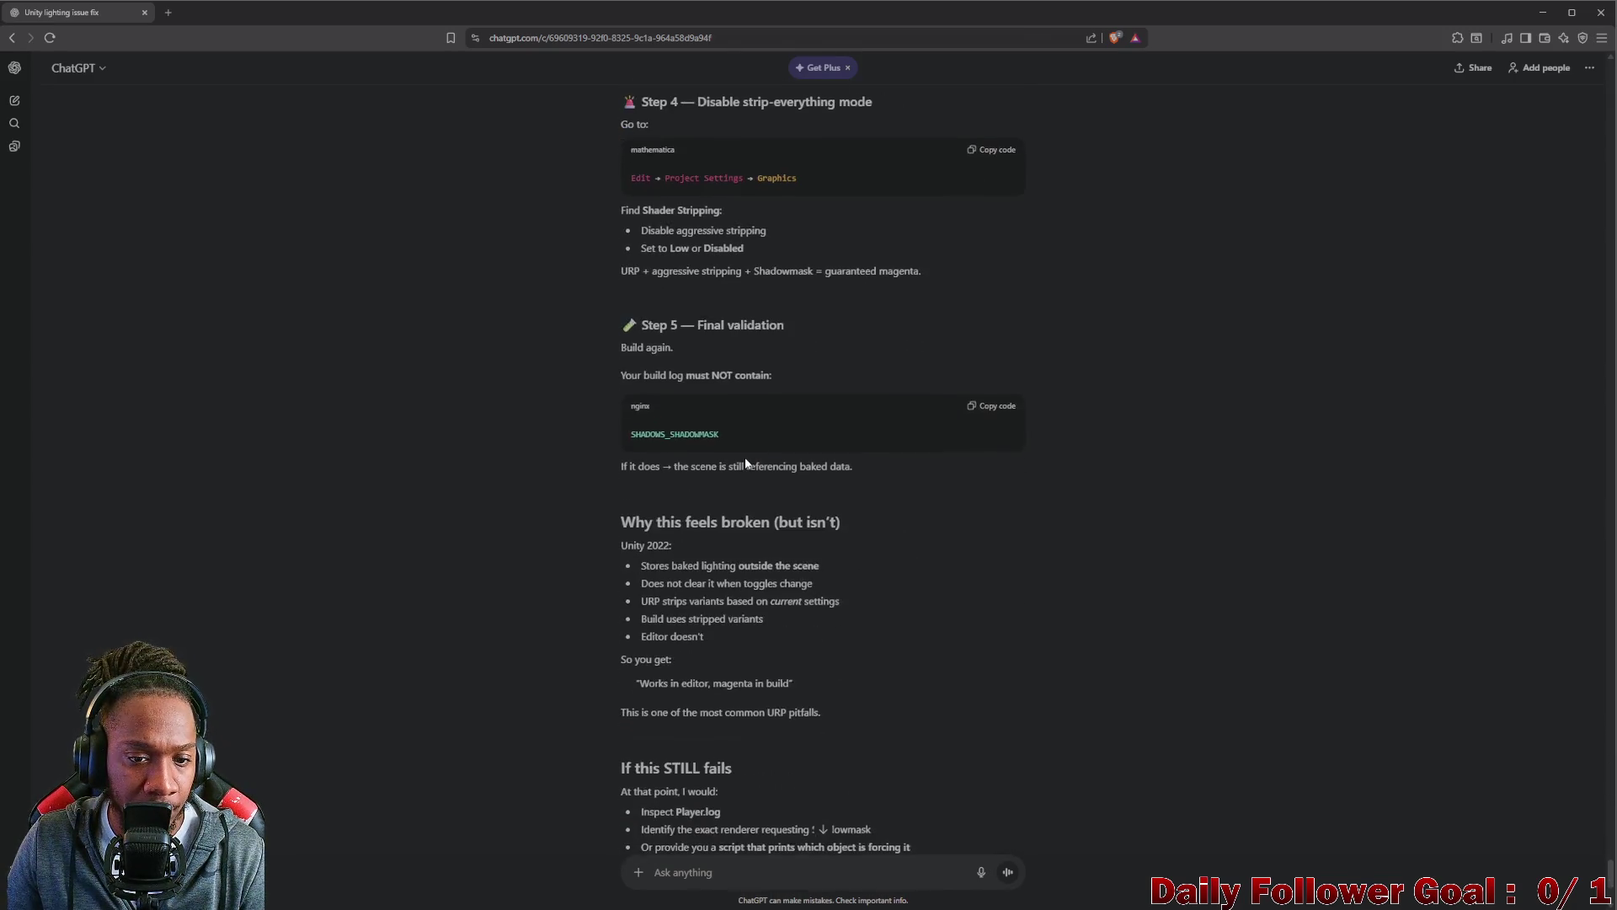
pyautogui.scroll(2, 676, 642)
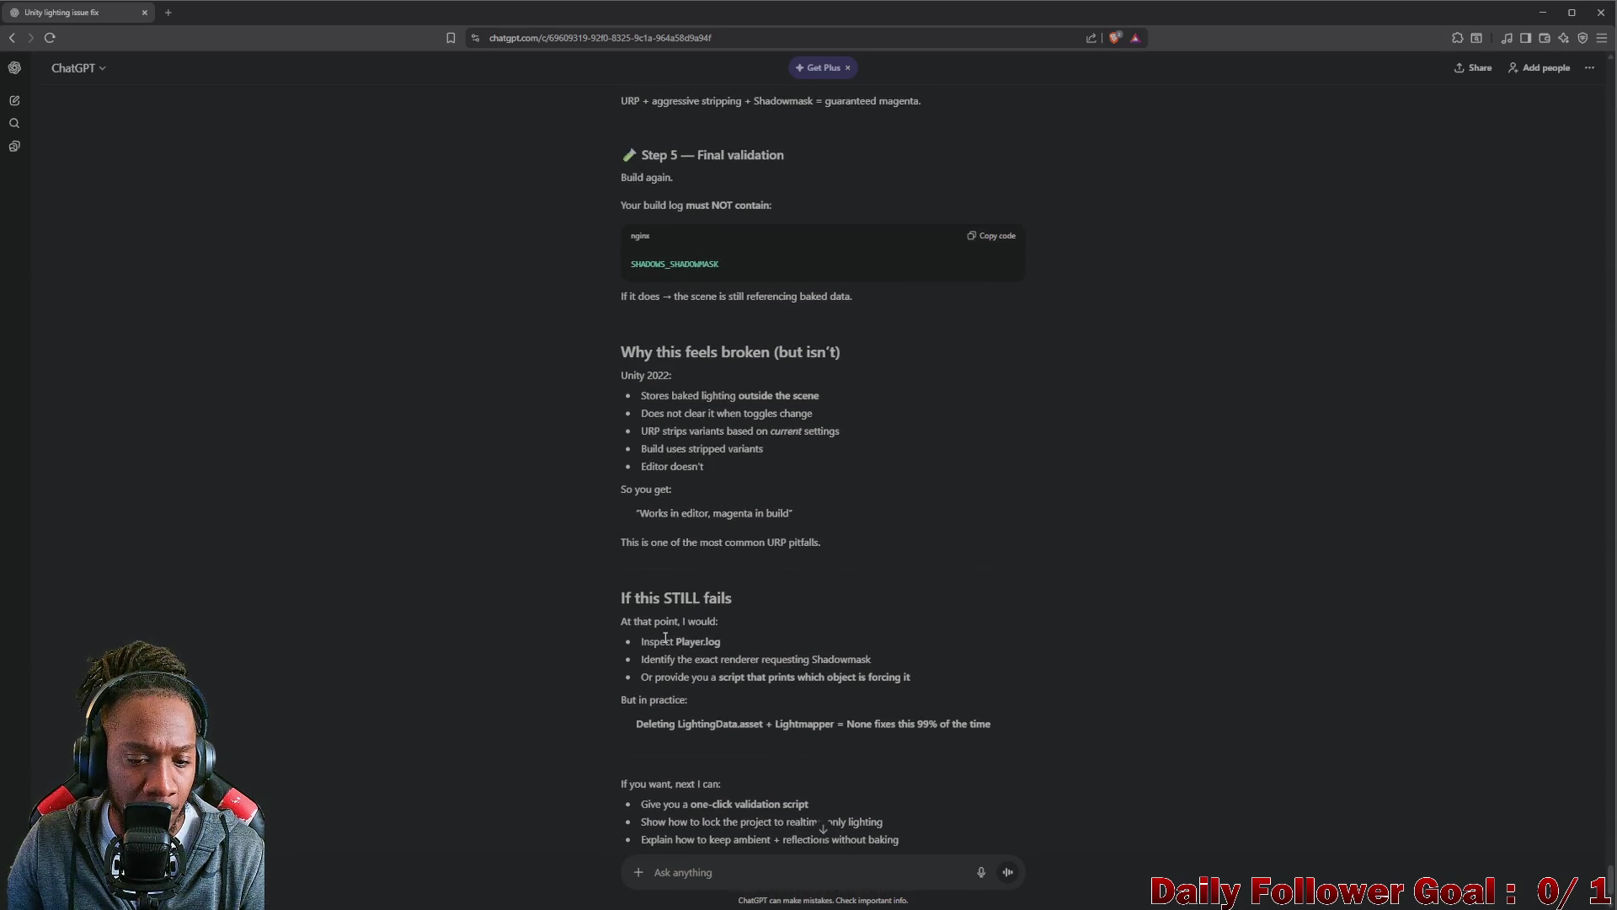
pyautogui.moveTo(642, 659); pyautogui.dragTo(838, 659)
pyautogui.click(898, 653)
pyautogui.tripleClick(898, 655)
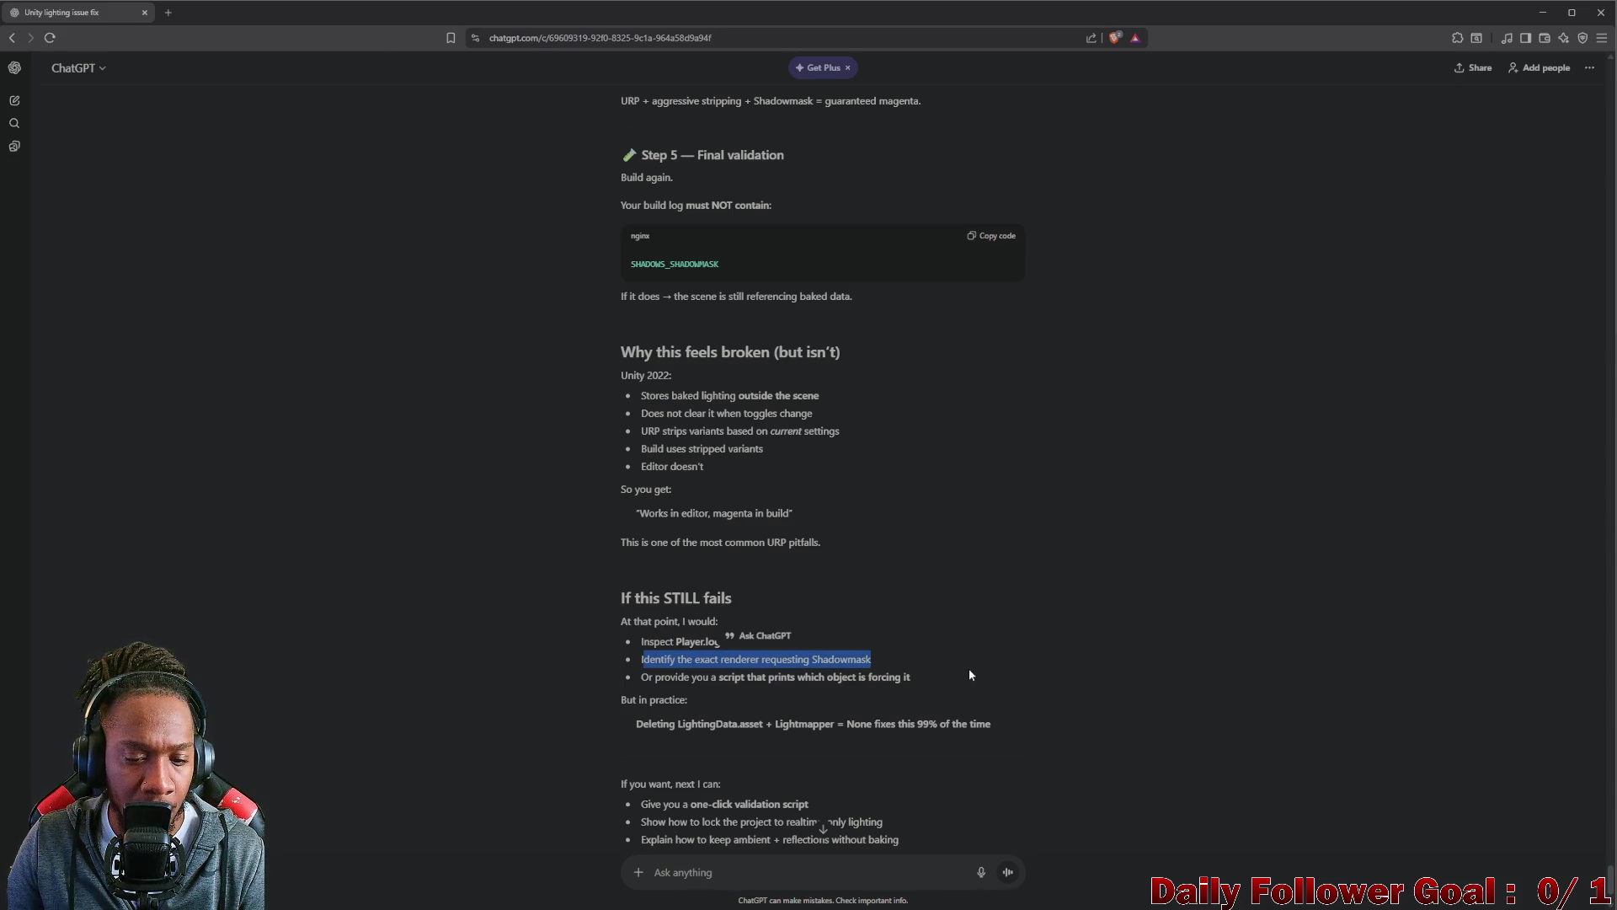
pyautogui.click(846, 675)
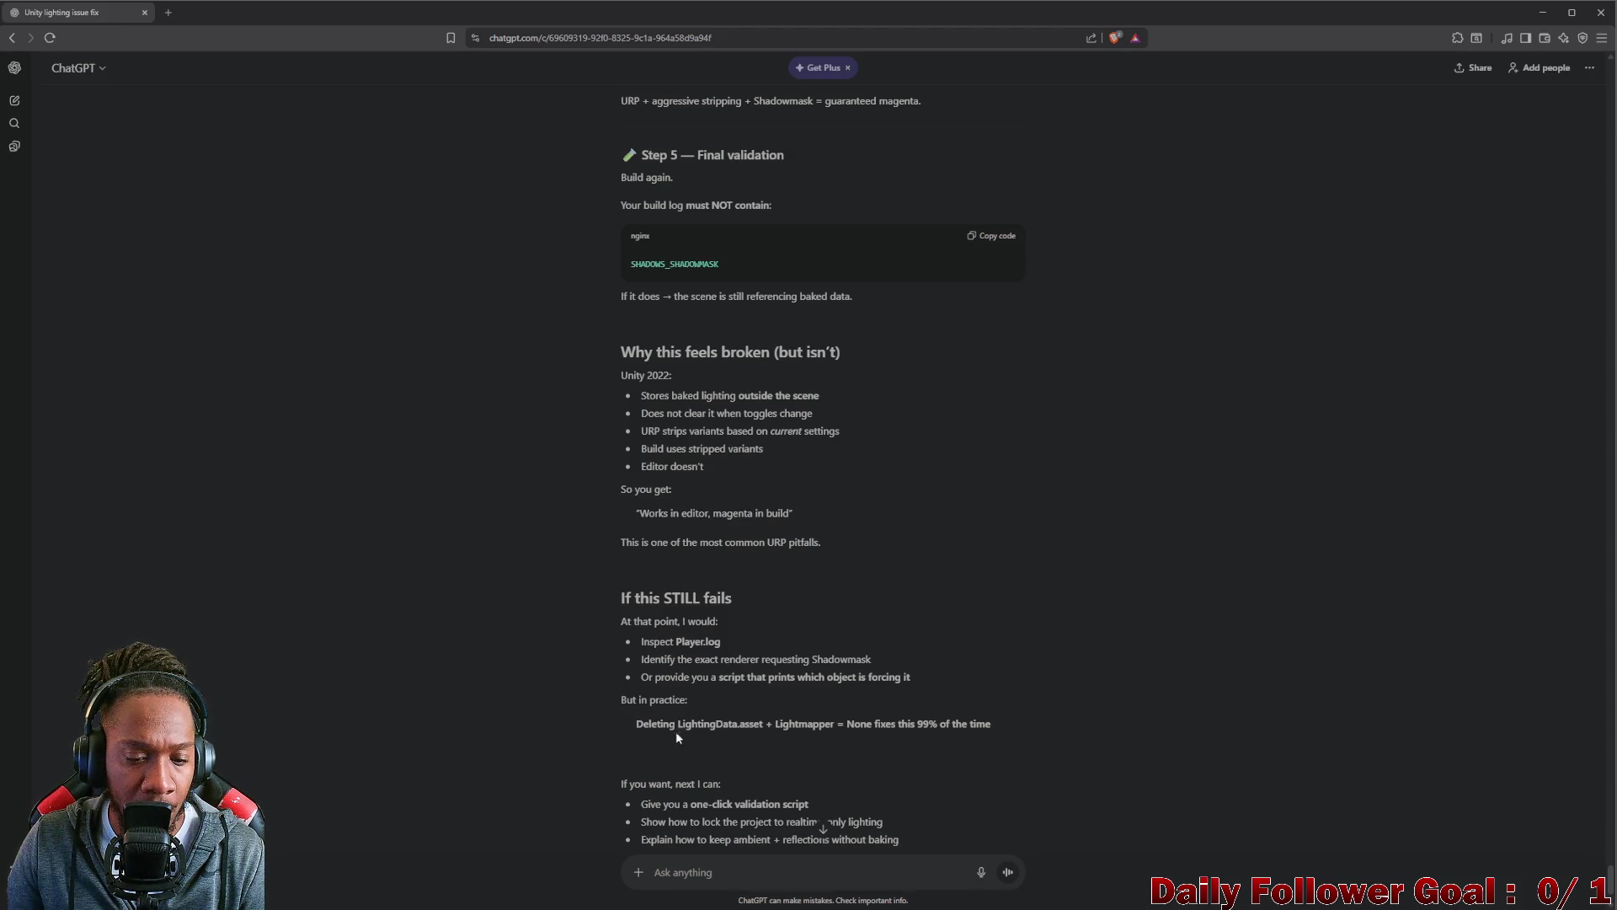
pyautogui.moveTo(764, 727); pyautogui.dragTo(1013, 730)
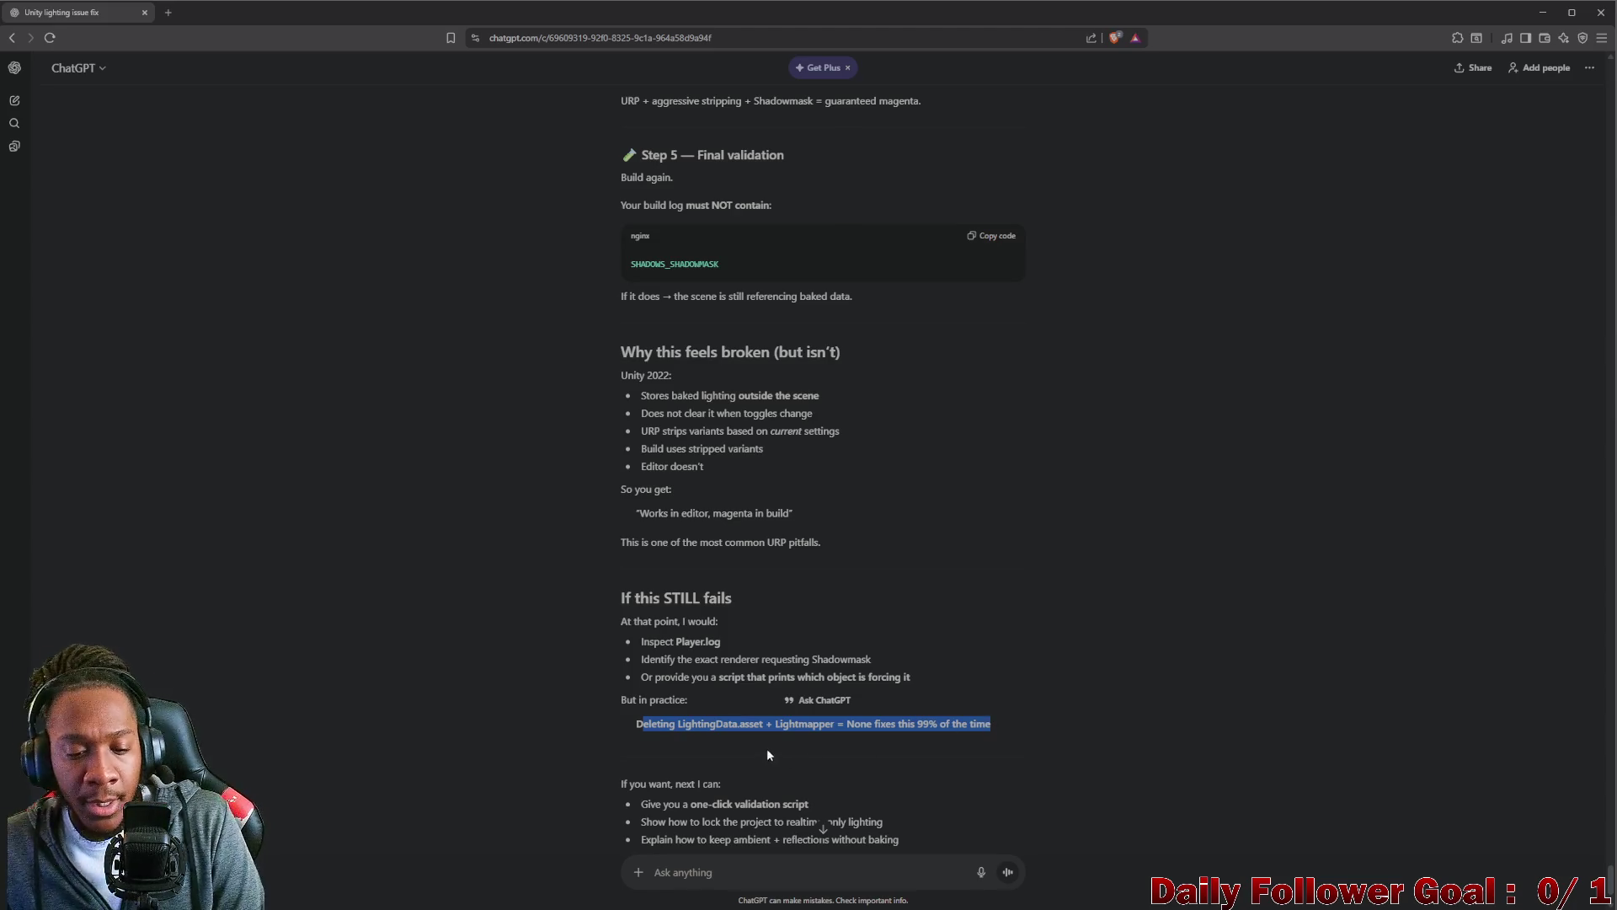
pyautogui.click(824, 721)
pyautogui.moveTo(856, 722); pyautogui.dragTo(1007, 726)
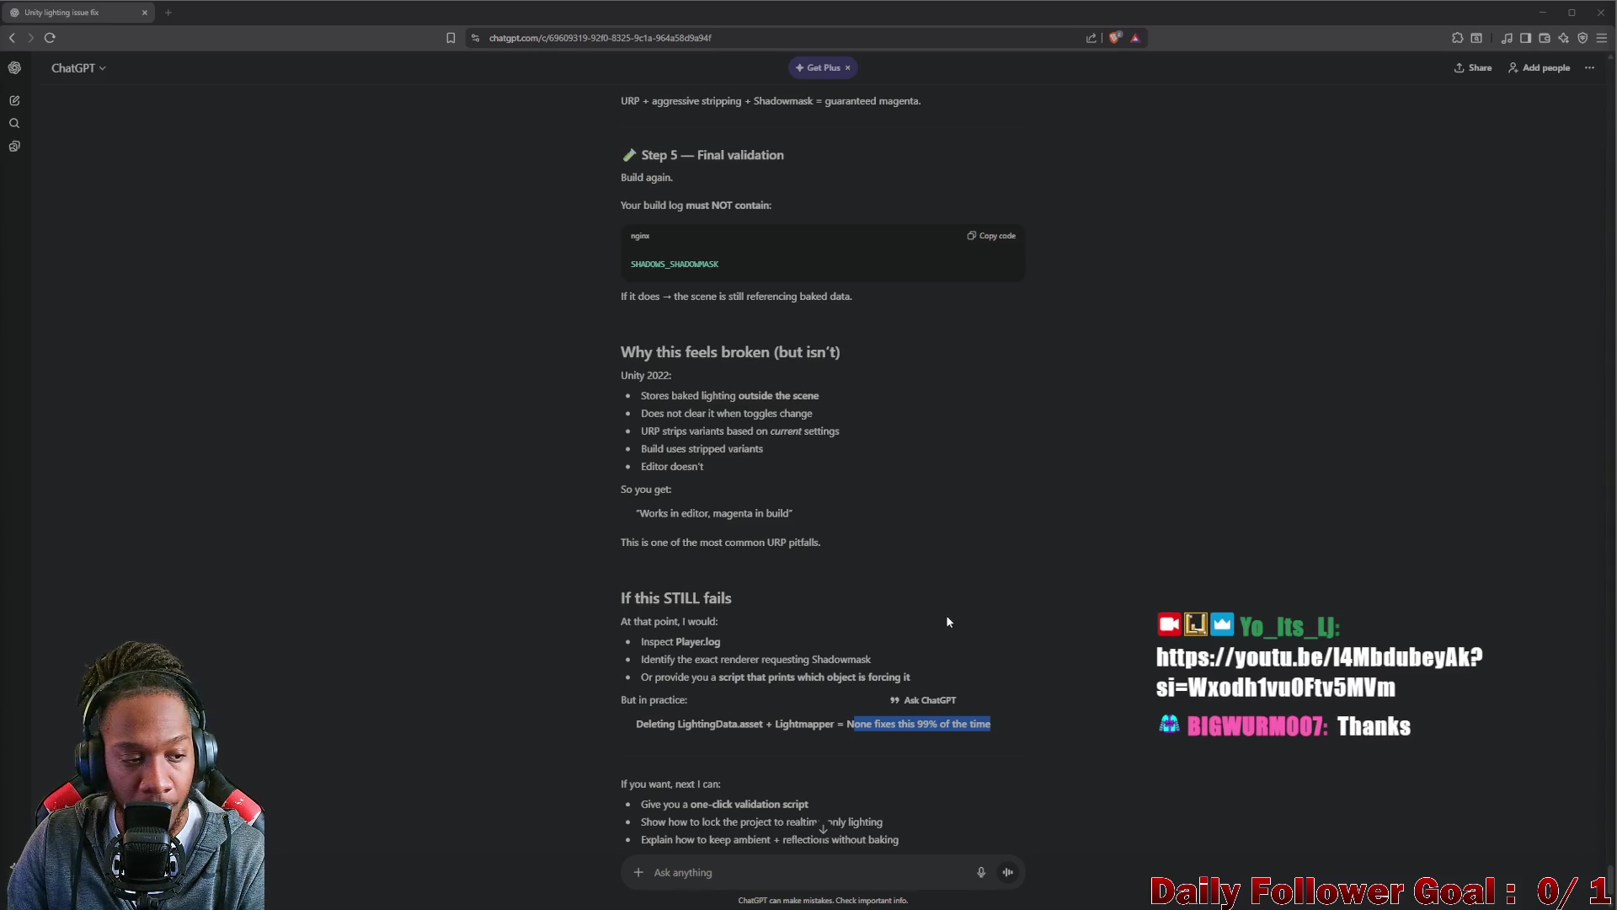
pyautogui.scroll(-2, 819, 601)
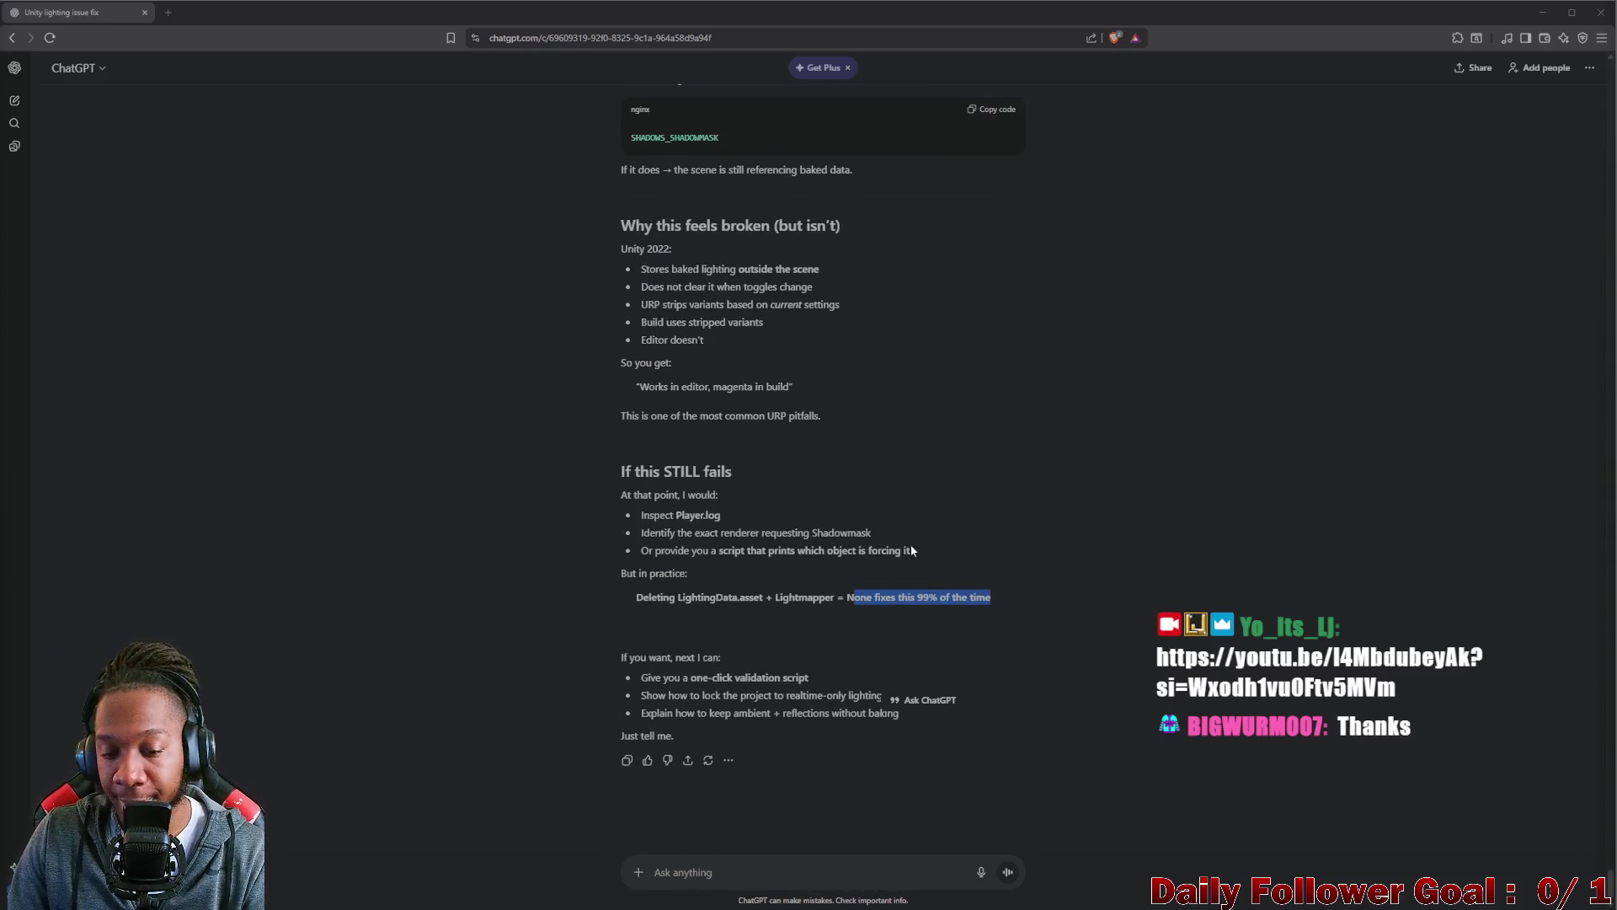
pyautogui.click(1032, 901)
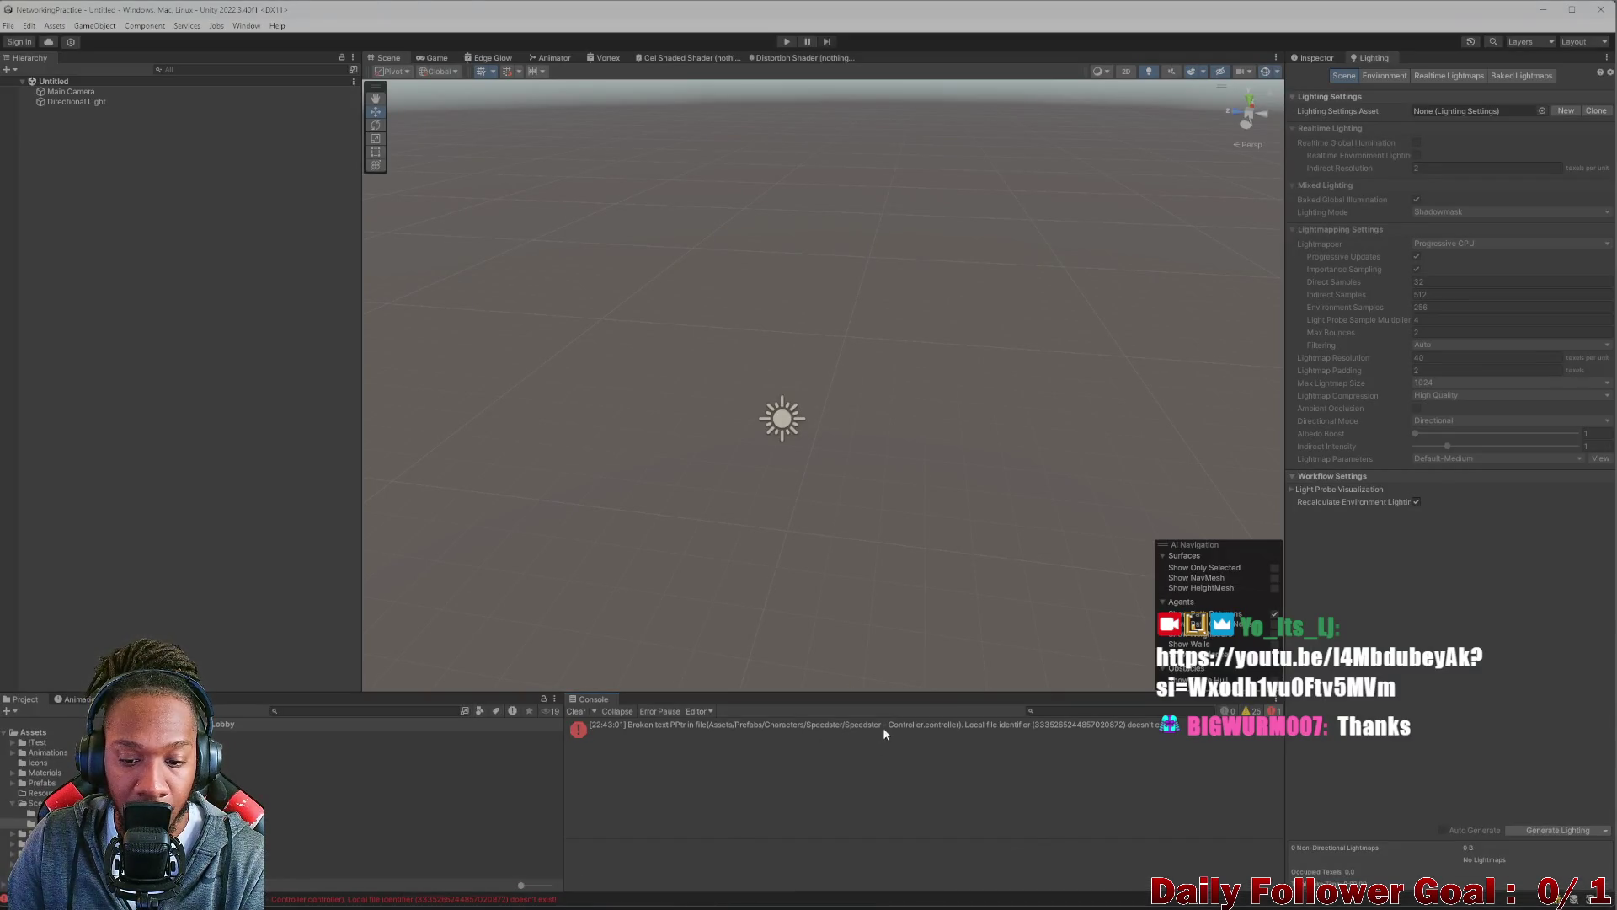
# Clear the Console errors, search the Project for 'lobby' and open the Lobby scene
pyautogui.click(1019, 731)
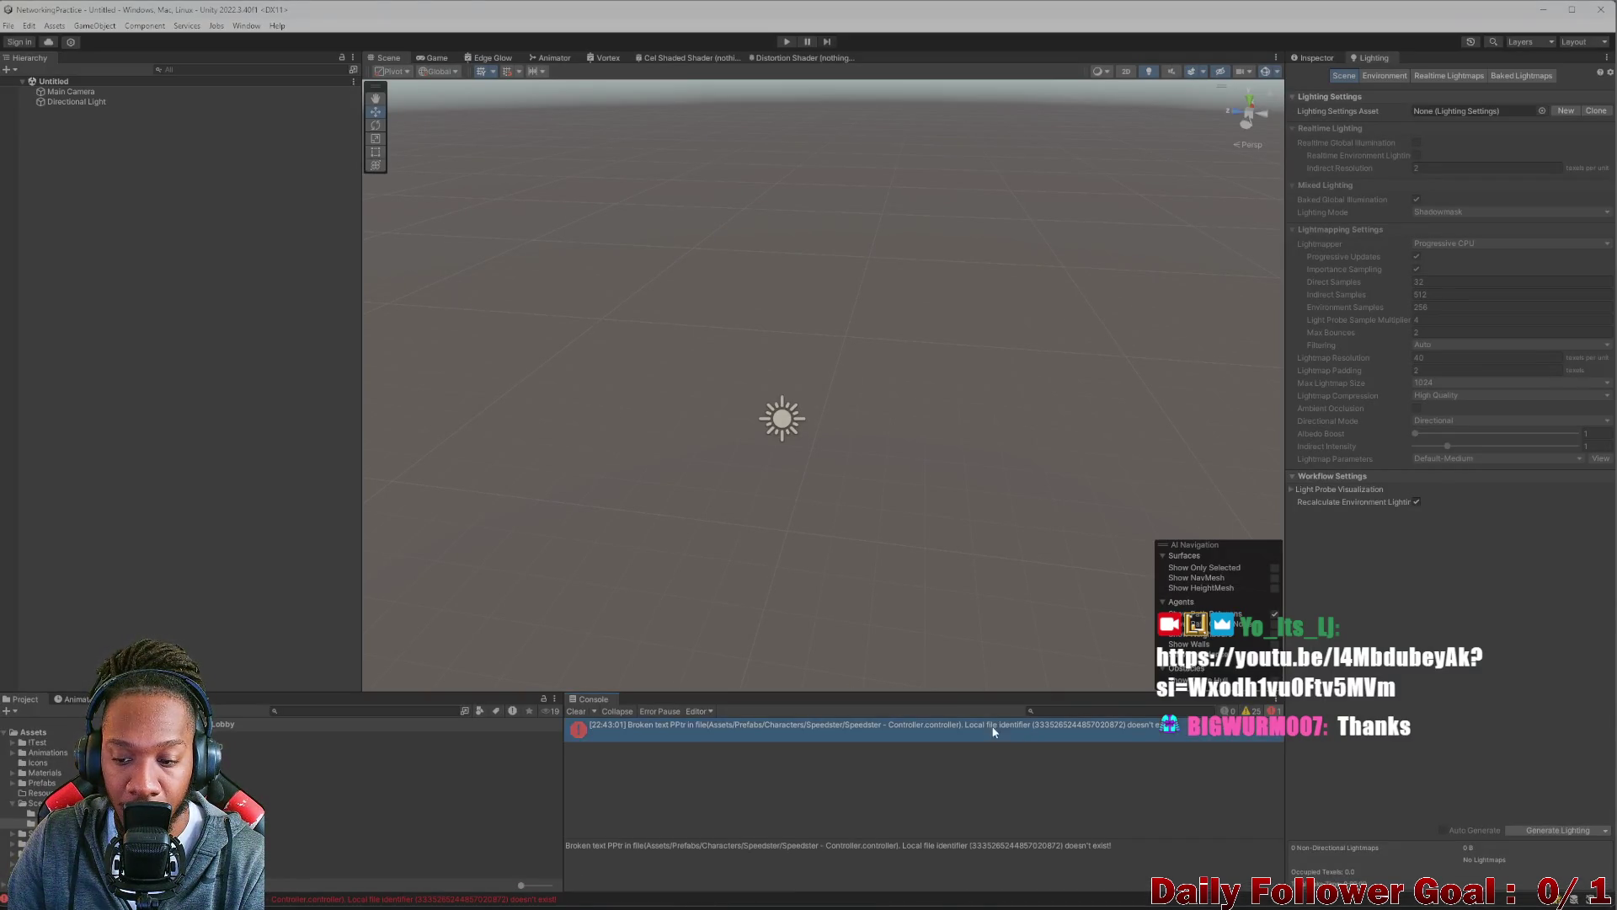
pyautogui.click(581, 712)
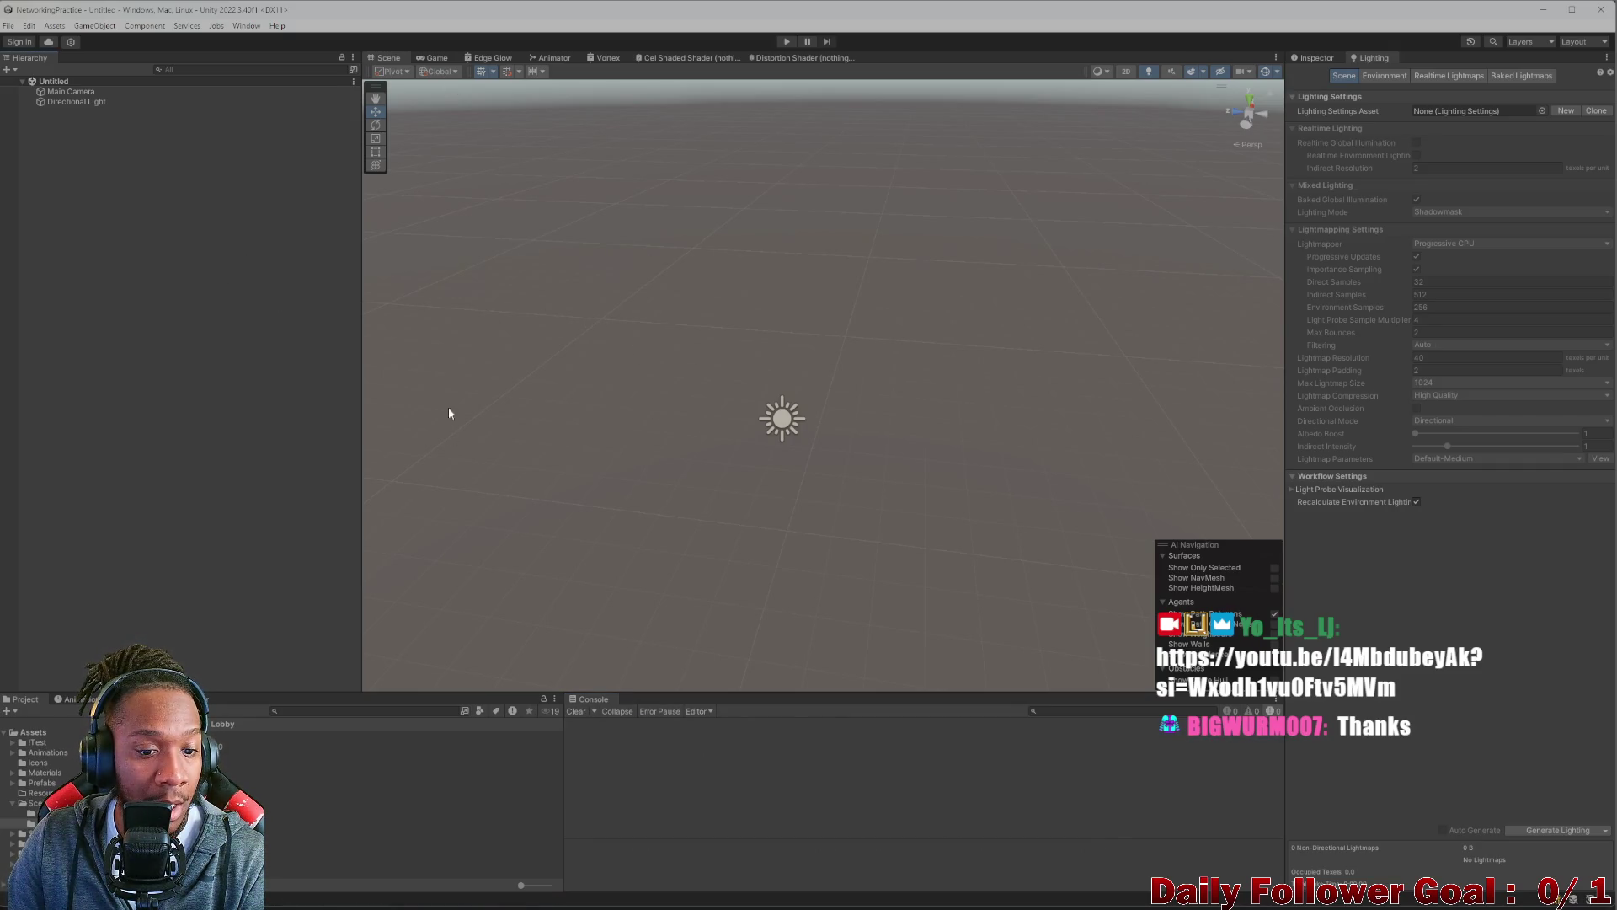
pyautogui.click(344, 709)
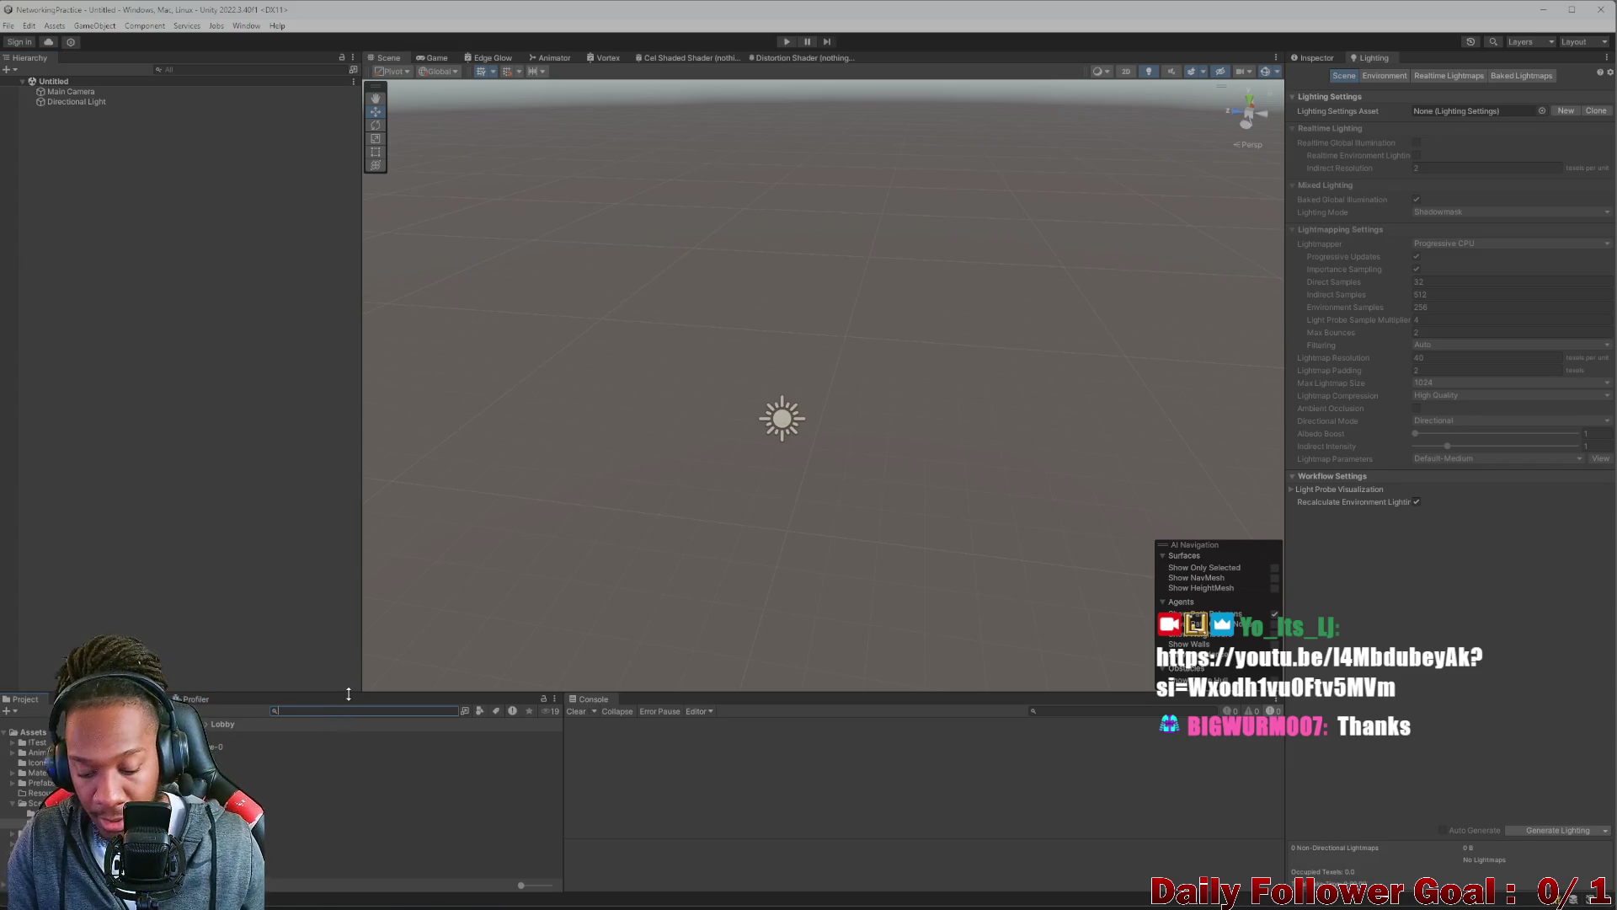
pyautogui.write('lo')
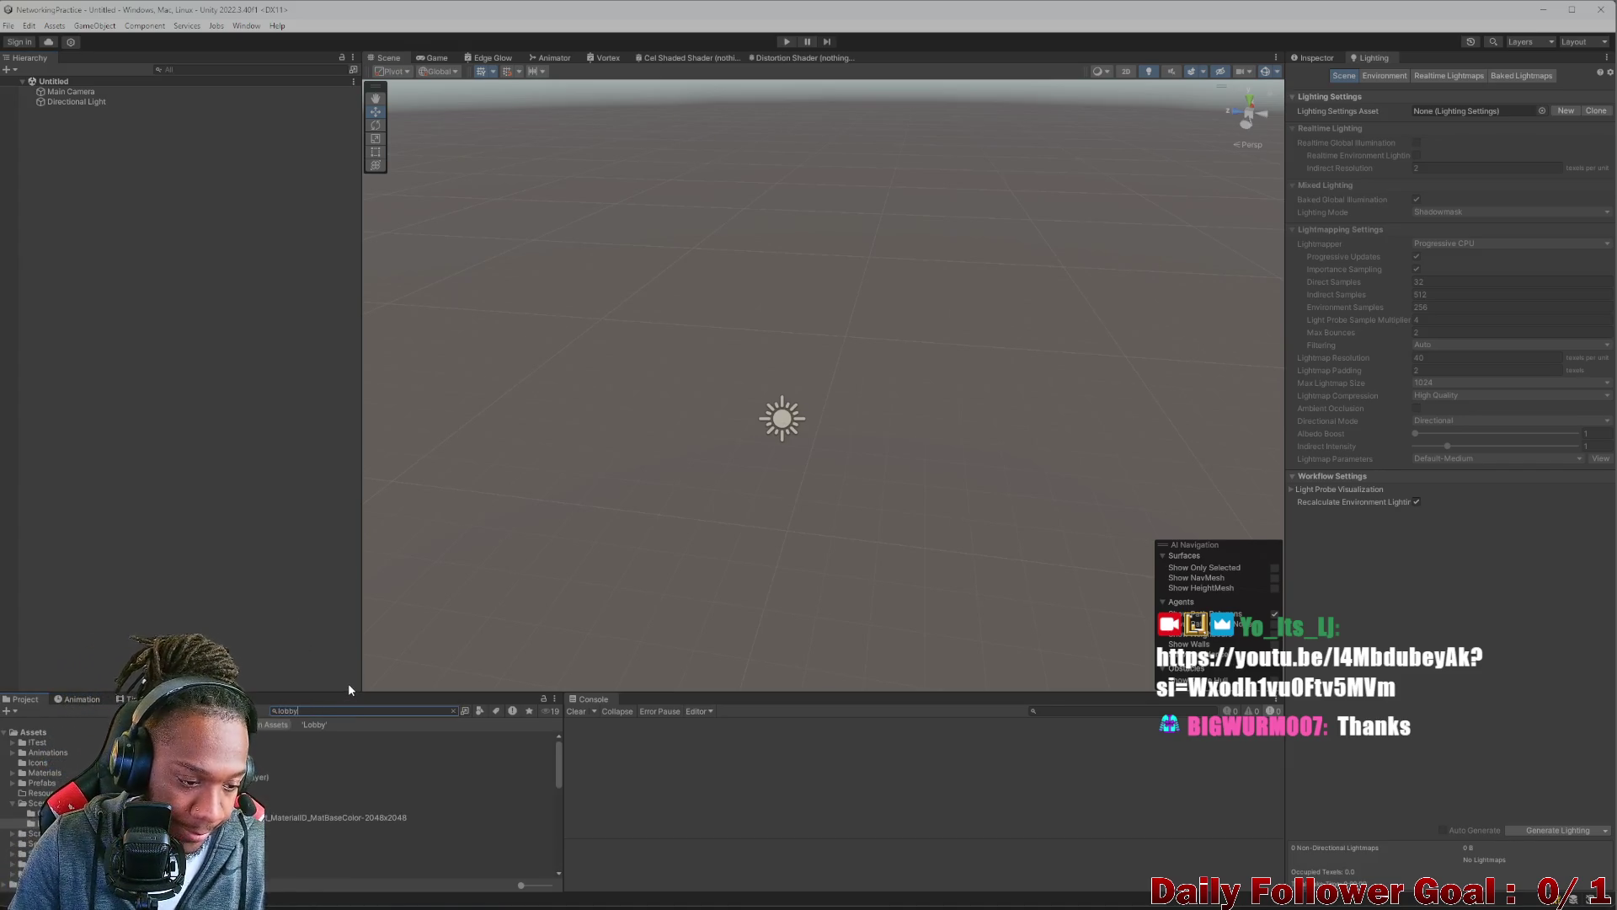
pyautogui.write('bby')
pyautogui.doubleClick(305, 743)
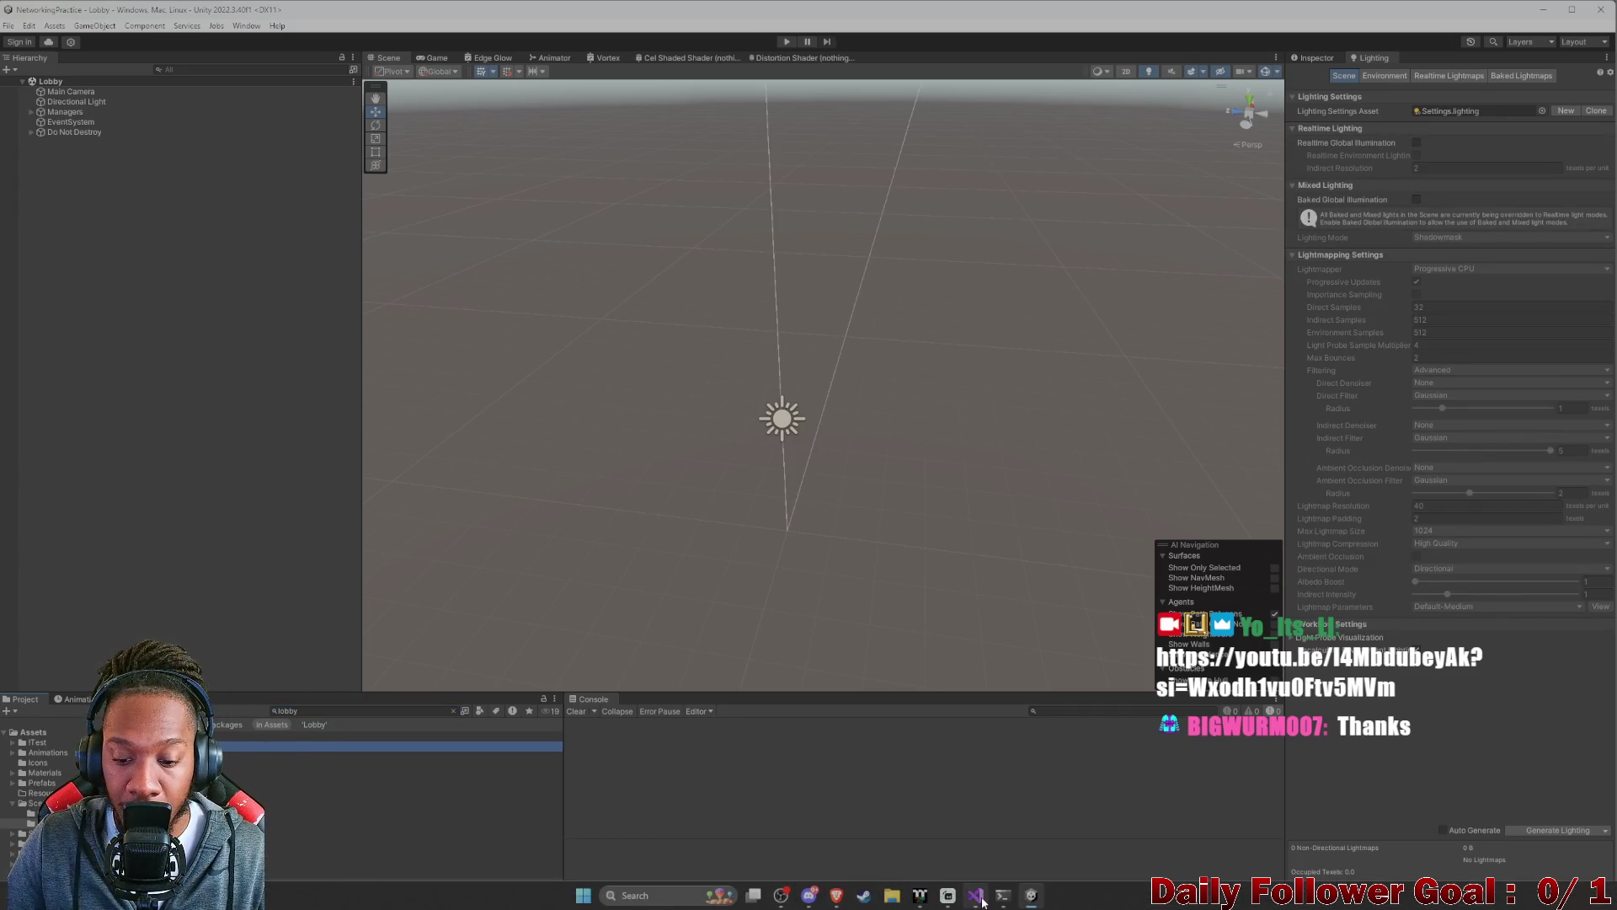
pyautogui.moveTo(975, 894)
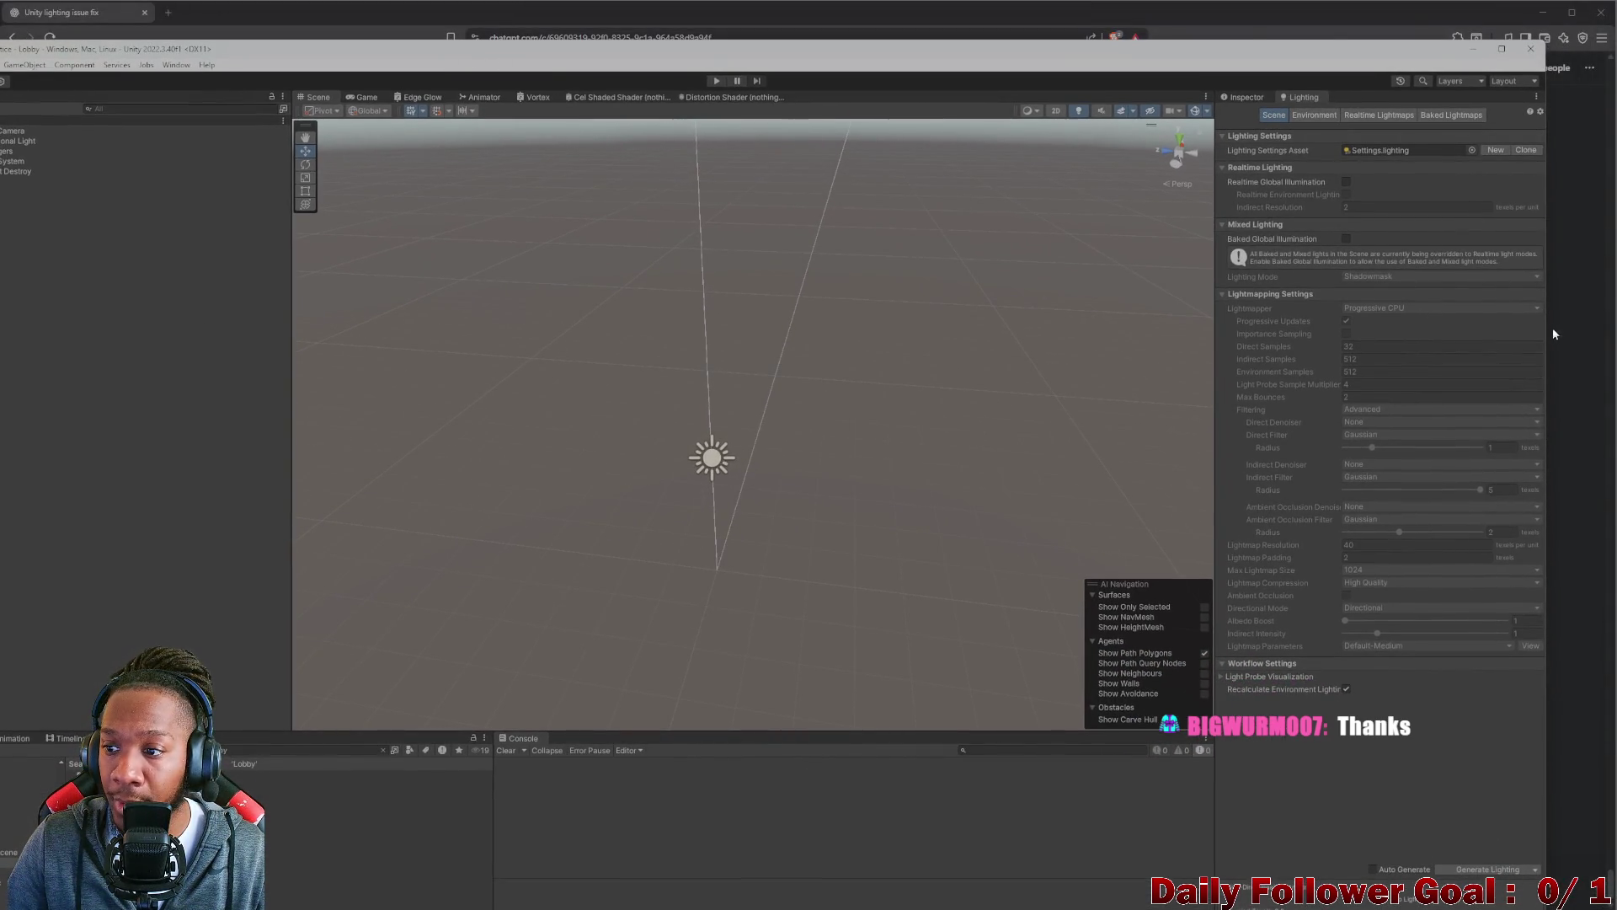
# Resize the editor beside the browser and dismiss the Build Windows folder and path error dialogs
pyautogui.moveTo(1553, 326); pyautogui.dragTo(1230, 354)
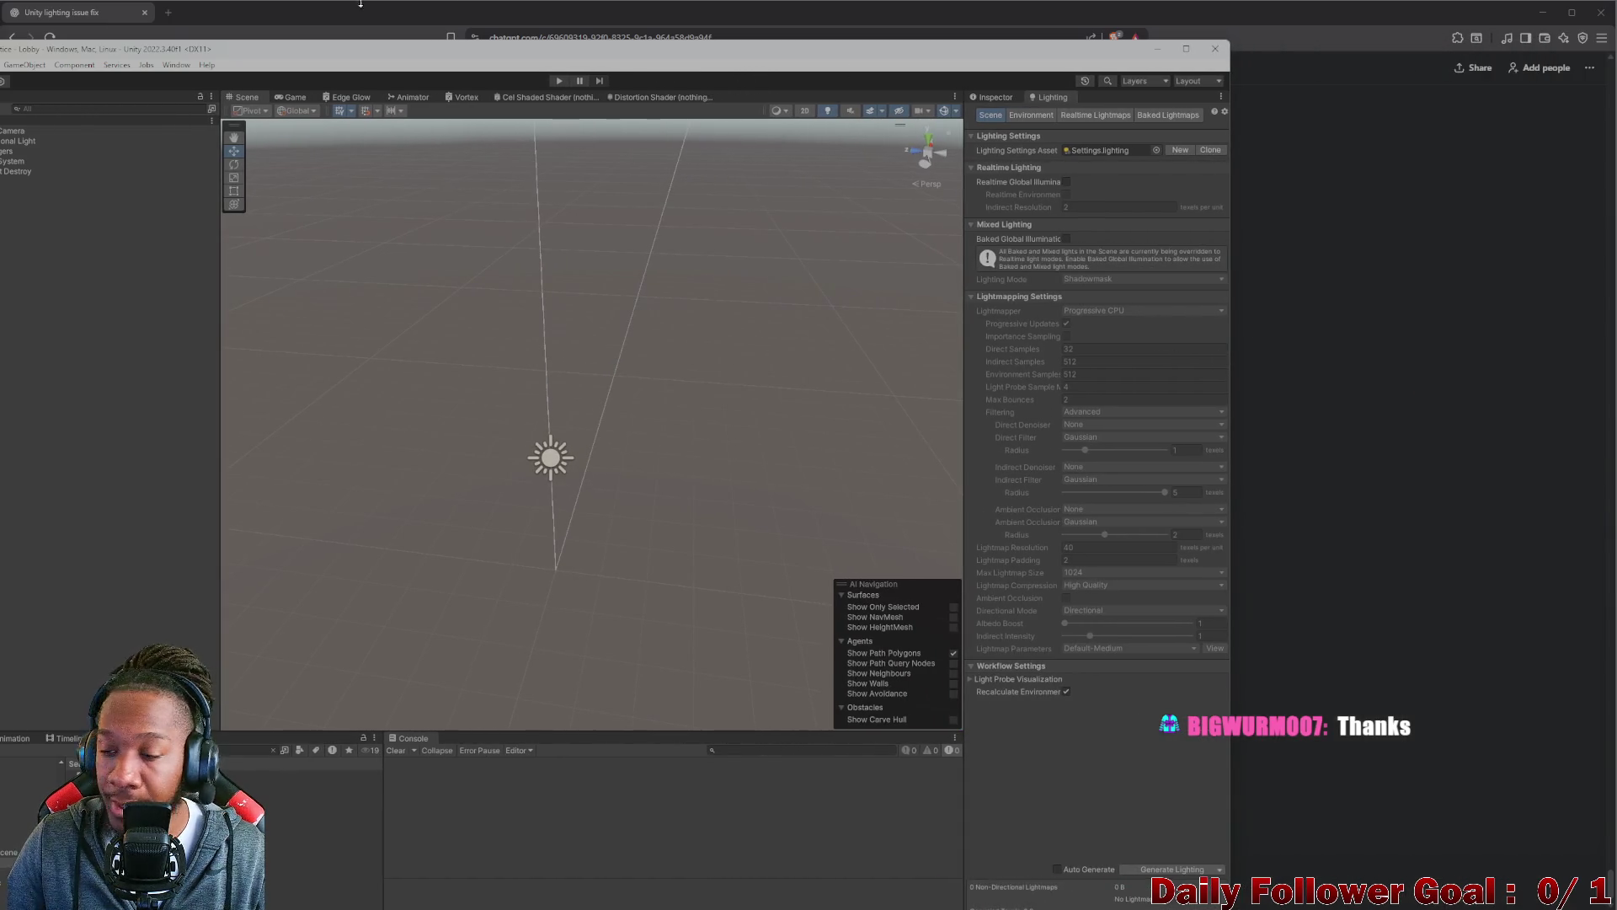
pyautogui.moveTo(289, 56)
pyautogui.mouseDown()
pyautogui.moveTo(443, 17)
pyautogui.moveTo(362, 19)
pyautogui.mouseUp()
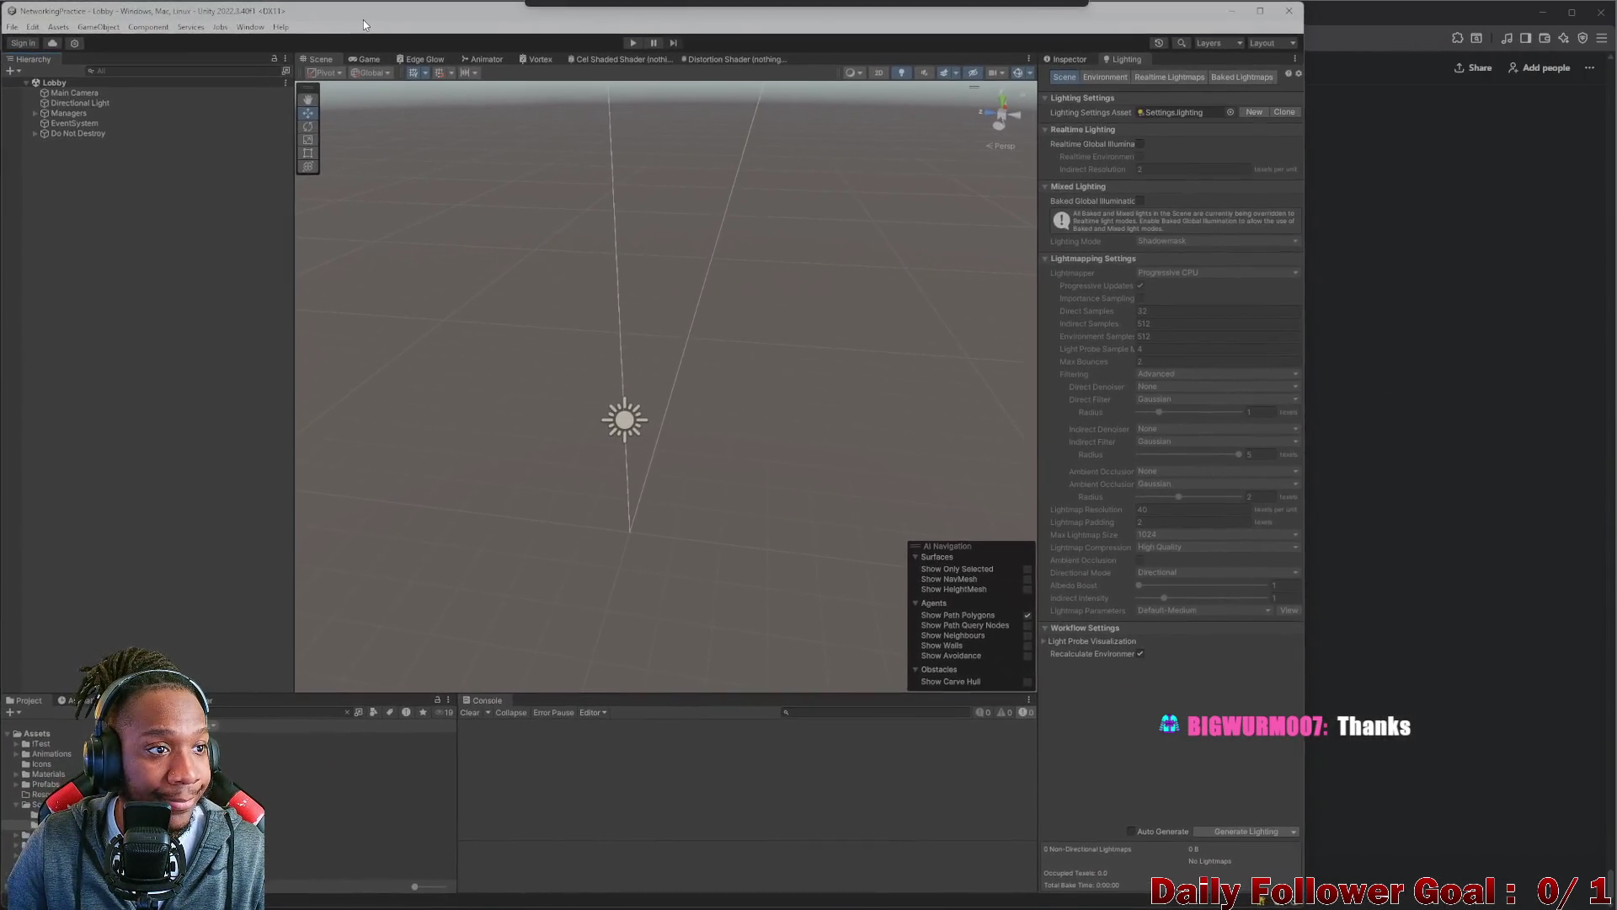
pyautogui.moveTo(1302, 582); pyautogui.dragTo(1052, 556)
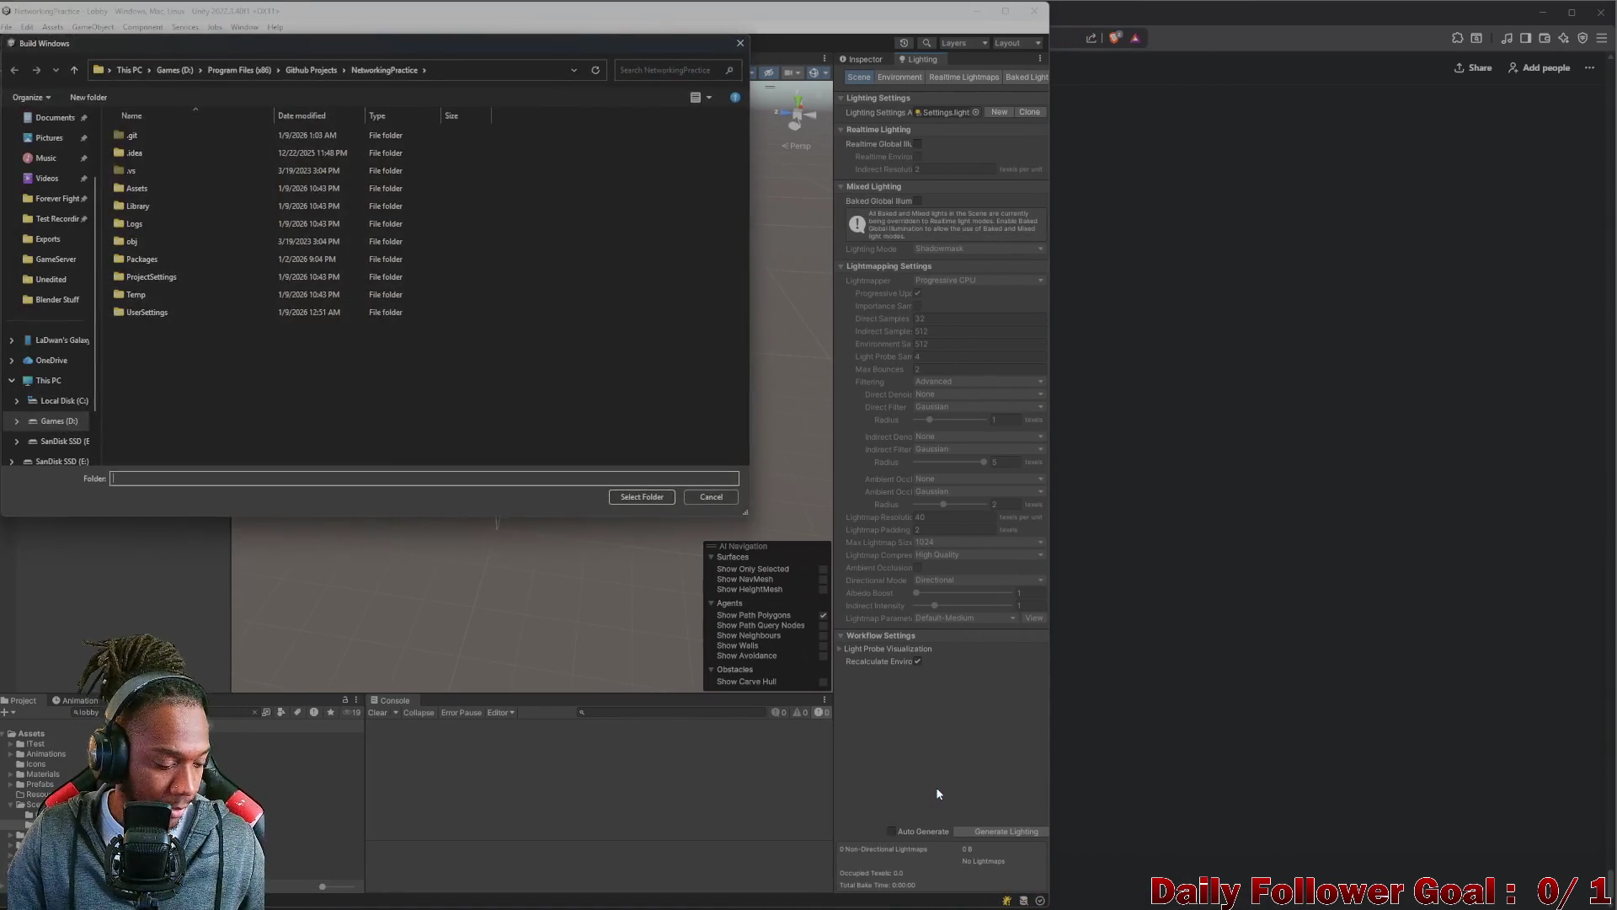
pyautogui.click(739, 44)
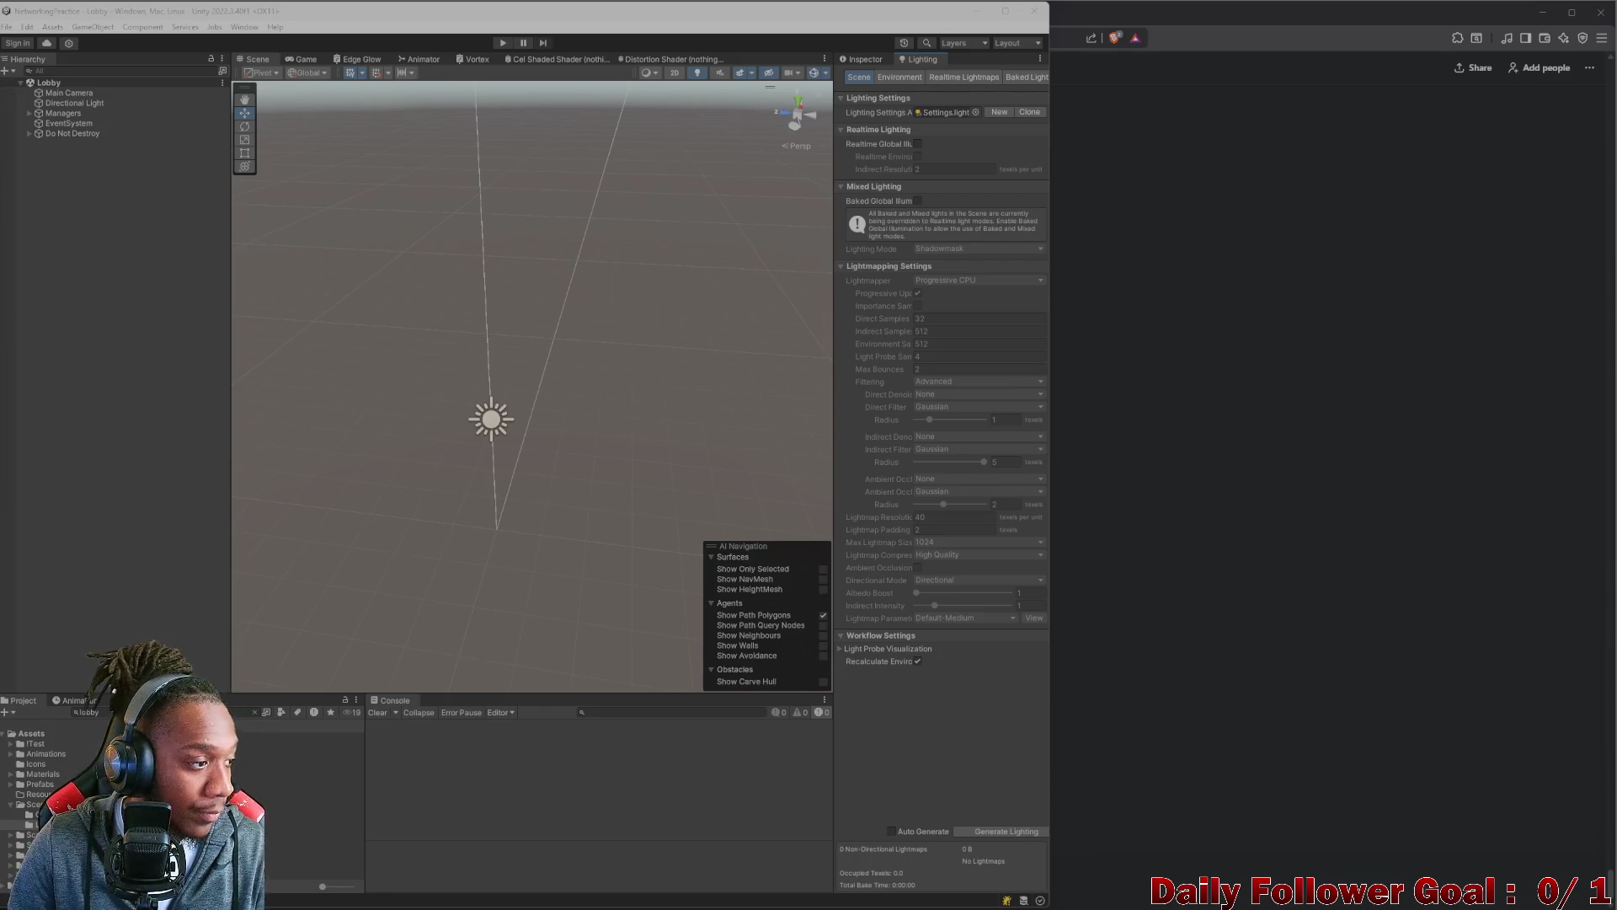
pyautogui.click(885, 466)
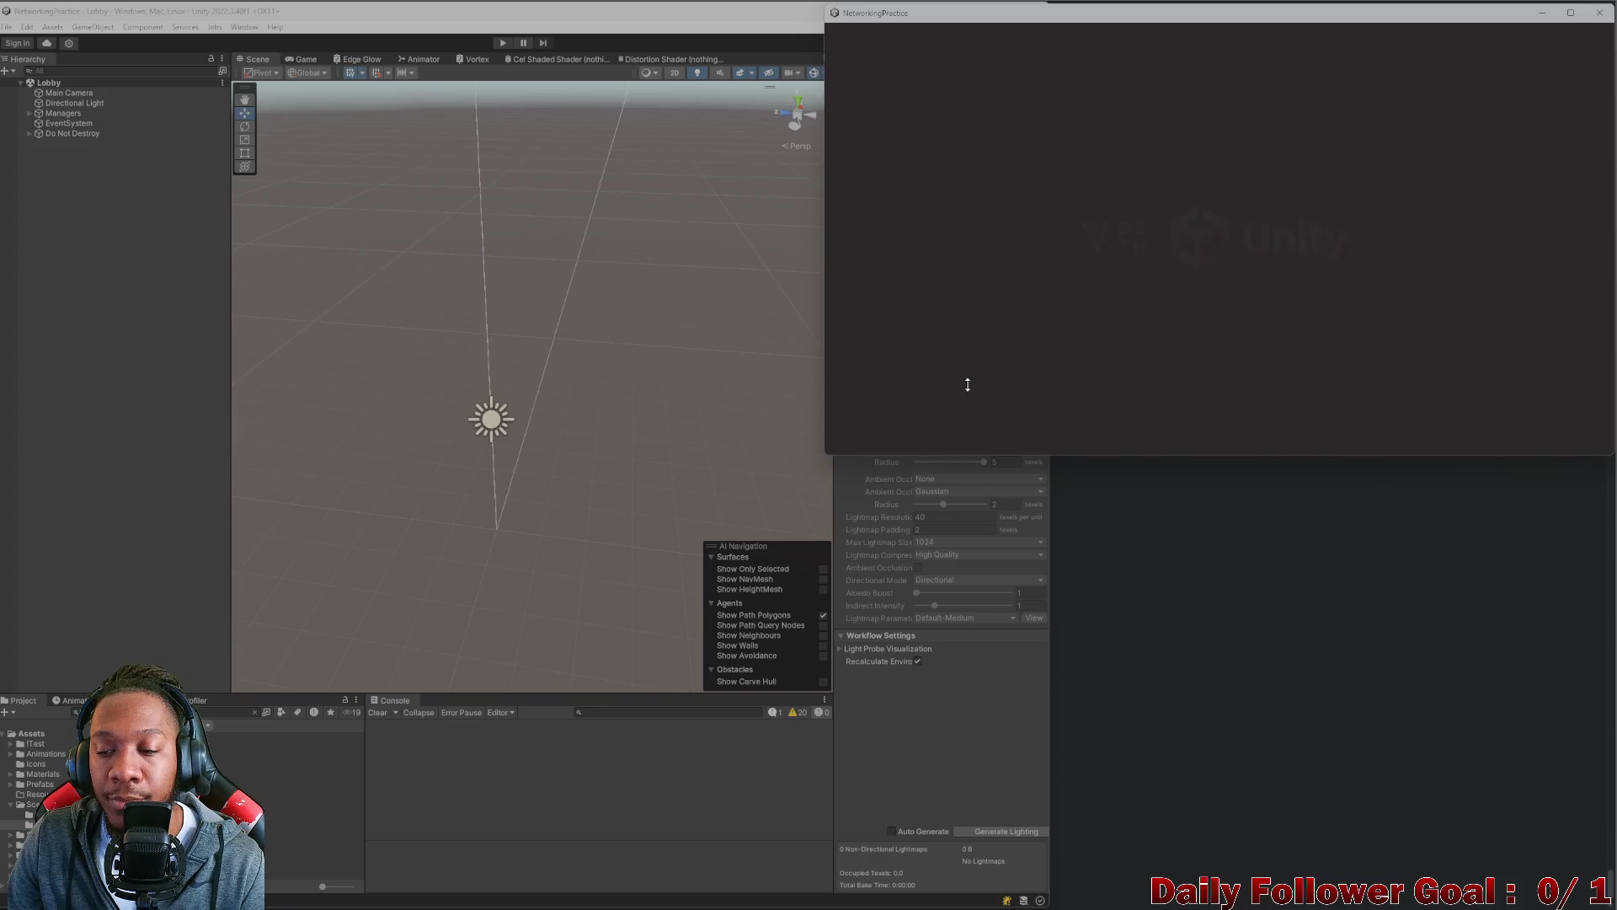
# Enter Play mode and connect the editor ('aa') and build ('a') players to the lobby
pyautogui.click(503, 43)
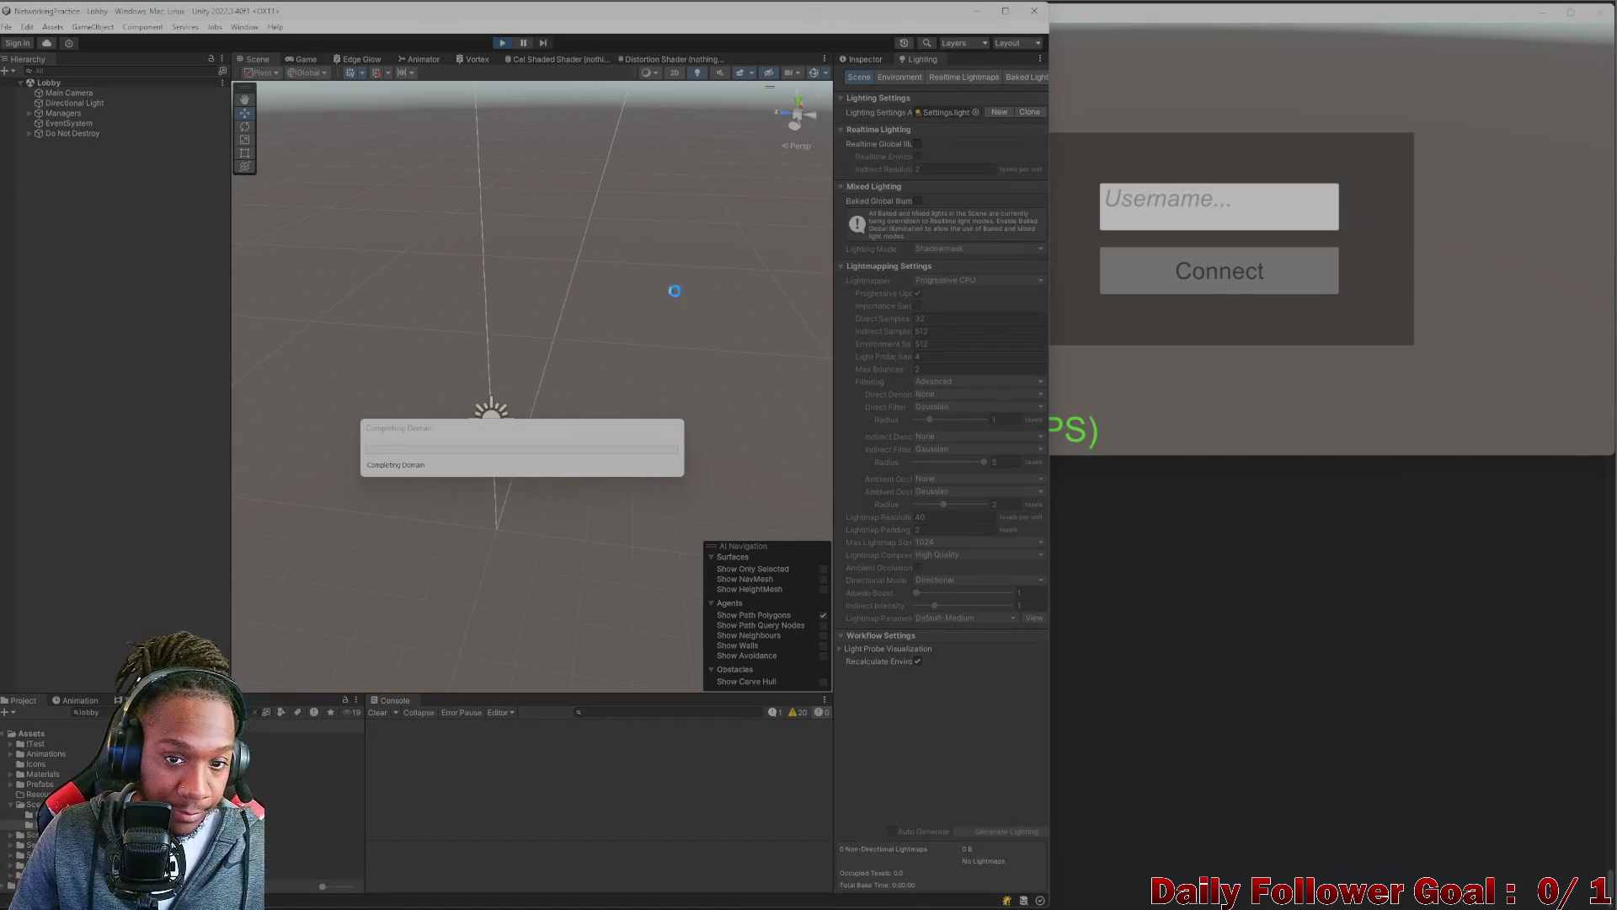
pyautogui.write('aa')
pyautogui.click(531, 410)
pyautogui.click(1167, 266)
pyautogui.write('a')
pyautogui.click(1186, 273)
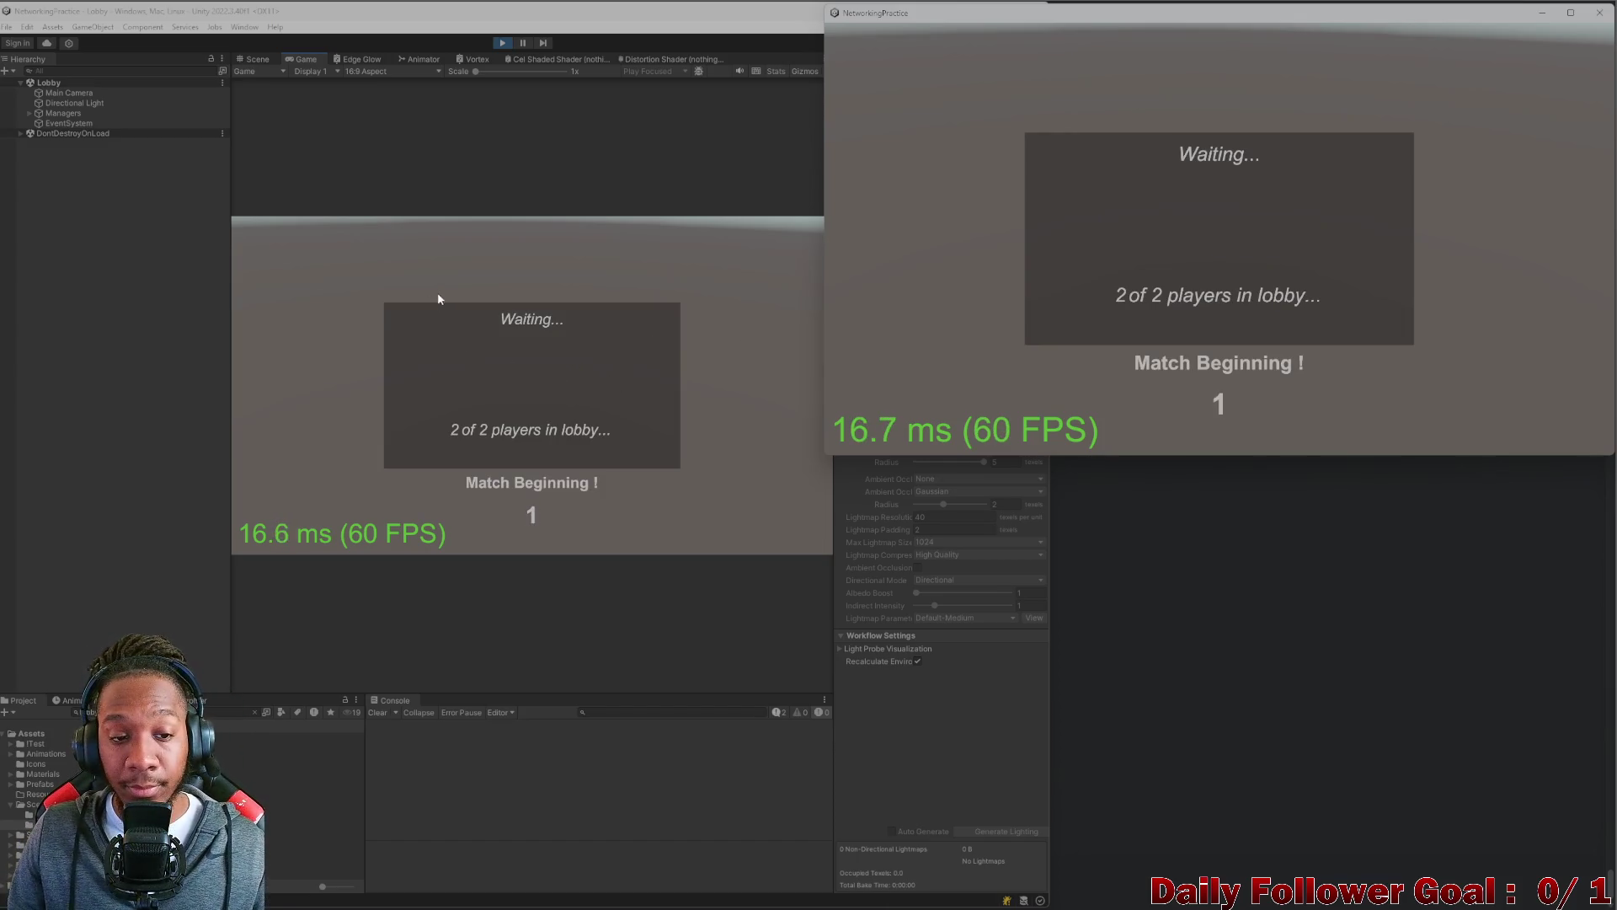
# Pick and confirm The Speedster in the editor and The Brawn in the build
pyautogui.click(482, 293)
pyautogui.click(532, 512)
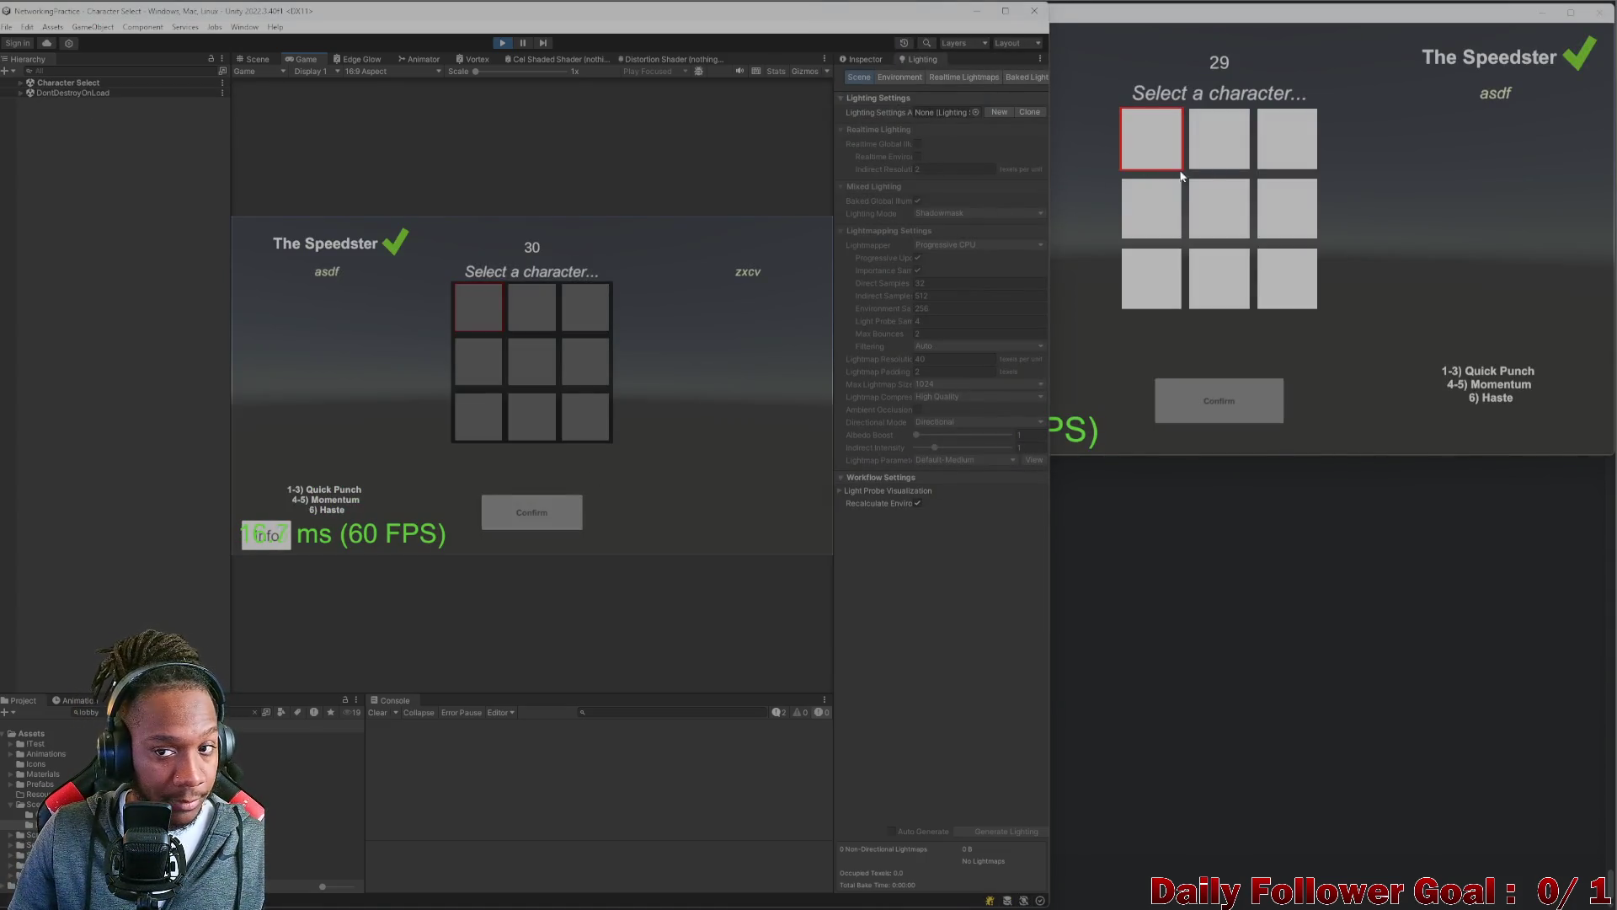
pyautogui.click(1220, 139)
pyautogui.click(1159, 401)
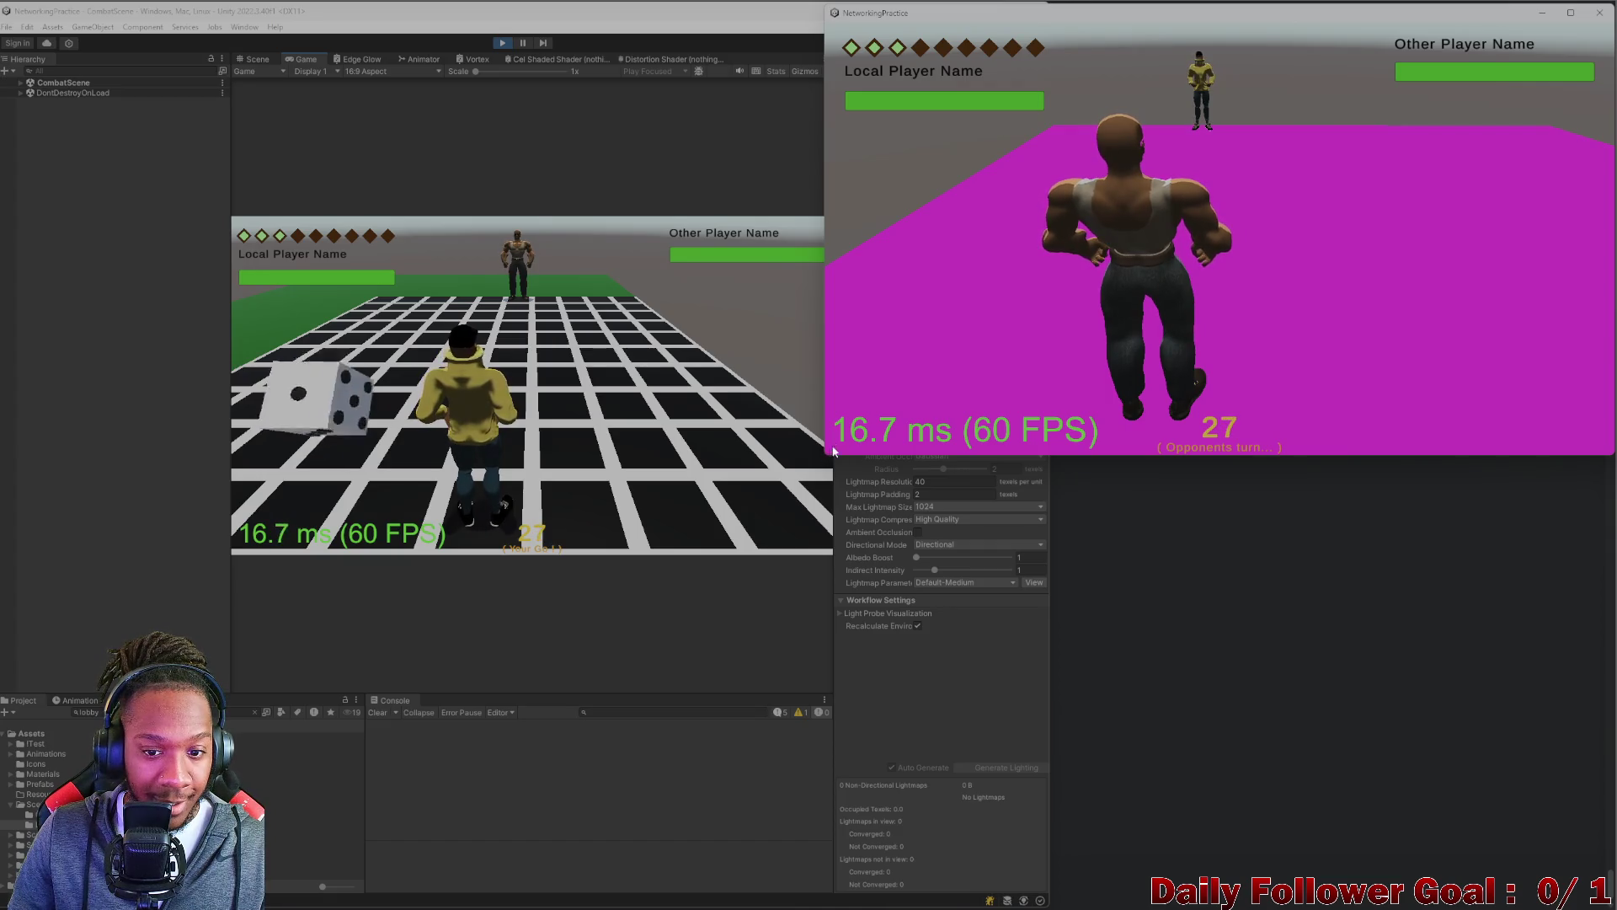
# Reposition the build window and play a turn each: end the editor's turn, move the build's character, end its turn
pyautogui.moveTo(838, 452); pyautogui.dragTo(831, 455)
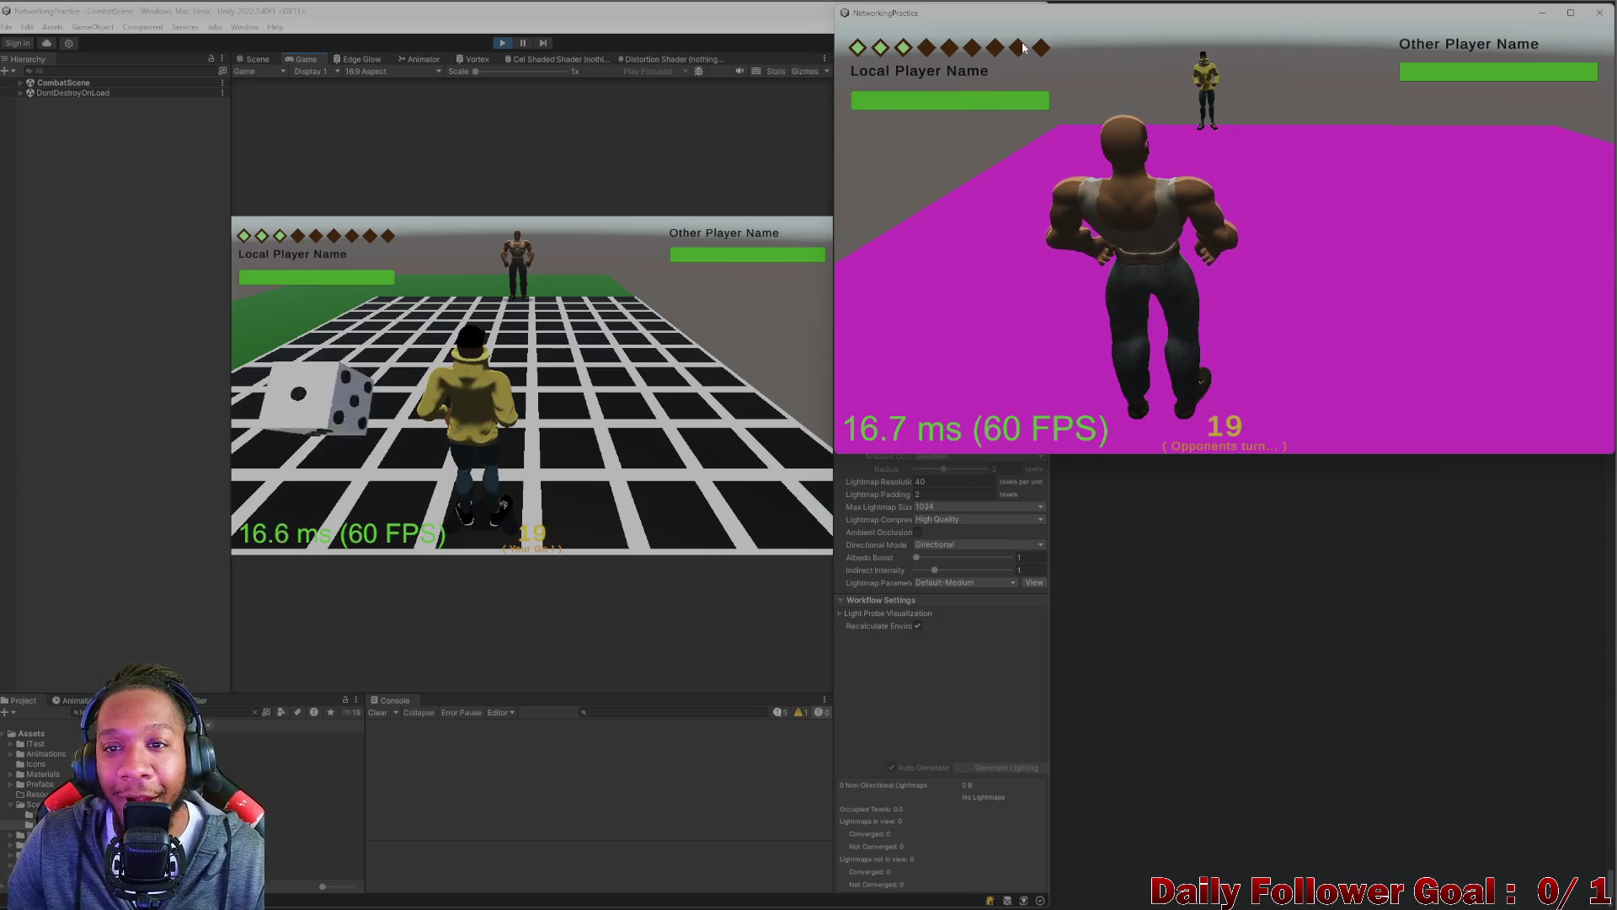
pyautogui.moveTo(965, 14); pyautogui.dragTo(679, 84)
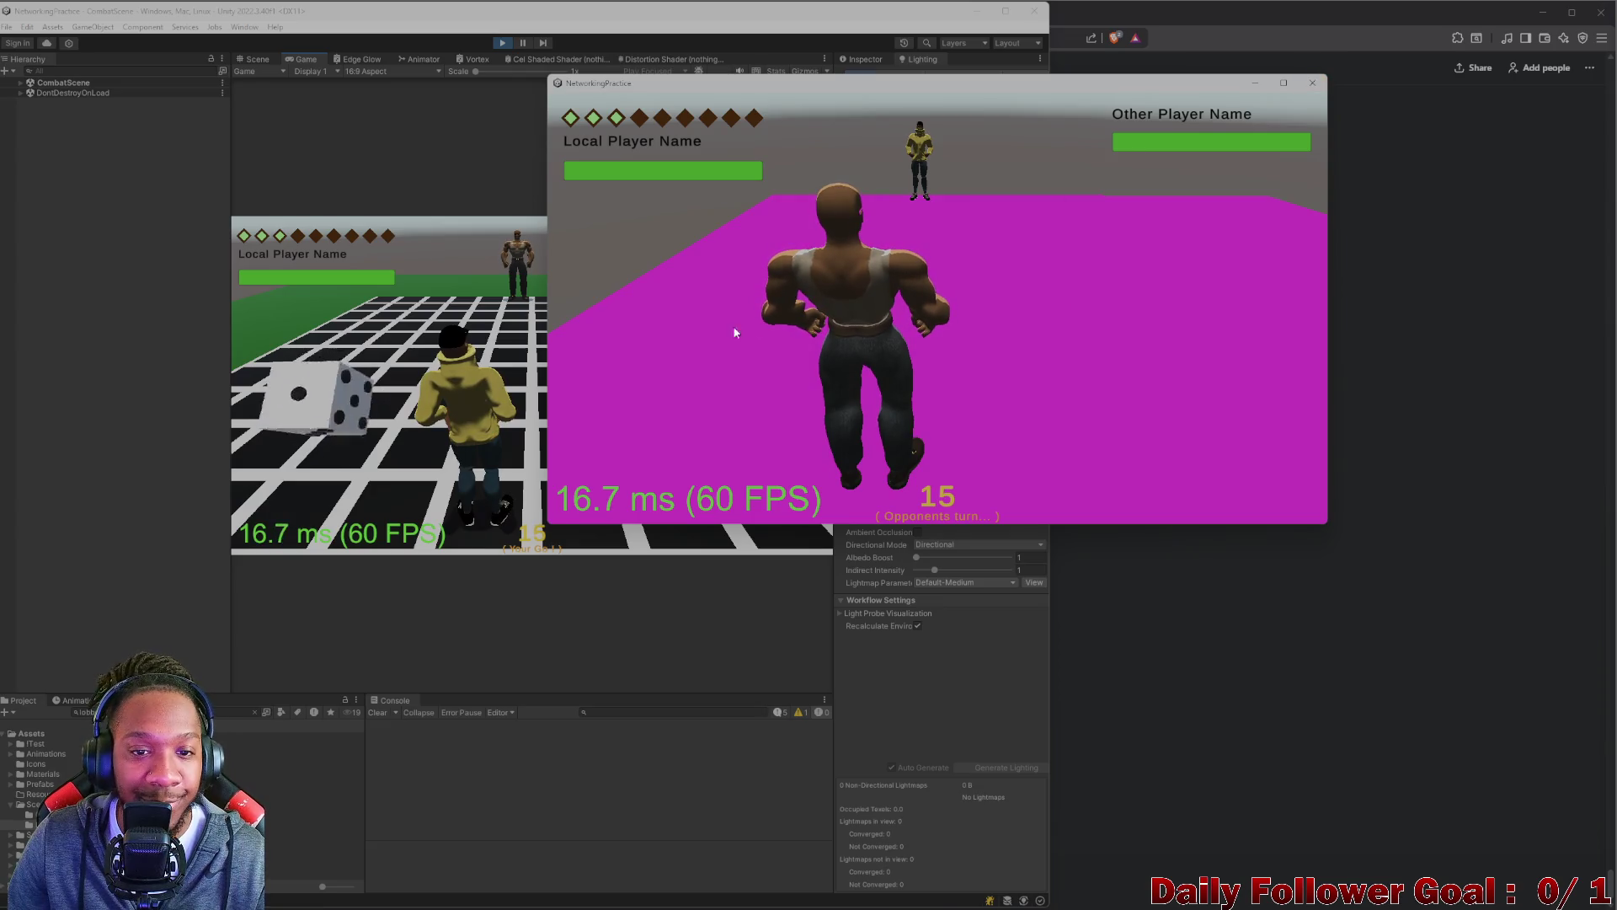
pyautogui.click(355, 411)
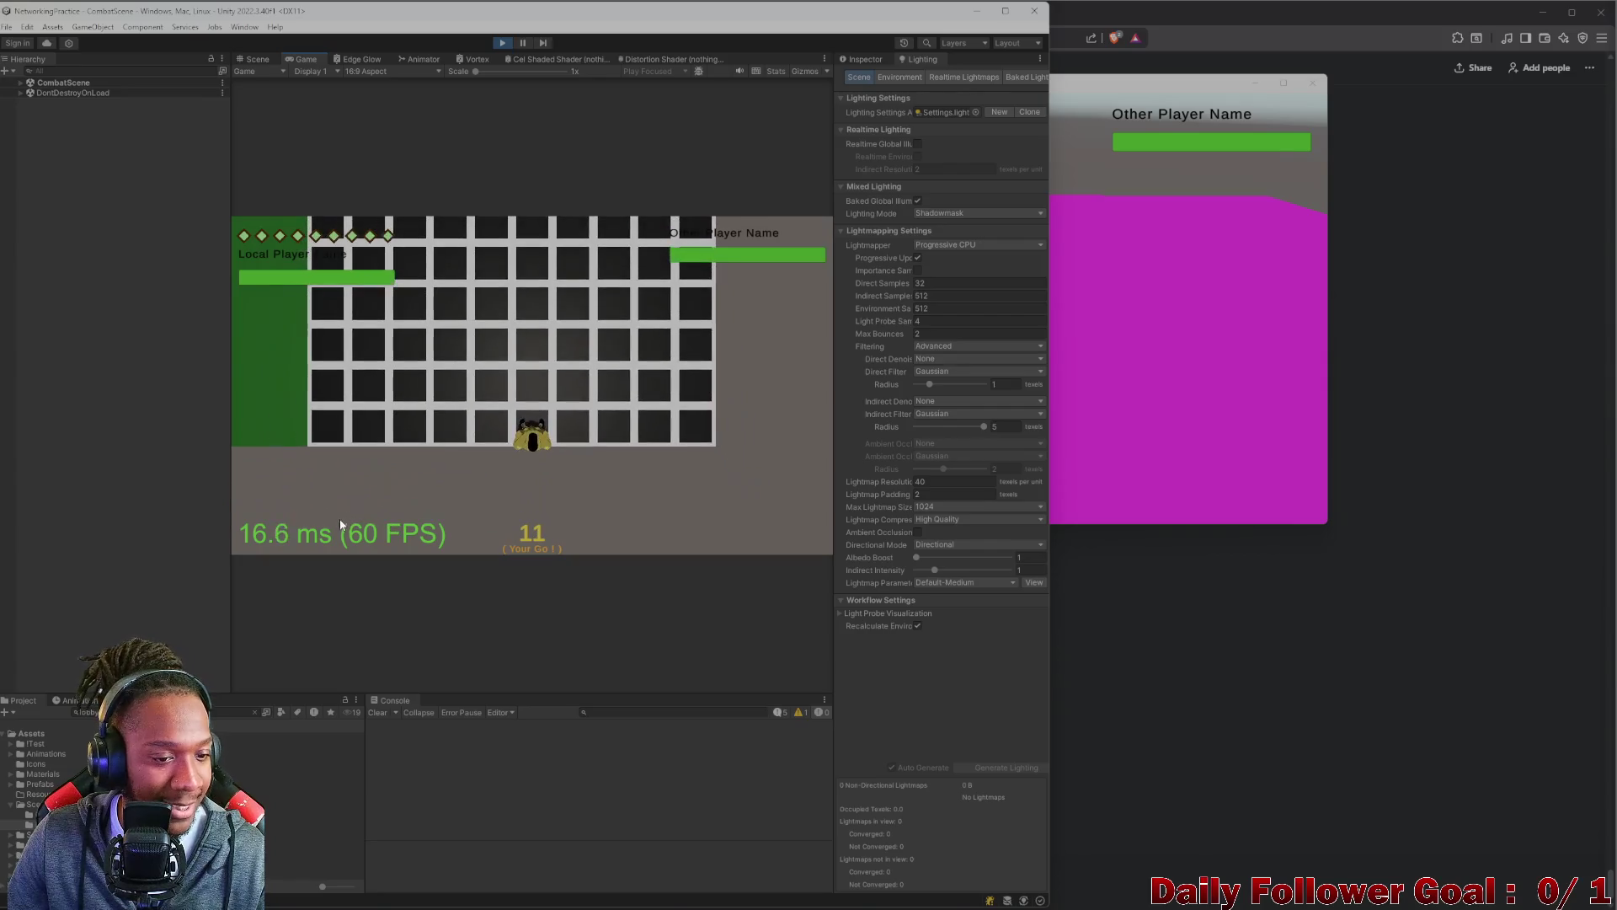
pyautogui.click(340, 529)
pyautogui.click(1190, 363)
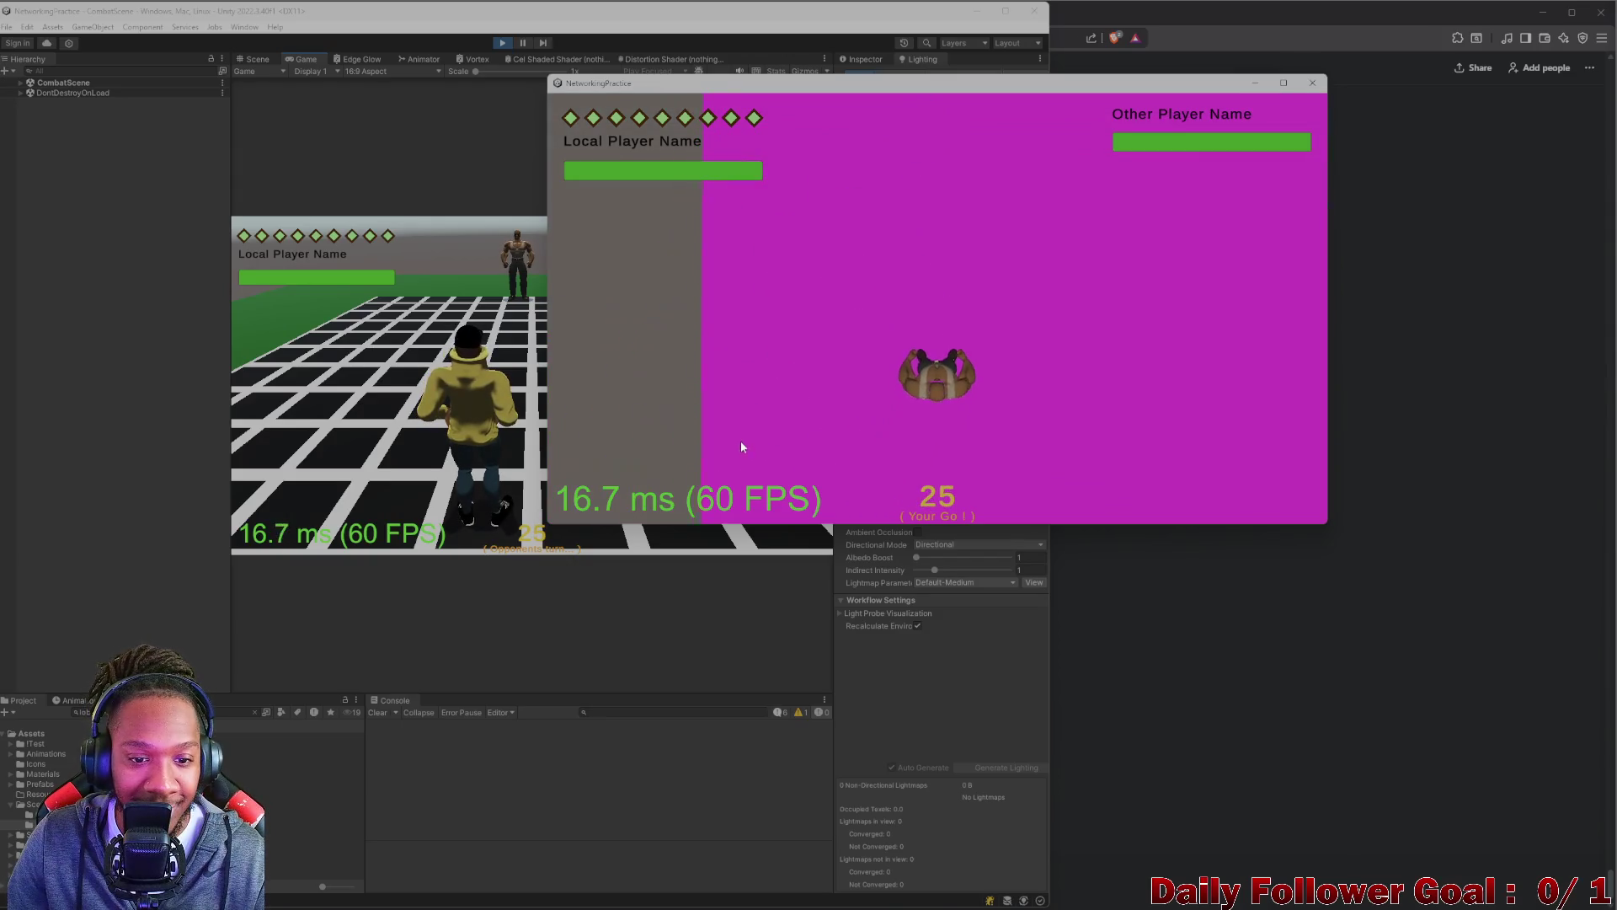
pyautogui.click(750, 391)
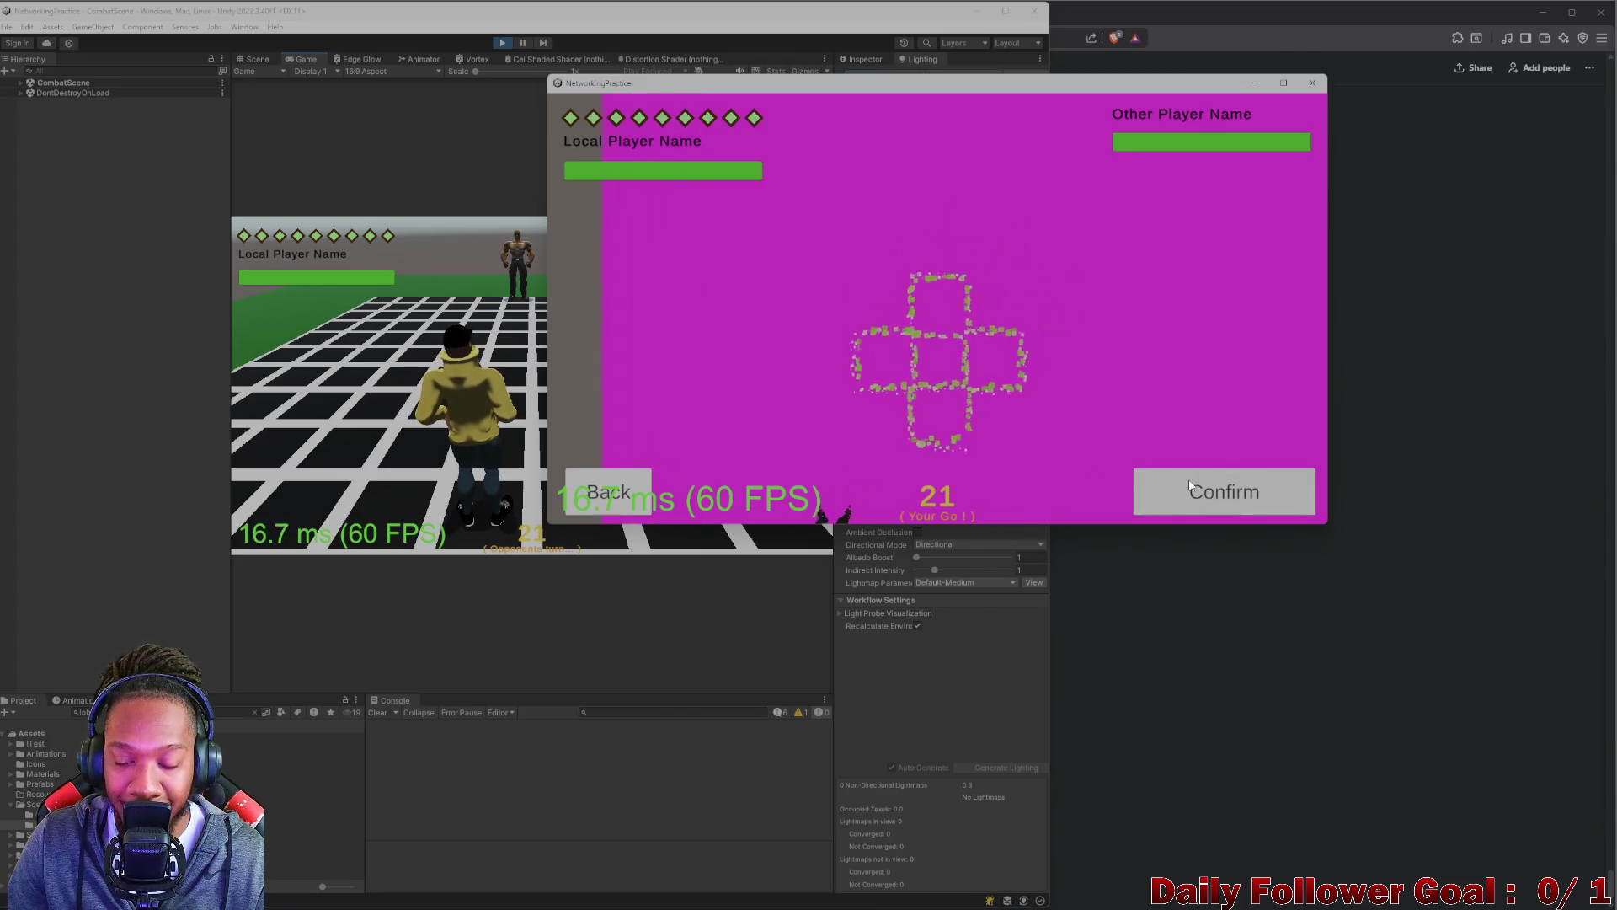
pyautogui.click(1187, 486)
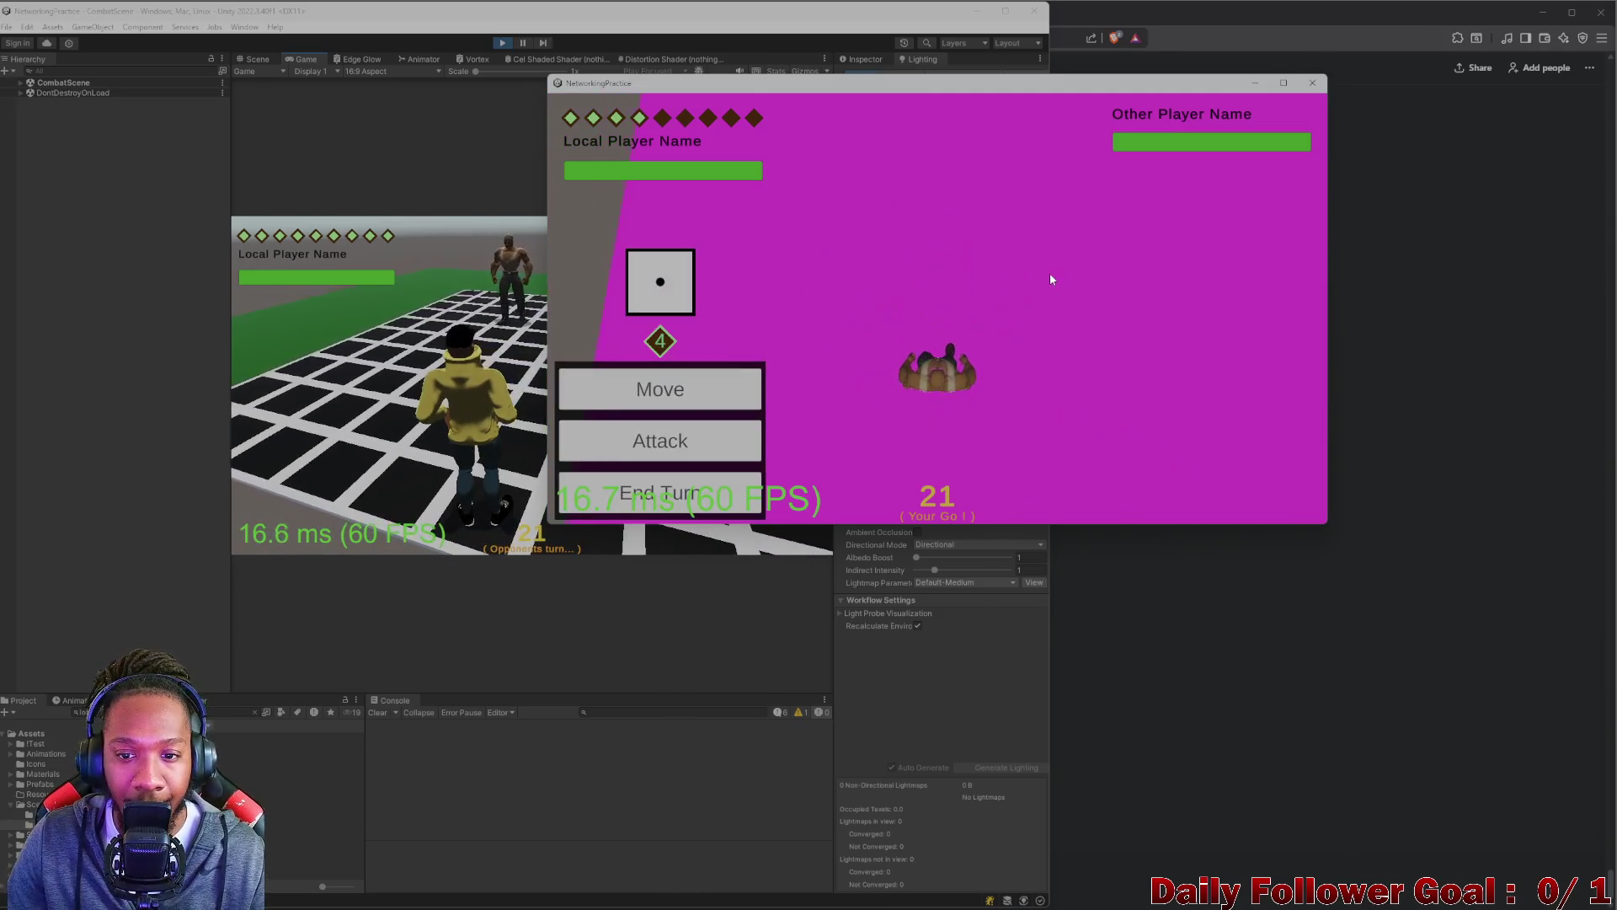
pyautogui.click(664, 498)
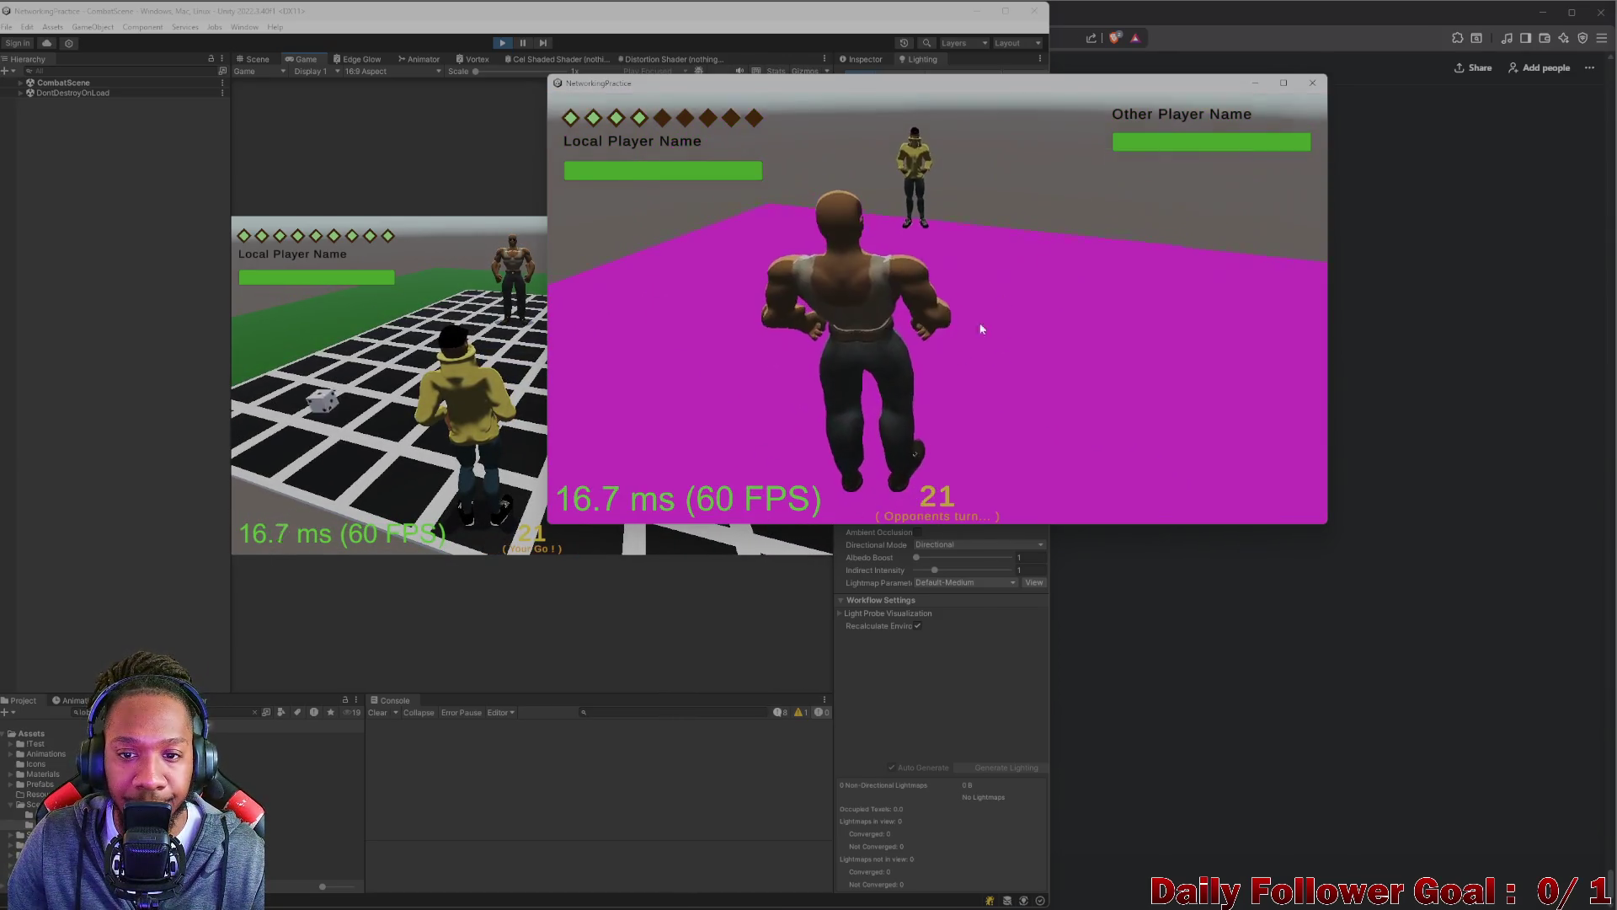
# Close the build, stop play mode, and enable Baked Global Illumination in the Lobby scene
pyautogui.click(1308, 88)
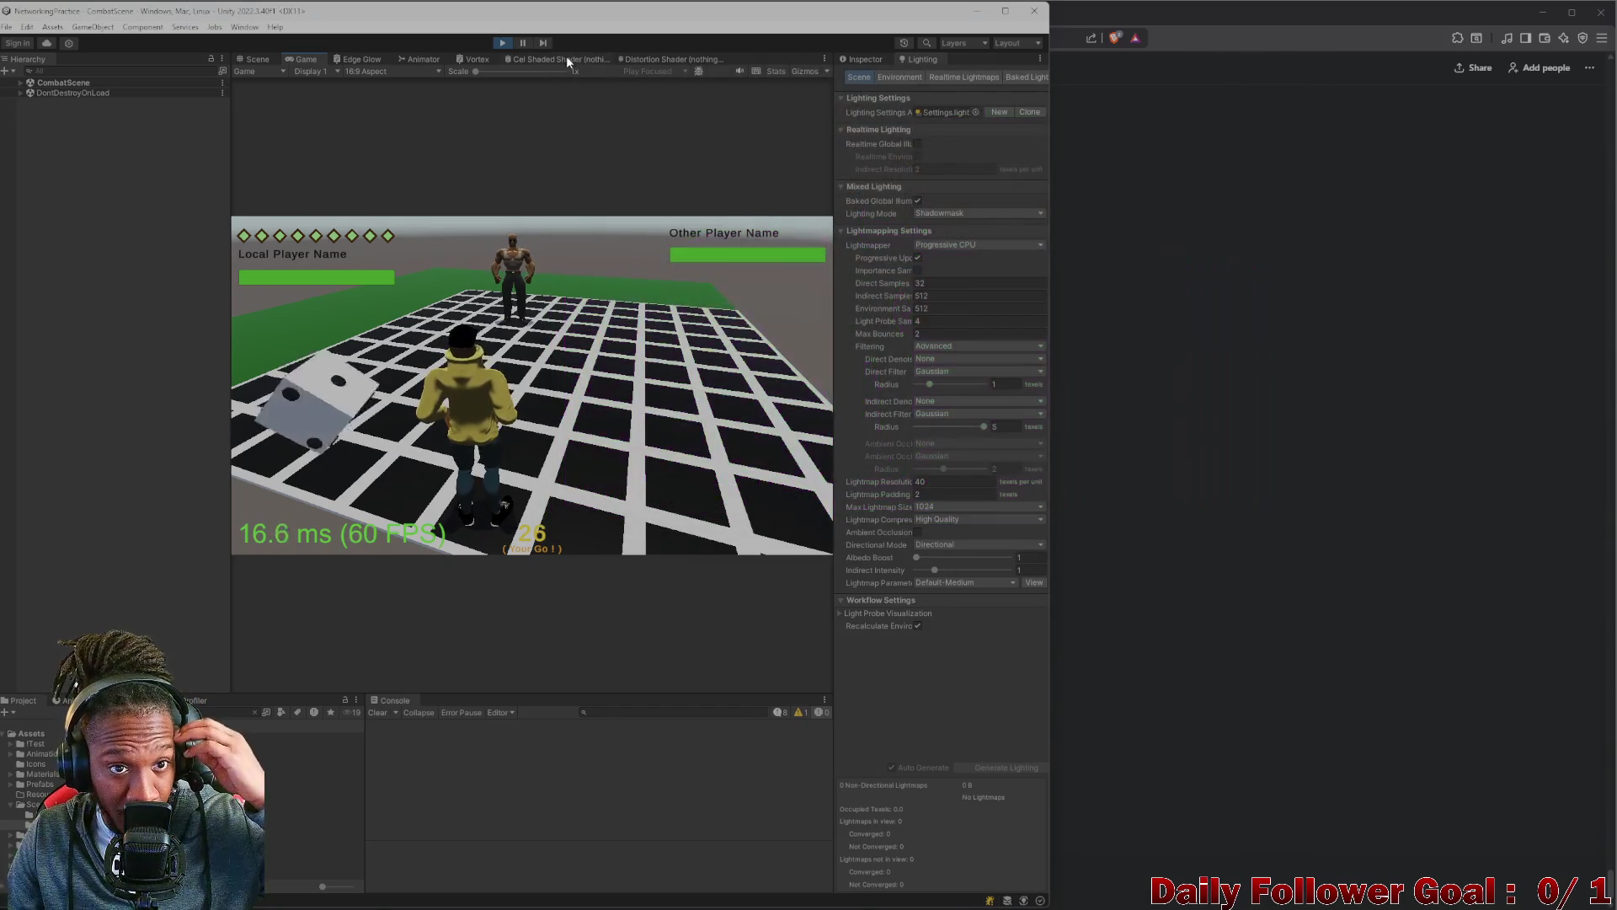
pyautogui.click(503, 44)
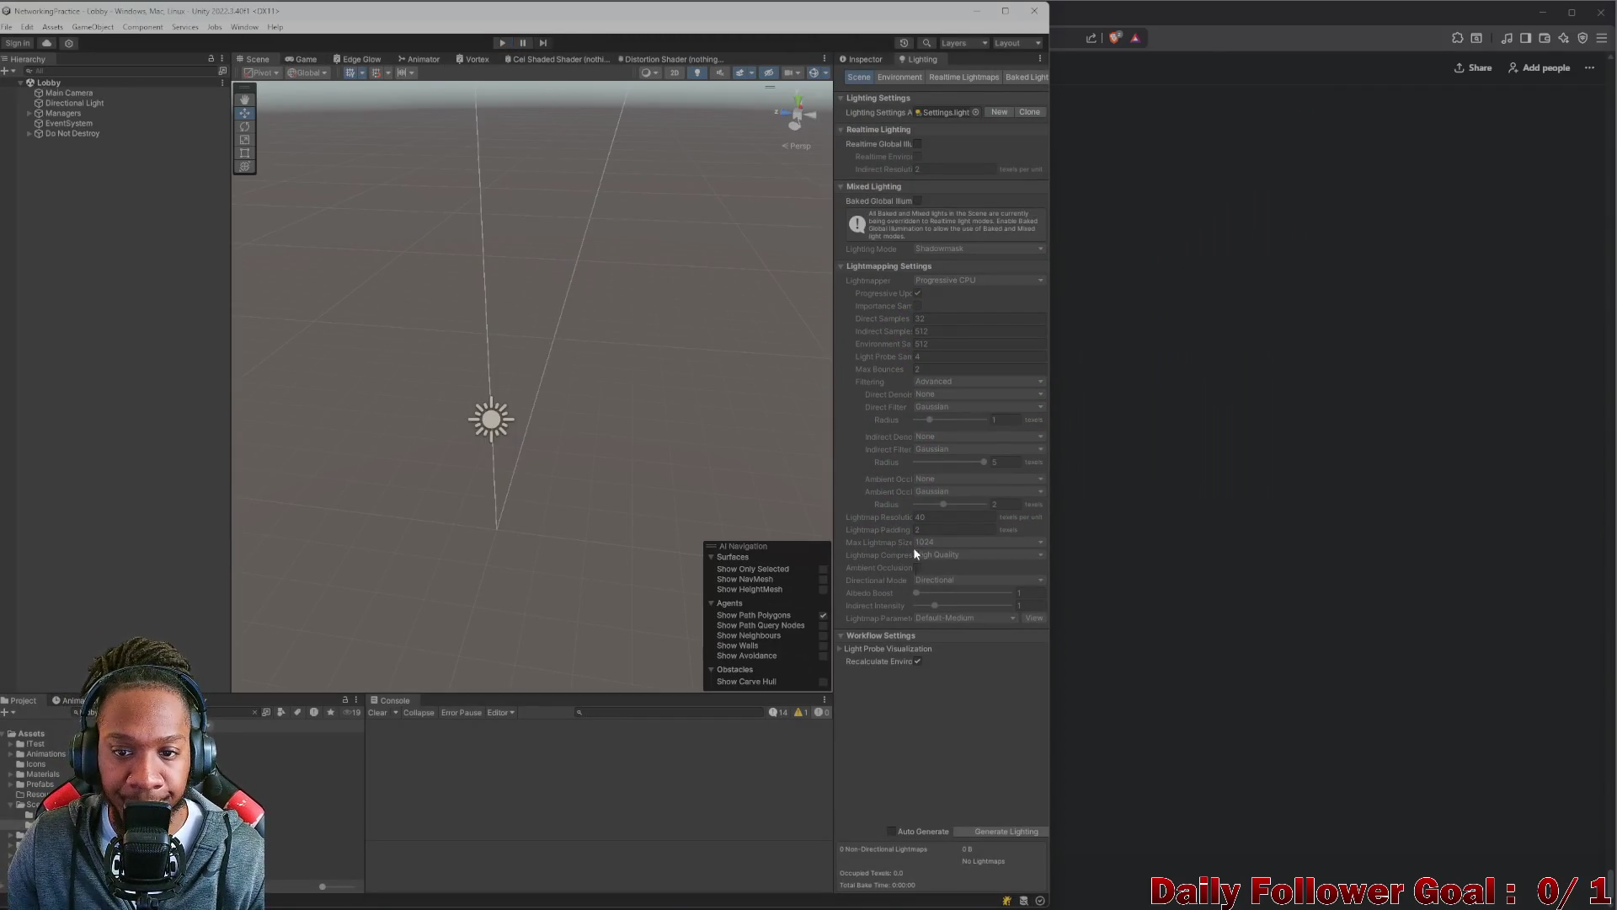
pyautogui.click(918, 201)
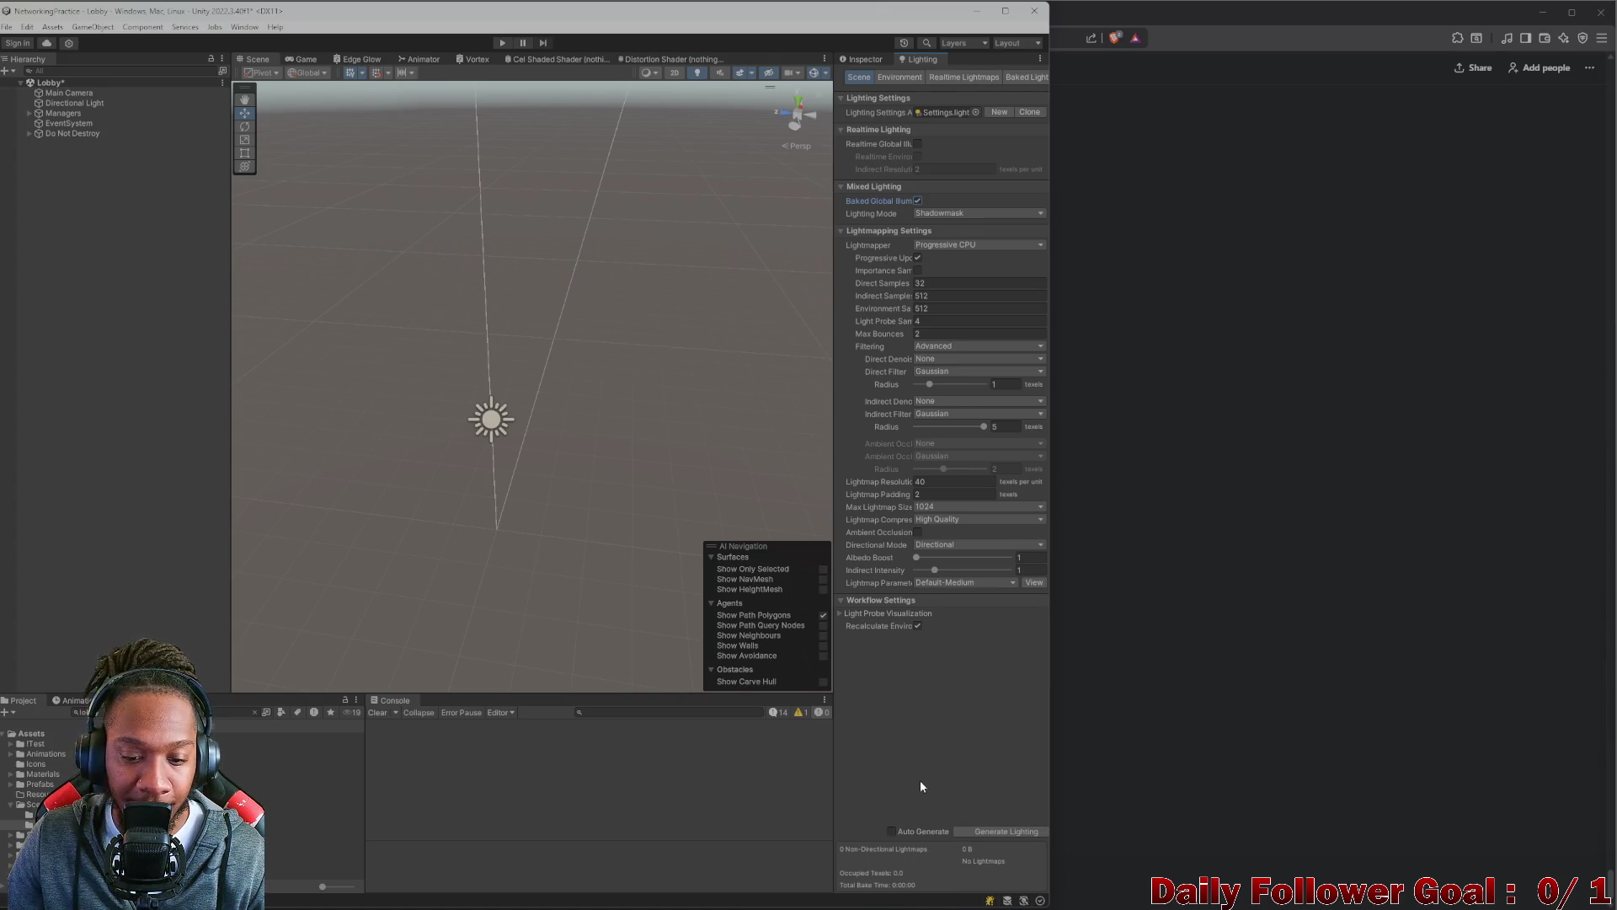
# Turn on Auto Generate lighting, then Build and Run (Ctrl+B), saving the Lobby scene when prompted
pyautogui.click(893, 830)
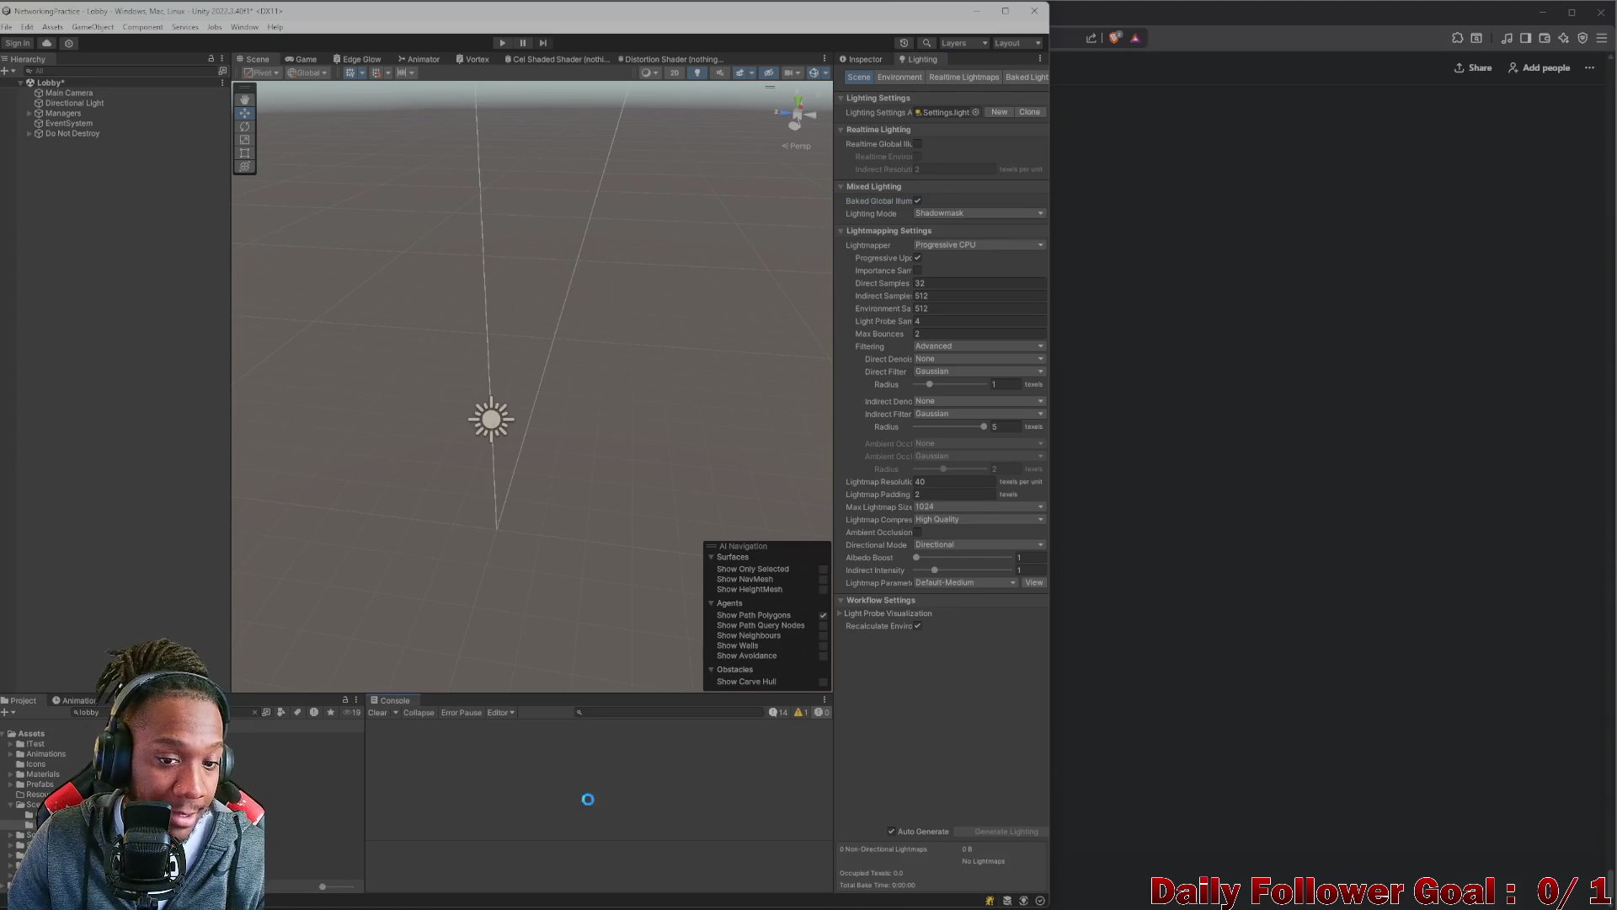
pyautogui.hotkey('ctrl', 'b')
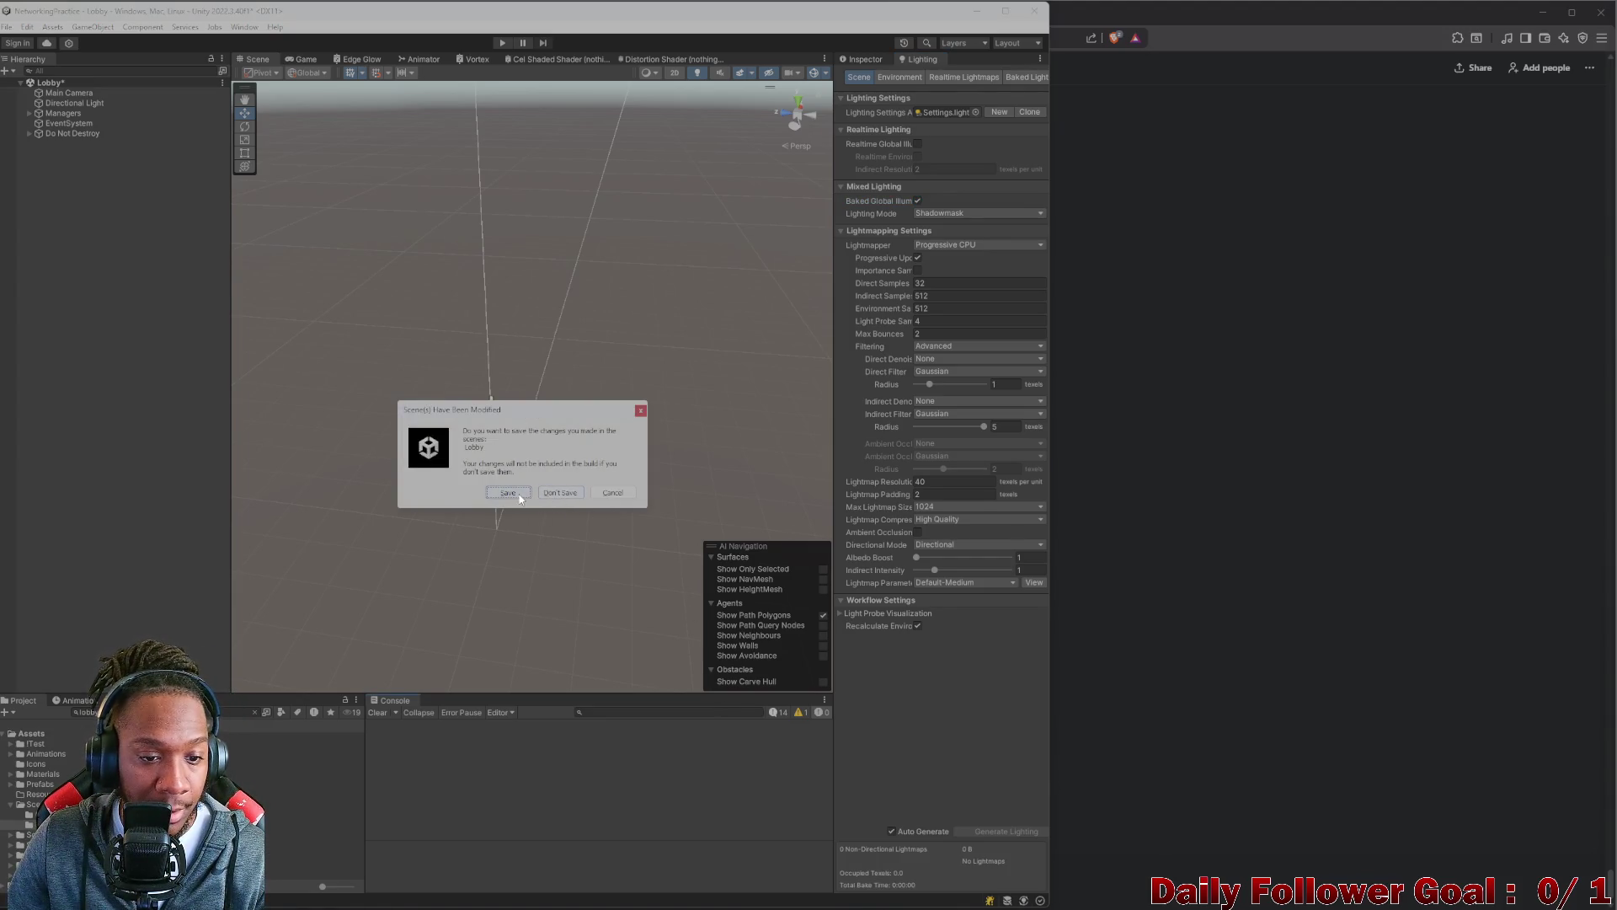
pyautogui.click(508, 493)
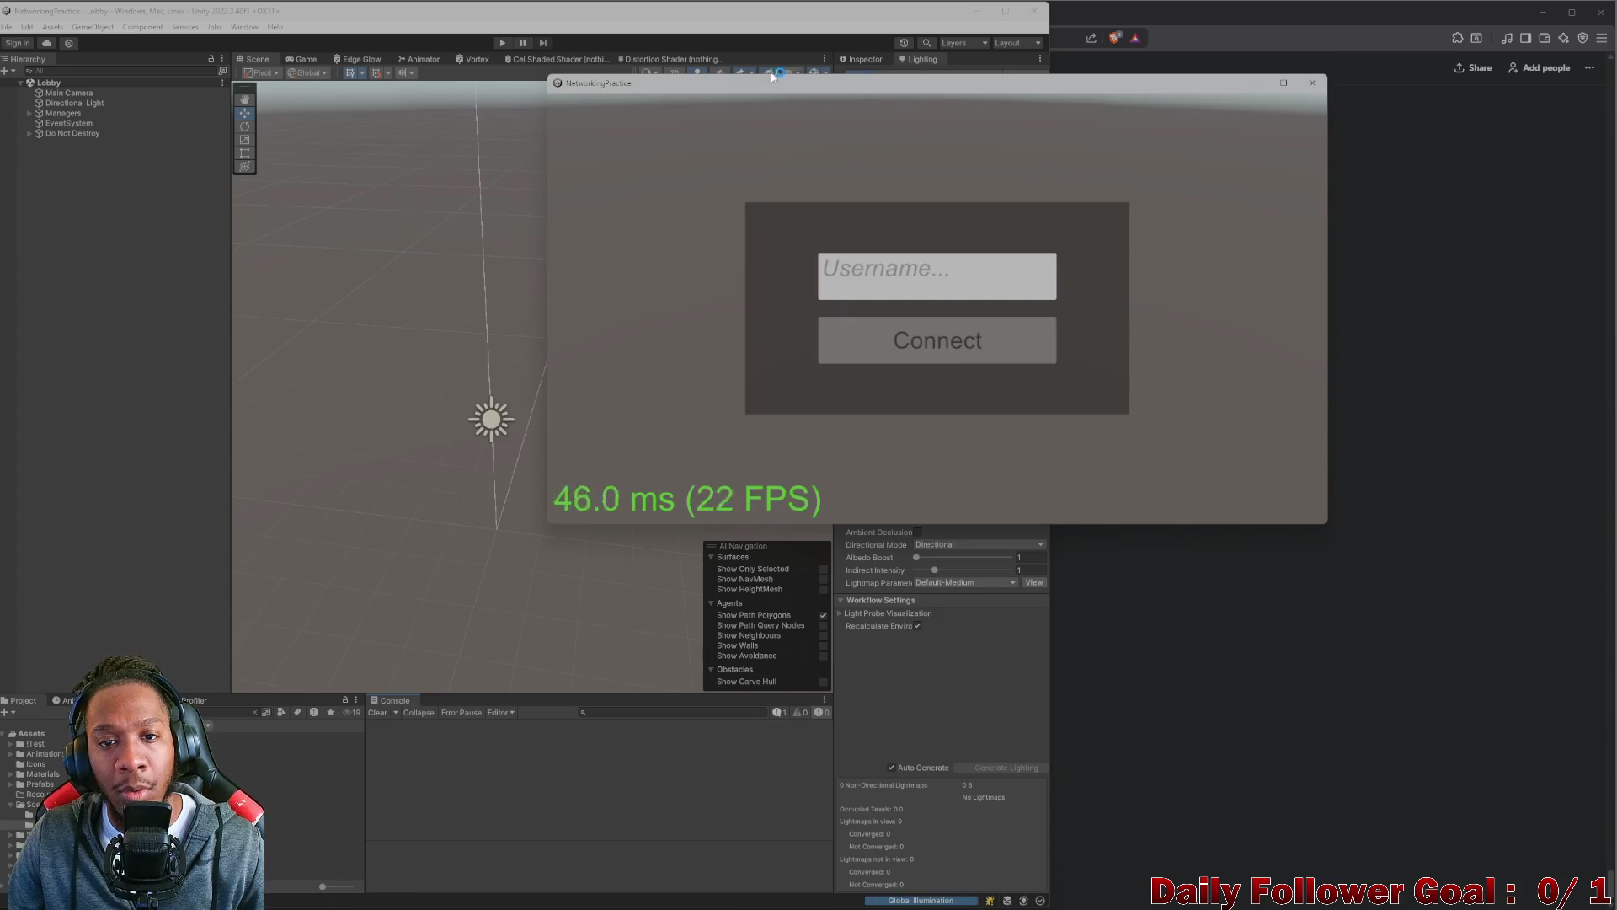
# Start play mode and connect both players to the lobby as 'test' (editor) and 'zxcv' (build)
pyautogui.moveTo(967, 90)
pyautogui.mouseDown()
pyautogui.moveTo(1485, 70)
pyautogui.moveTo(1414, 70)
pyautogui.mouseUp()
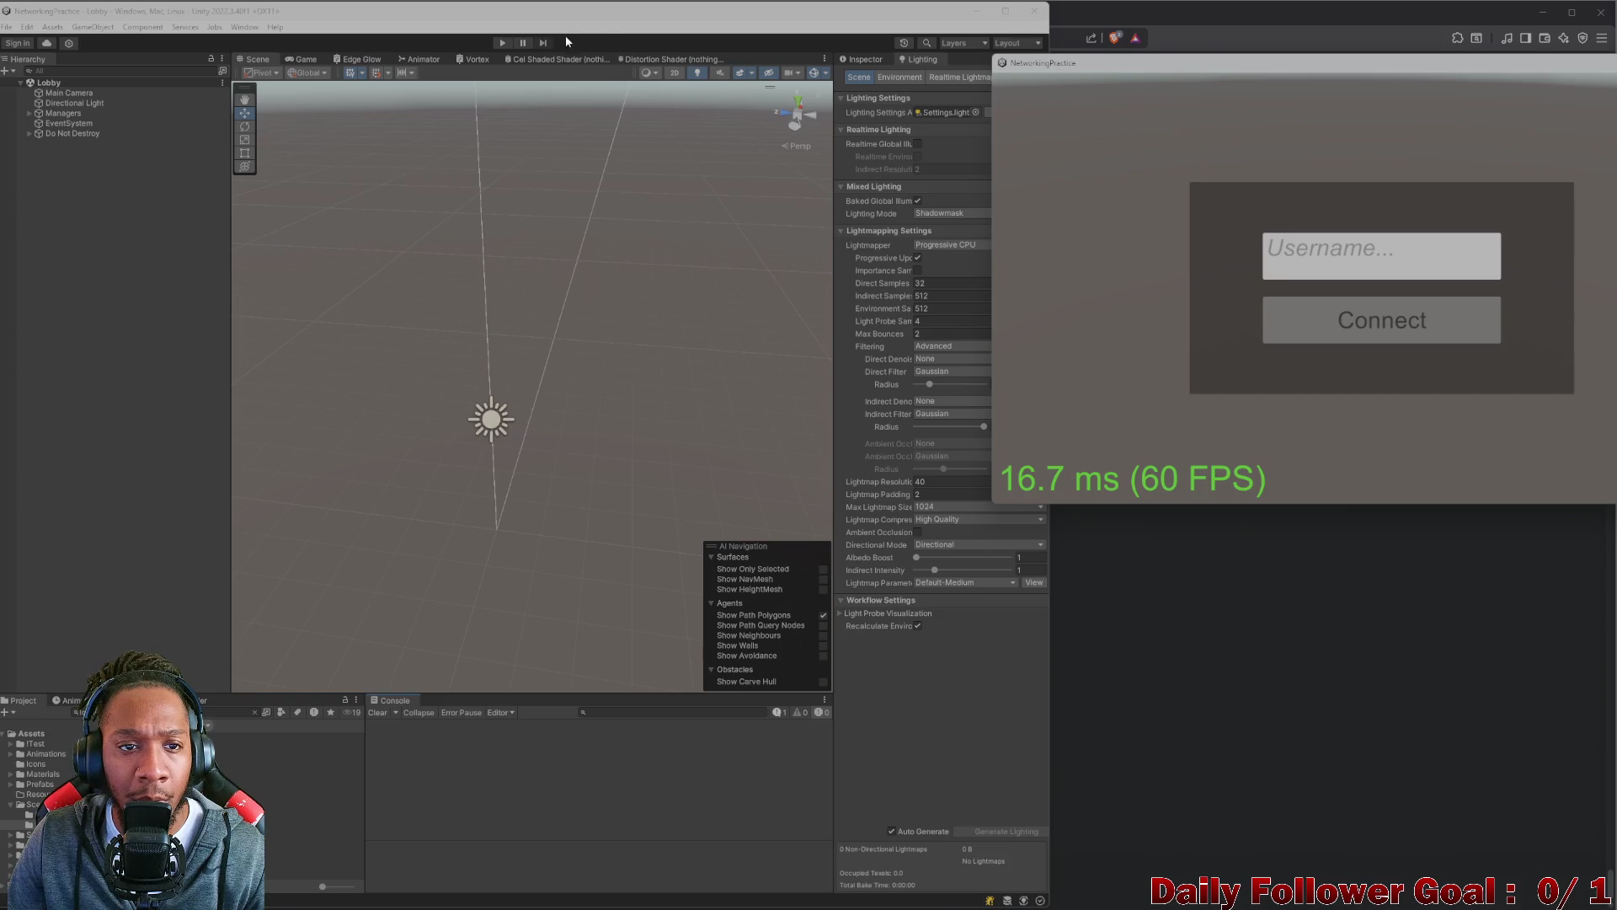
pyautogui.click(503, 43)
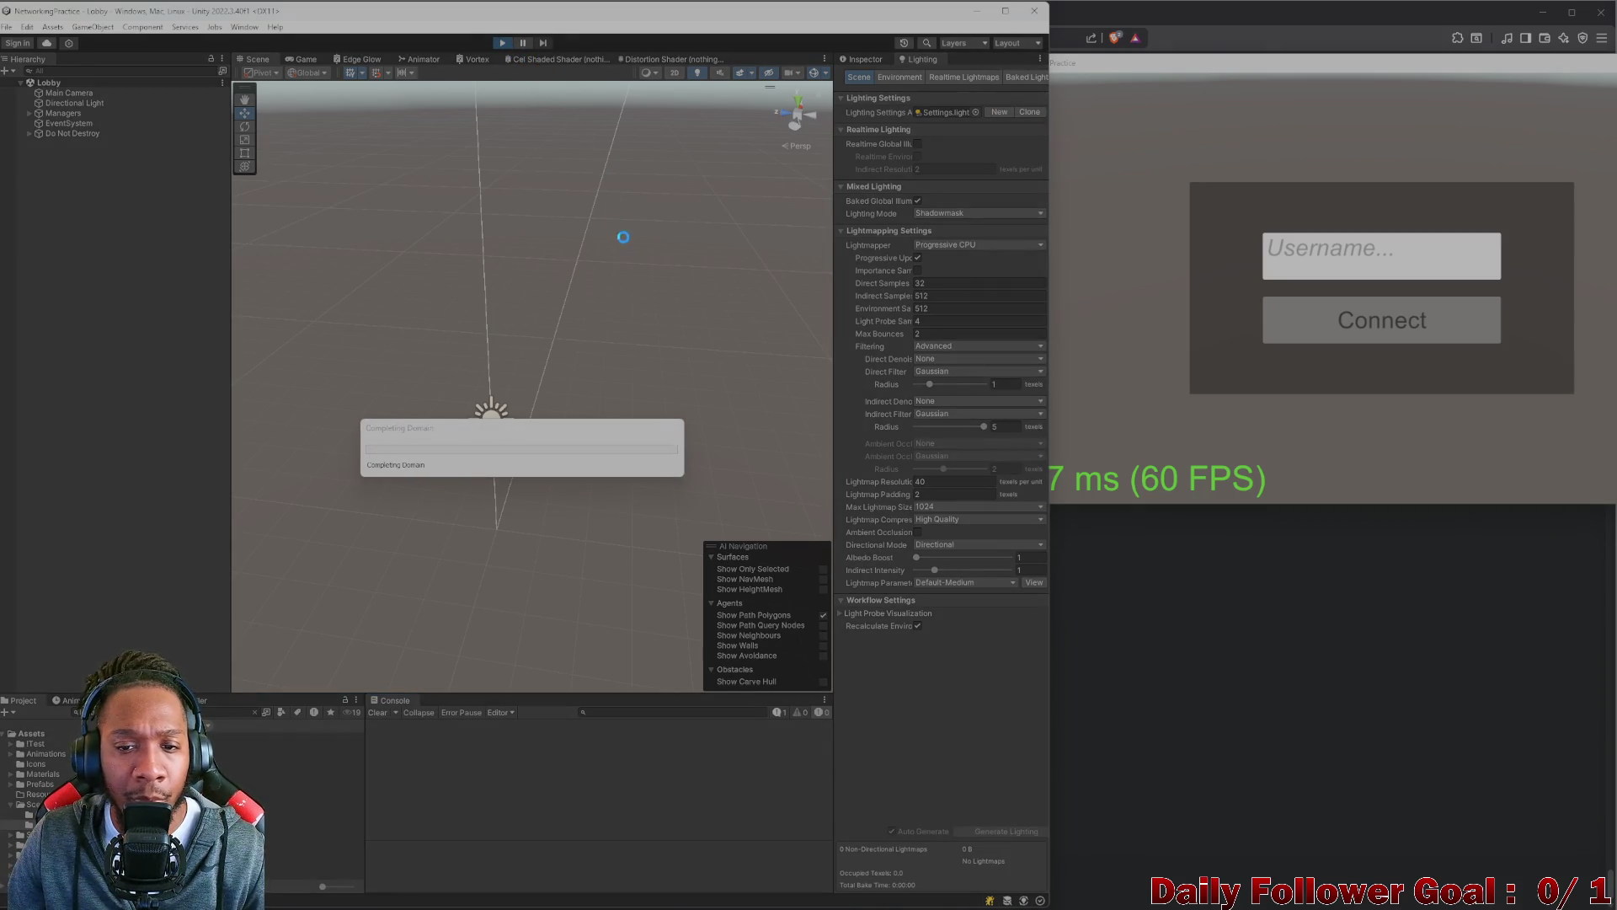
pyautogui.click(531, 358)
pyautogui.write('test')
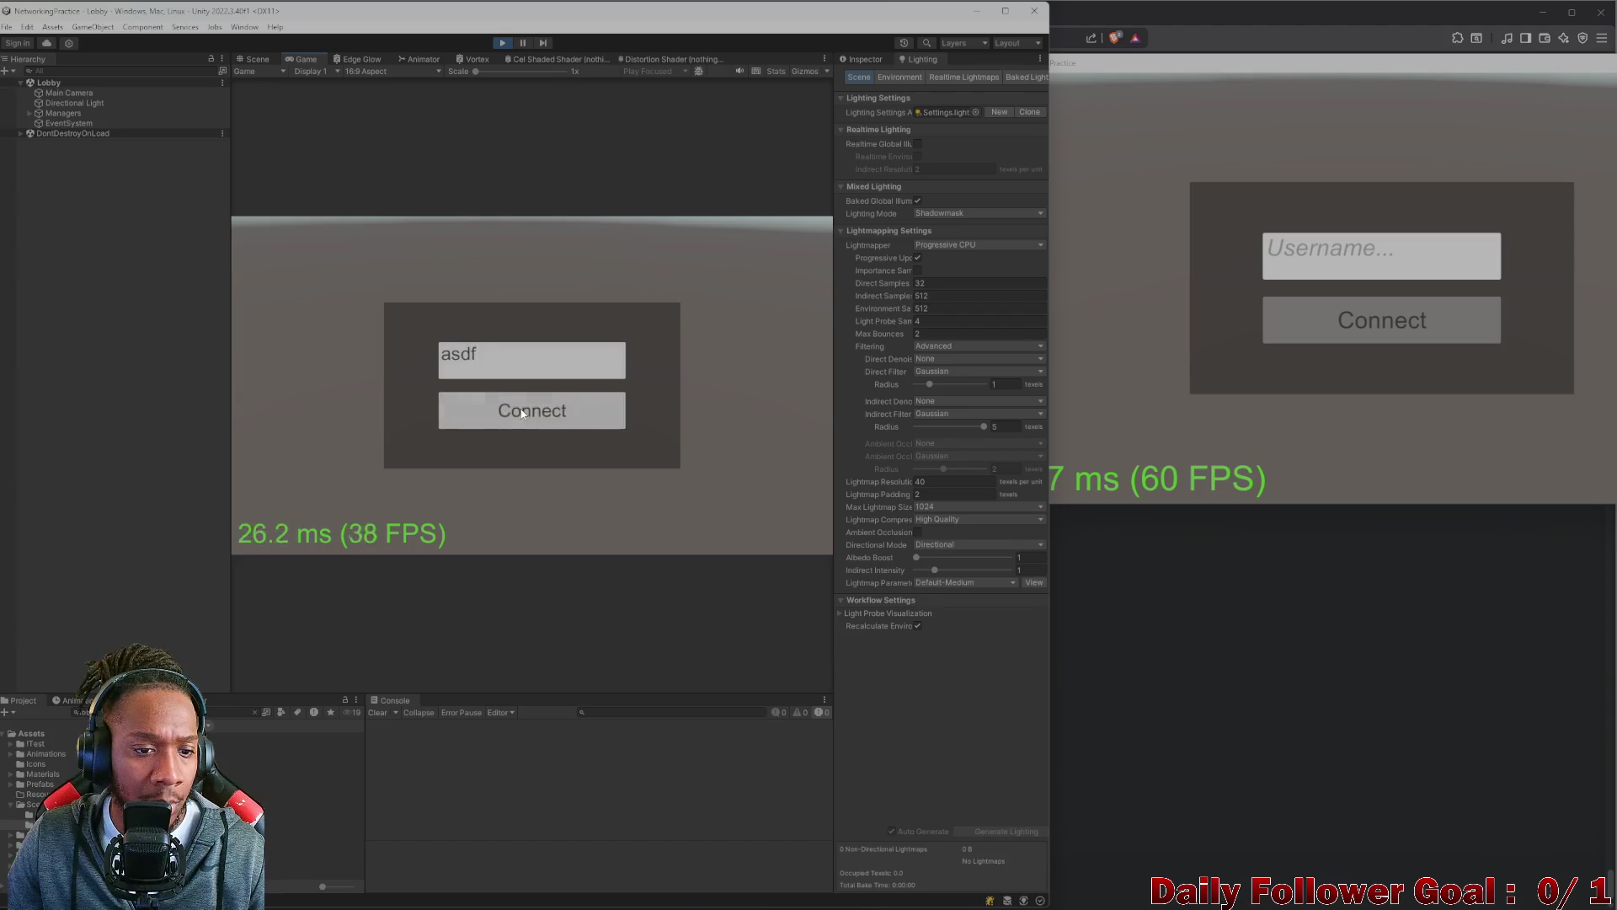
pyautogui.click(532, 410)
pyautogui.click(1331, 259)
pyautogui.write('zxcv')
pyautogui.click(1326, 326)
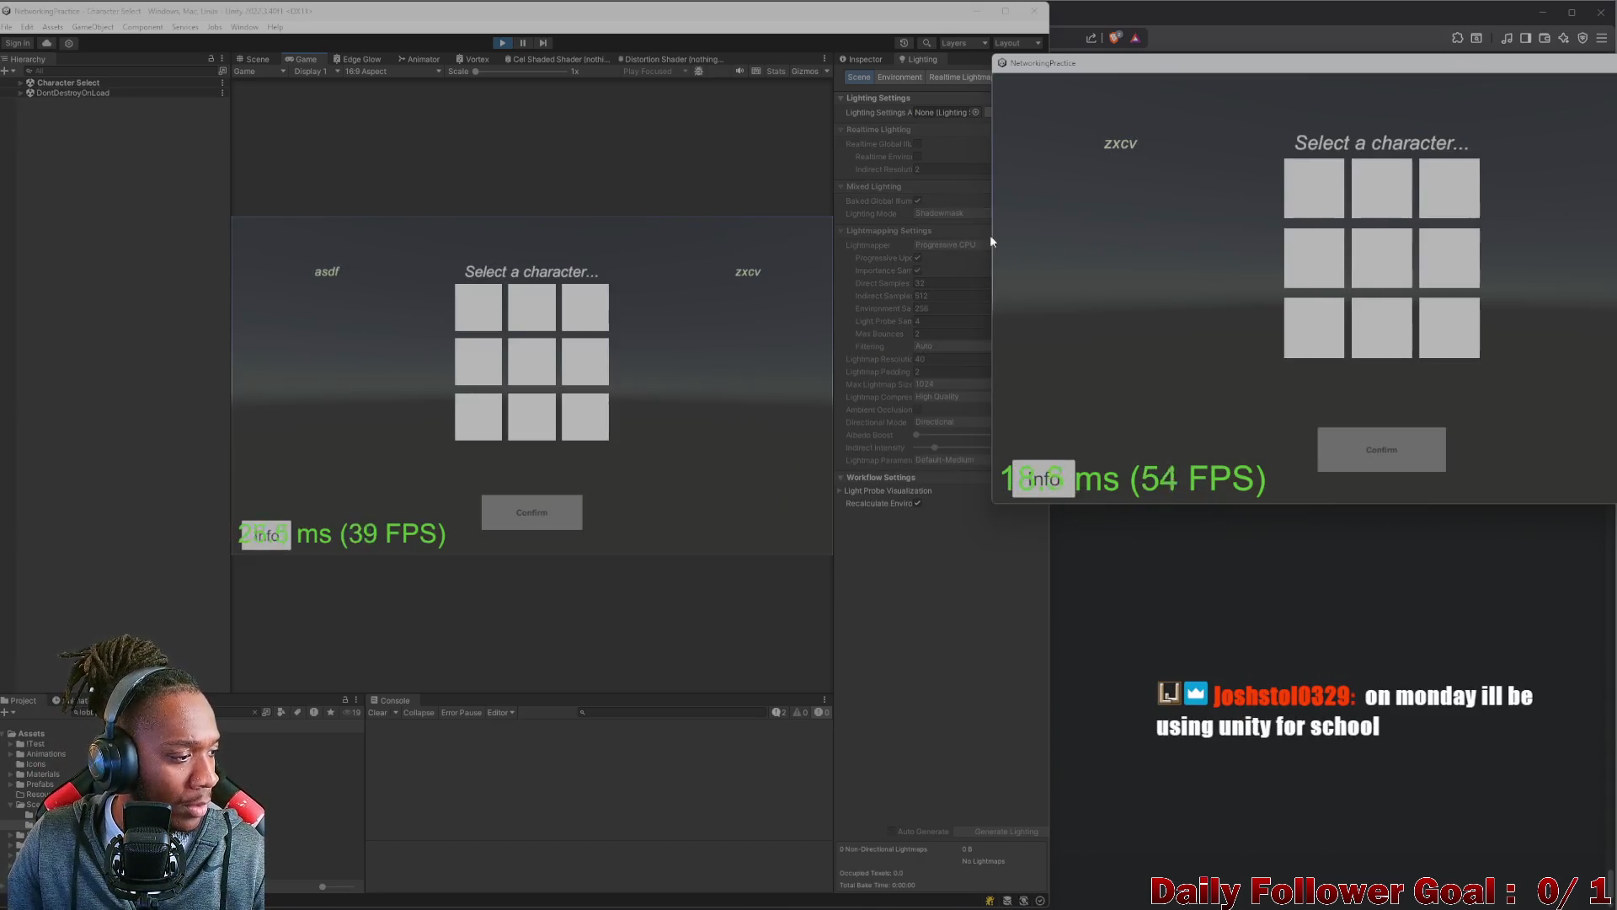
# Confirm The Brawn for the editor and The Speedster for the build, then close the build and stop play
pyautogui.click(531, 307)
pyautogui.click(531, 517)
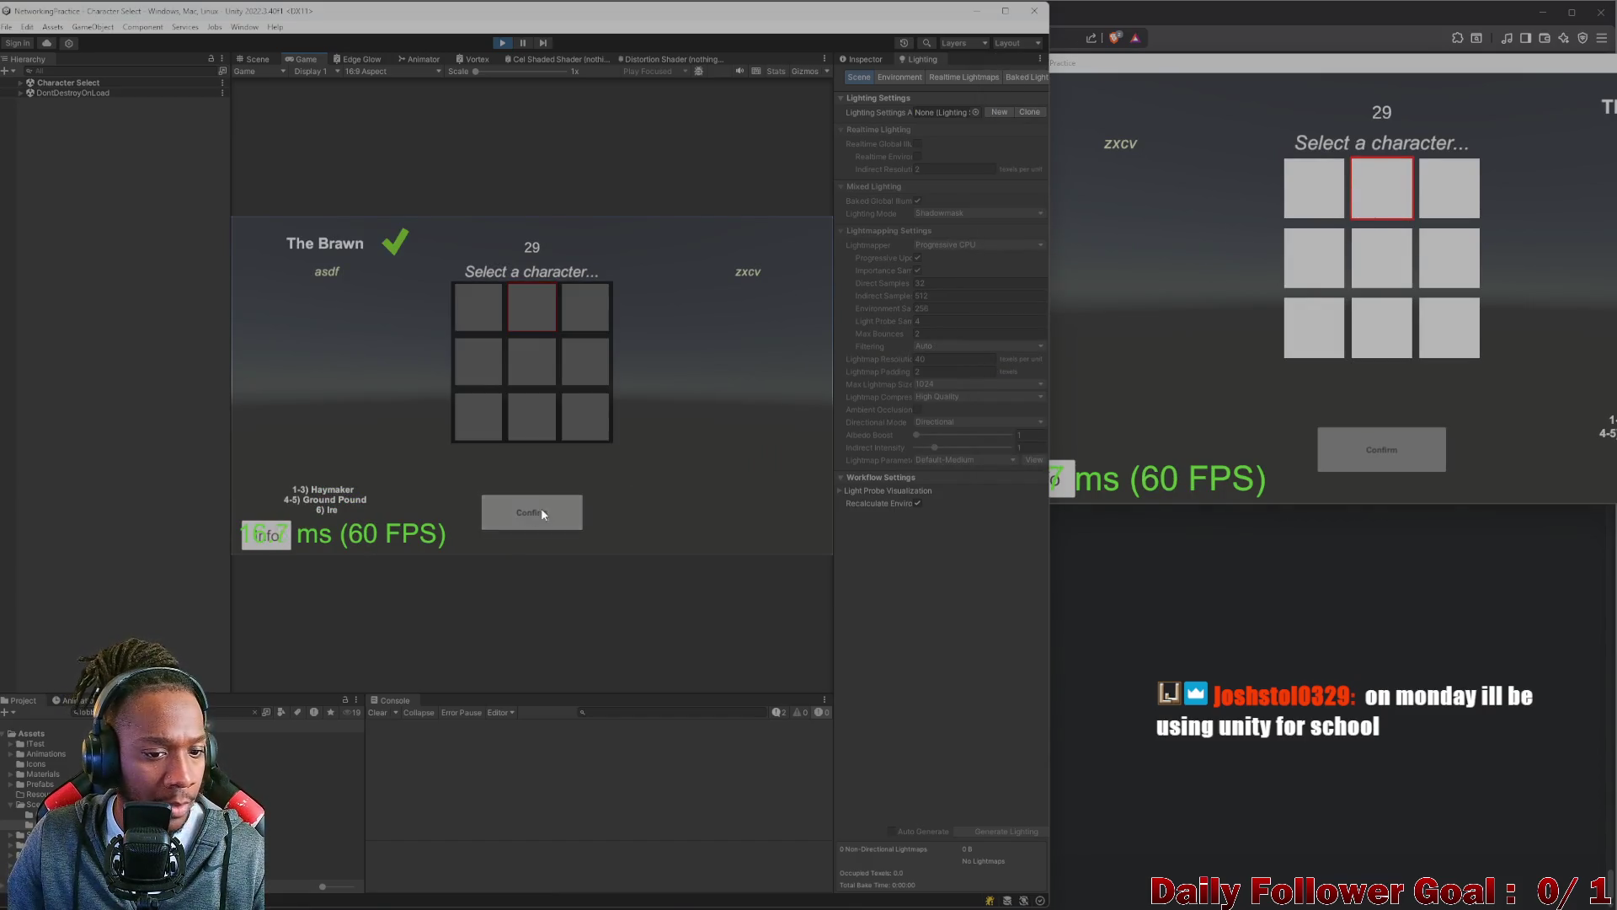
pyautogui.click(1302, 172)
pyautogui.click(1349, 458)
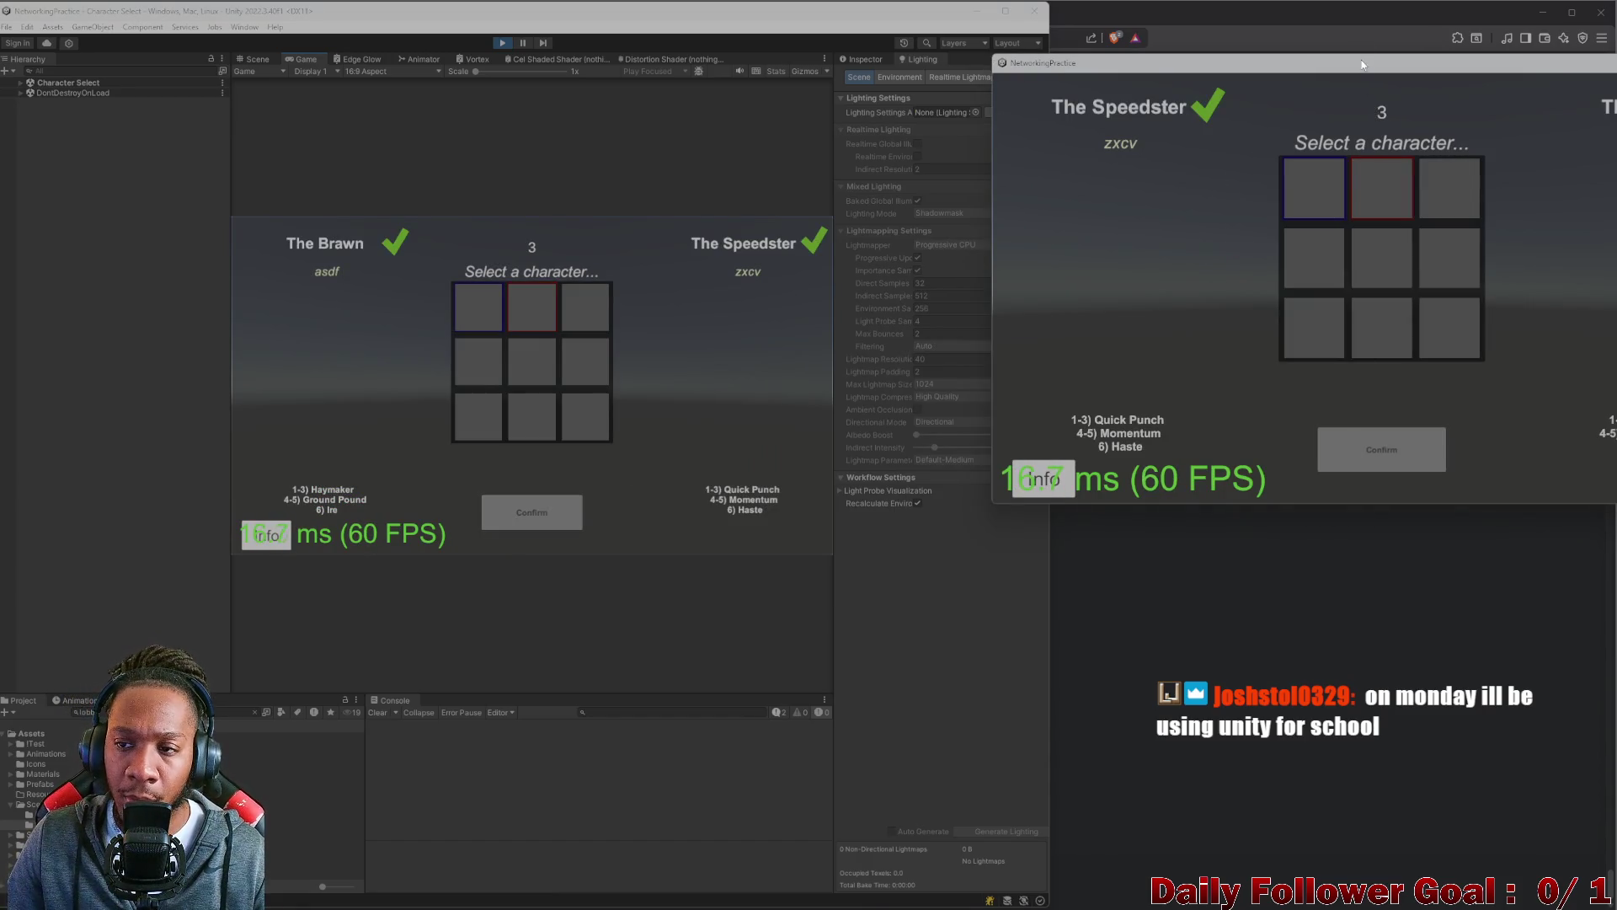
pyautogui.moveTo(1365, 67)
pyautogui.mouseDown()
pyautogui.moveTo(1224, 54)
pyautogui.moveTo(1187, 24)
pyautogui.mouseUp()
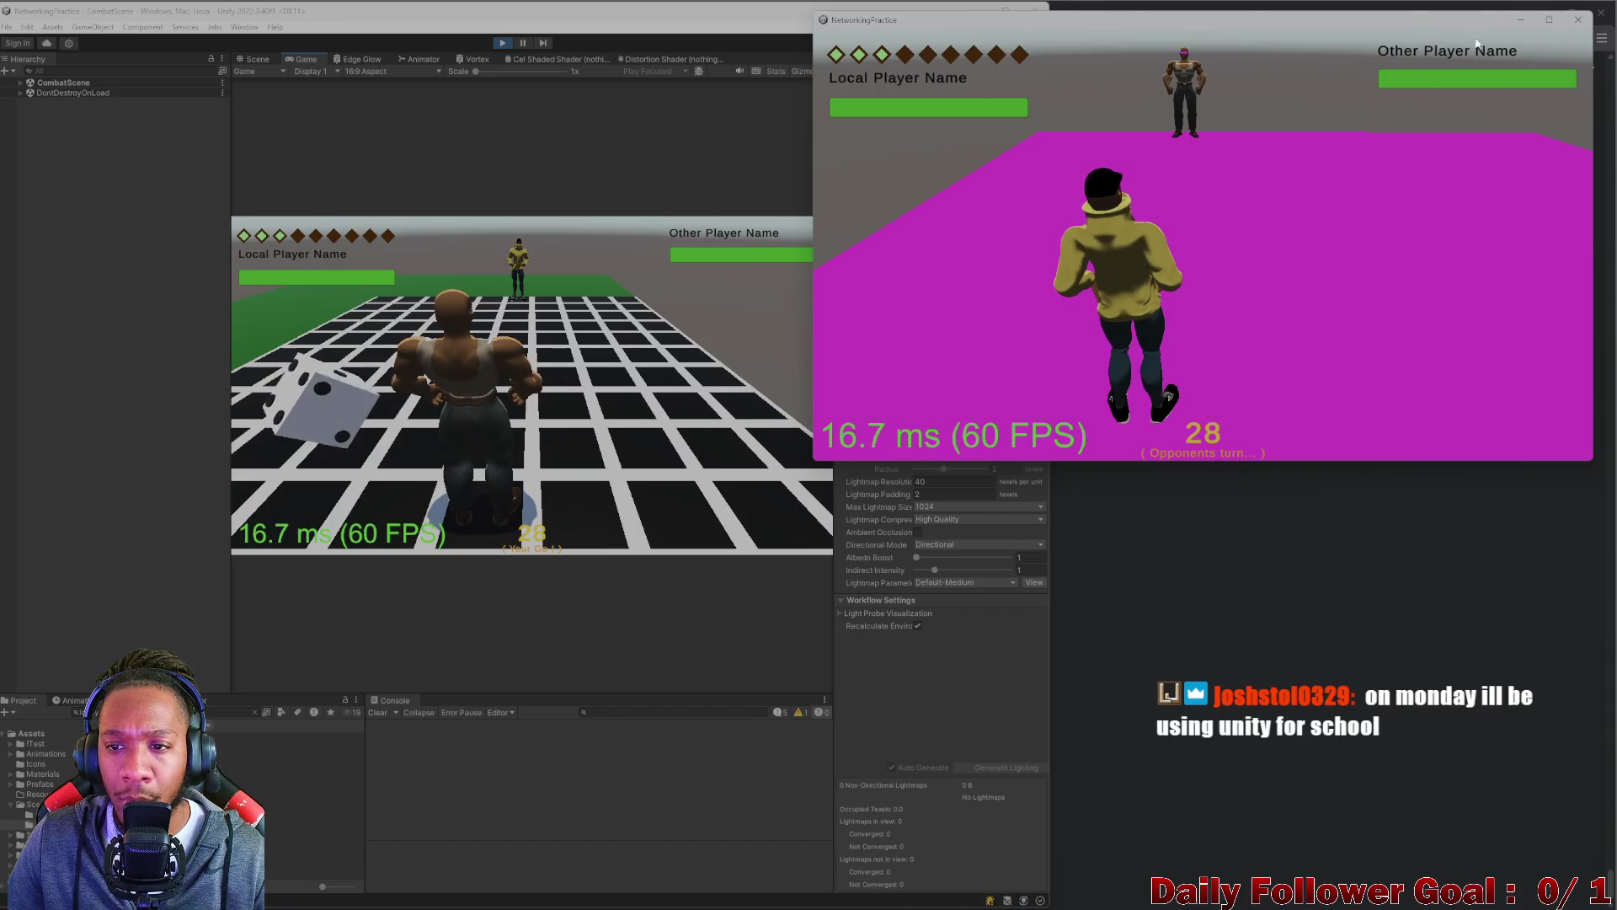
pyautogui.click(1577, 19)
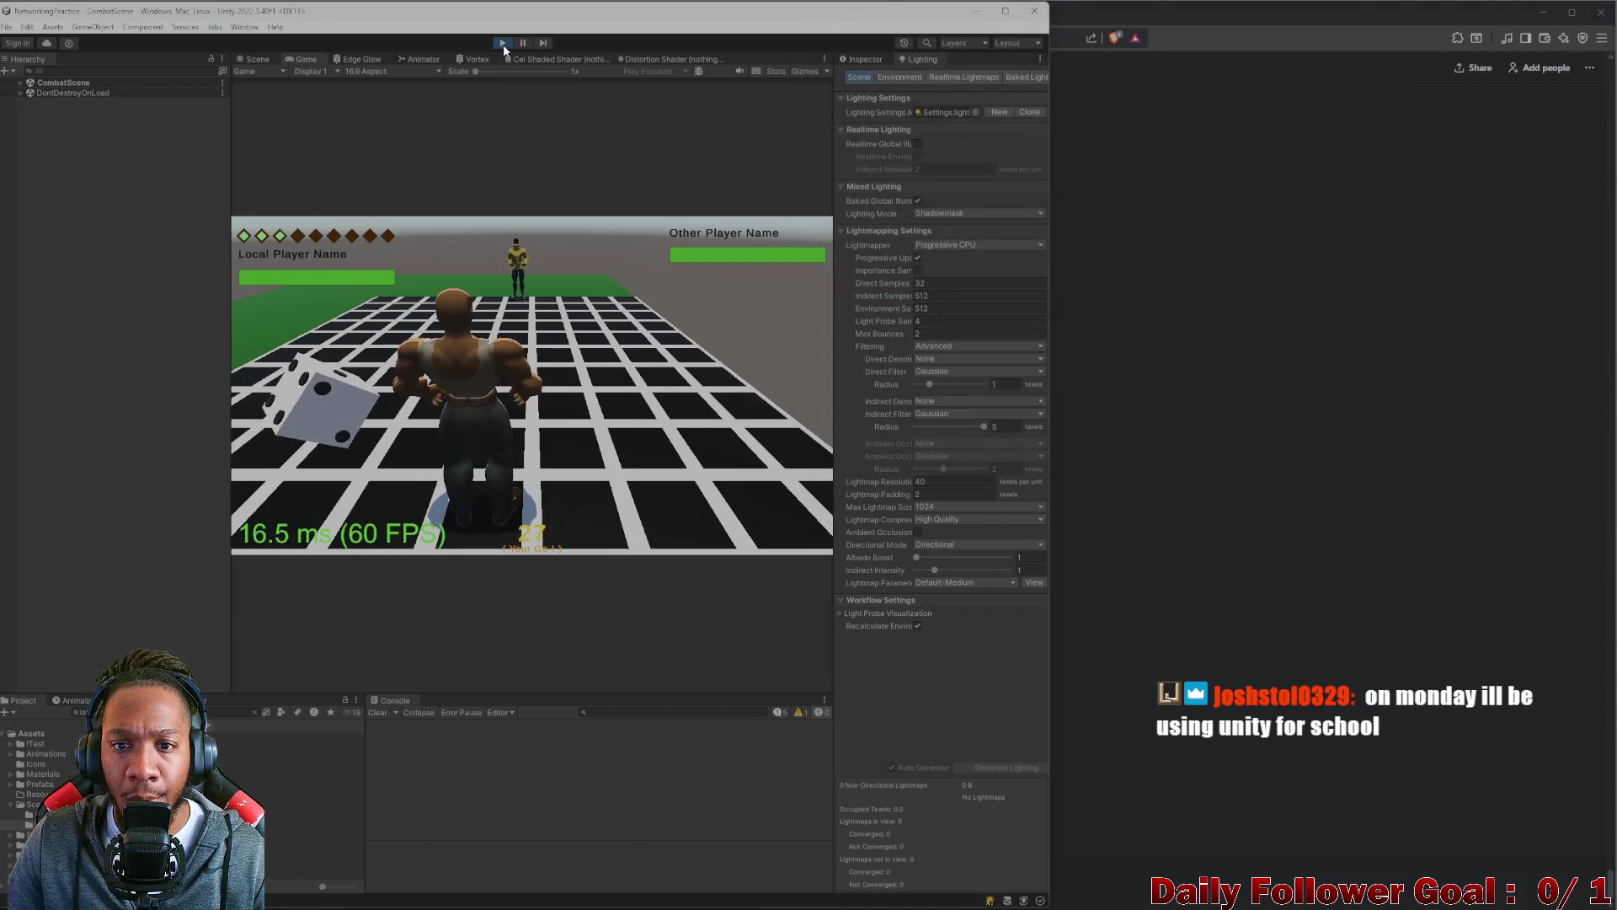
pyautogui.click(503, 43)
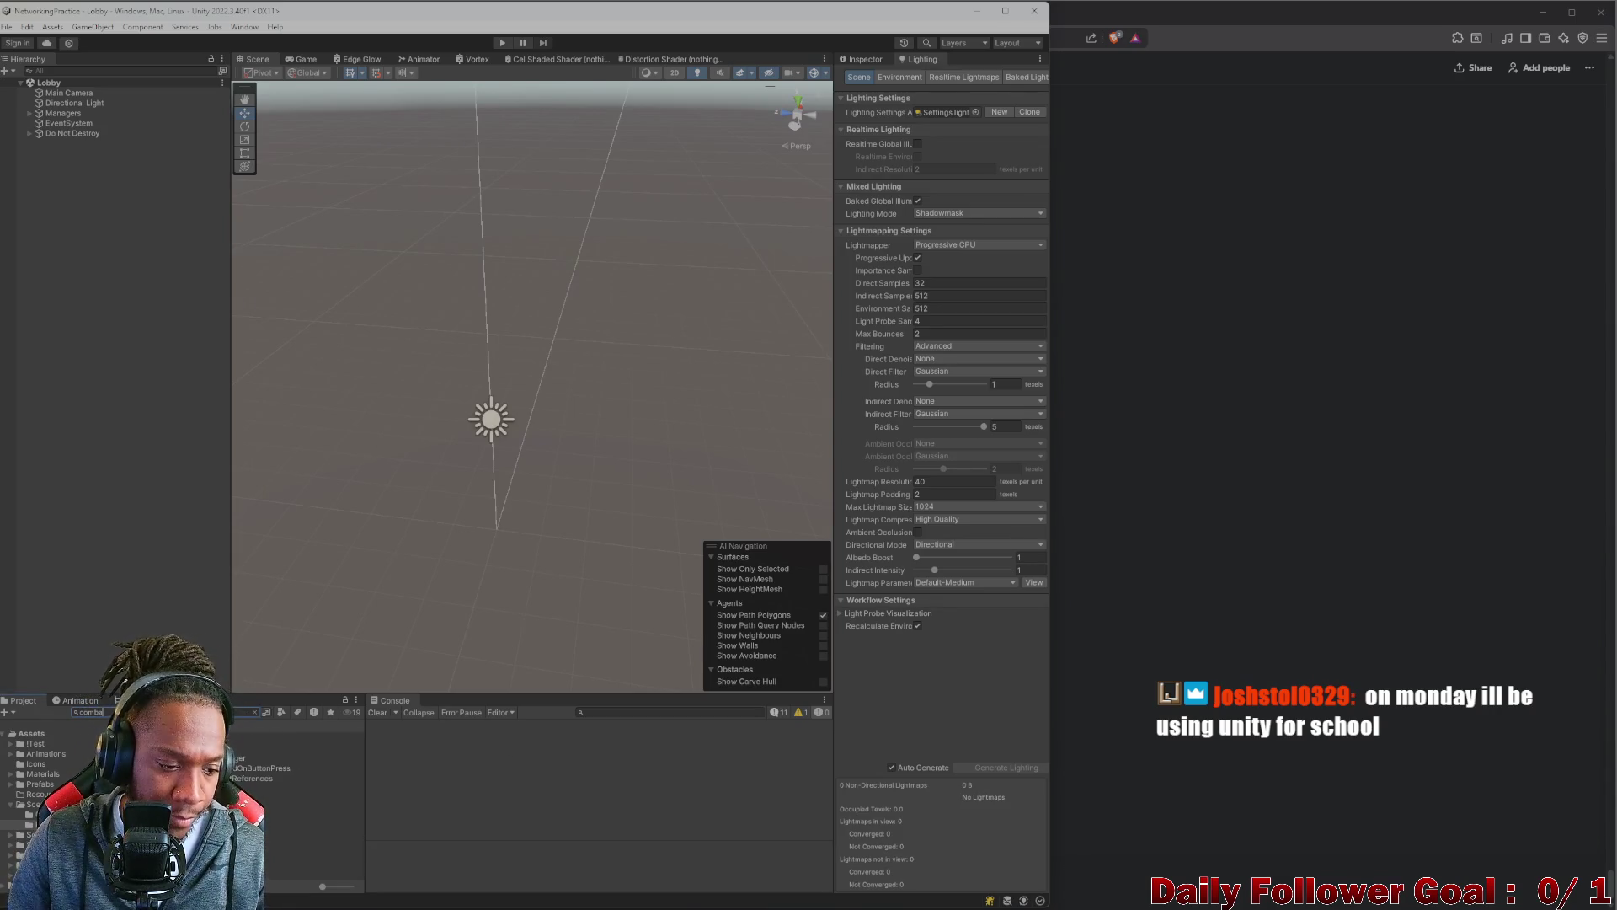
# Open CombatScene, set its Mixed Lighting mode to Subtractive, and save it for the new build
pyautogui.doubleClick(253, 747)
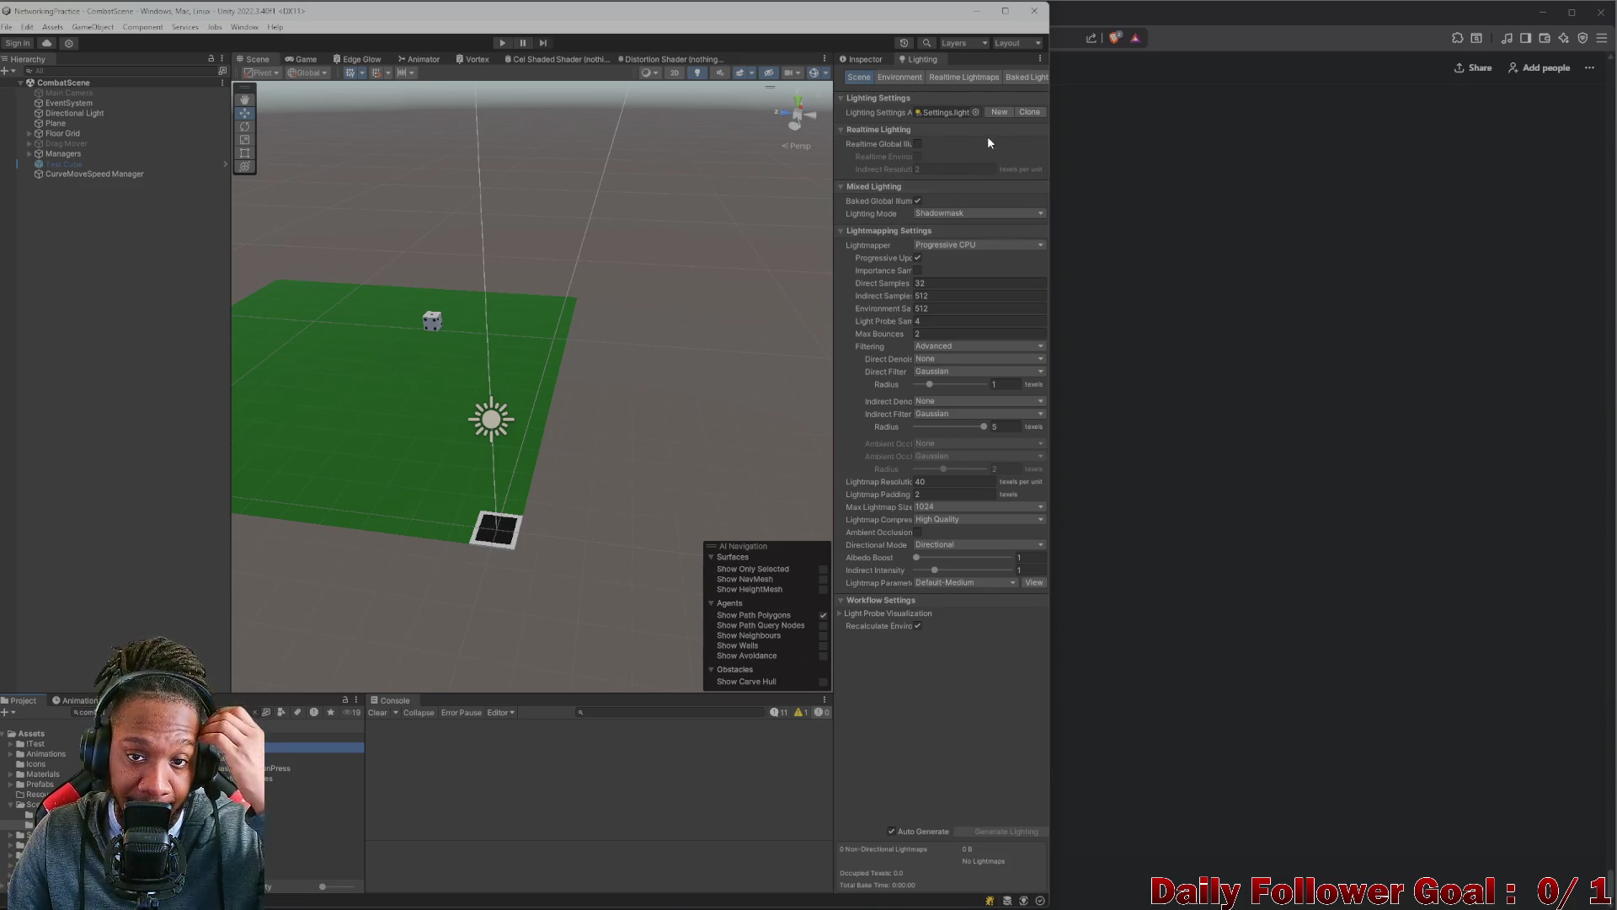
pyautogui.click(930, 218)
pyautogui.click(933, 242)
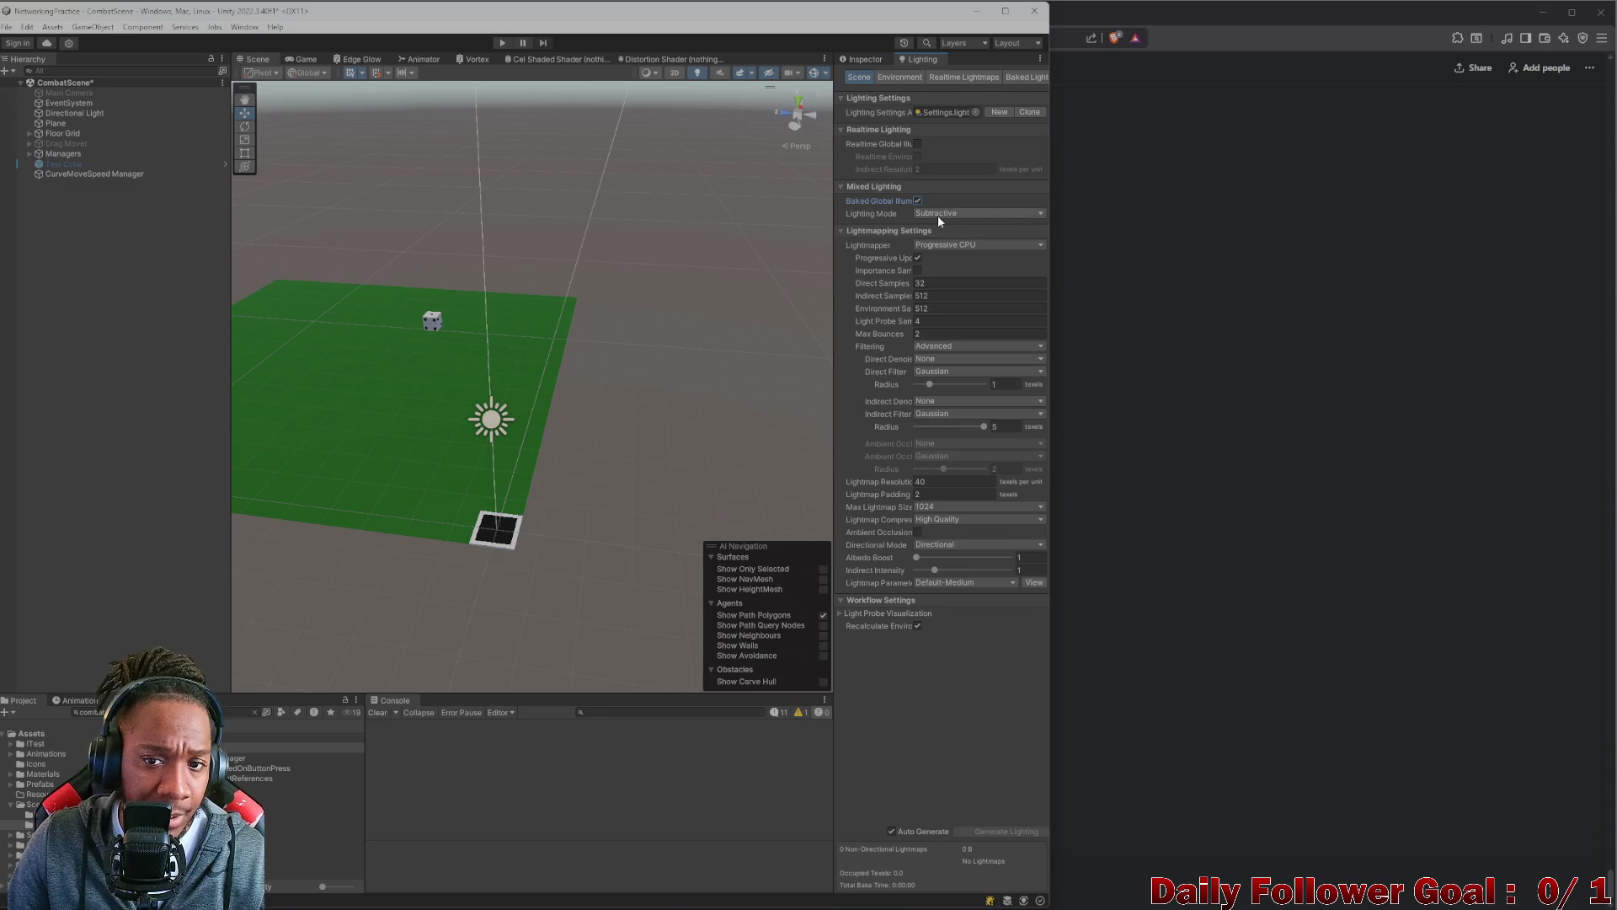
pyautogui.click(955, 217)
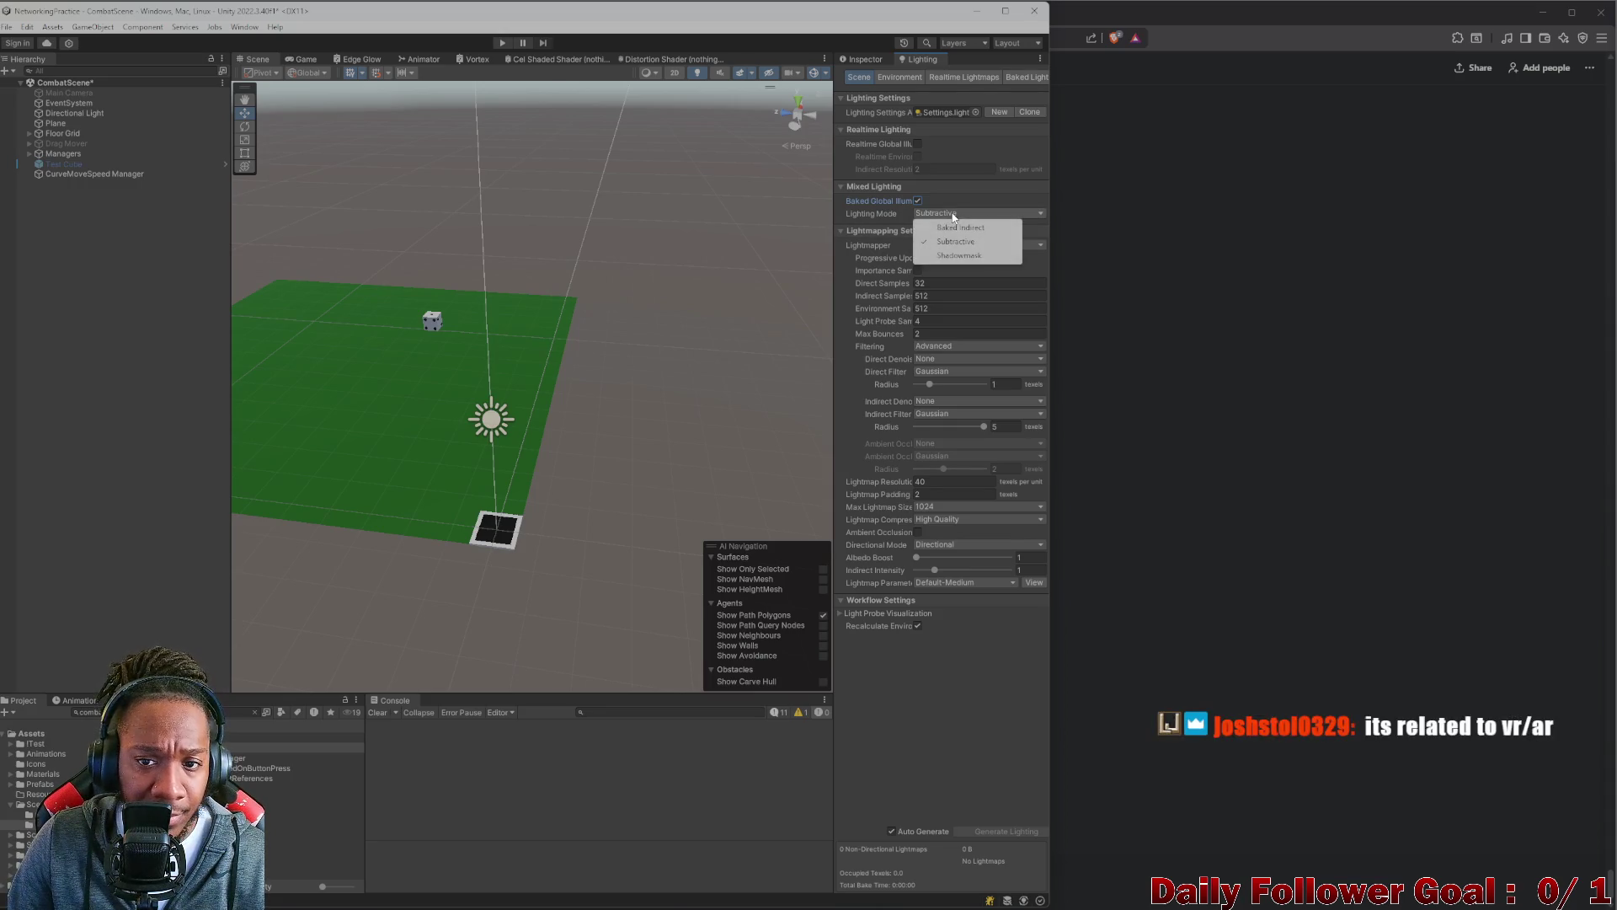
pyautogui.click(952, 242)
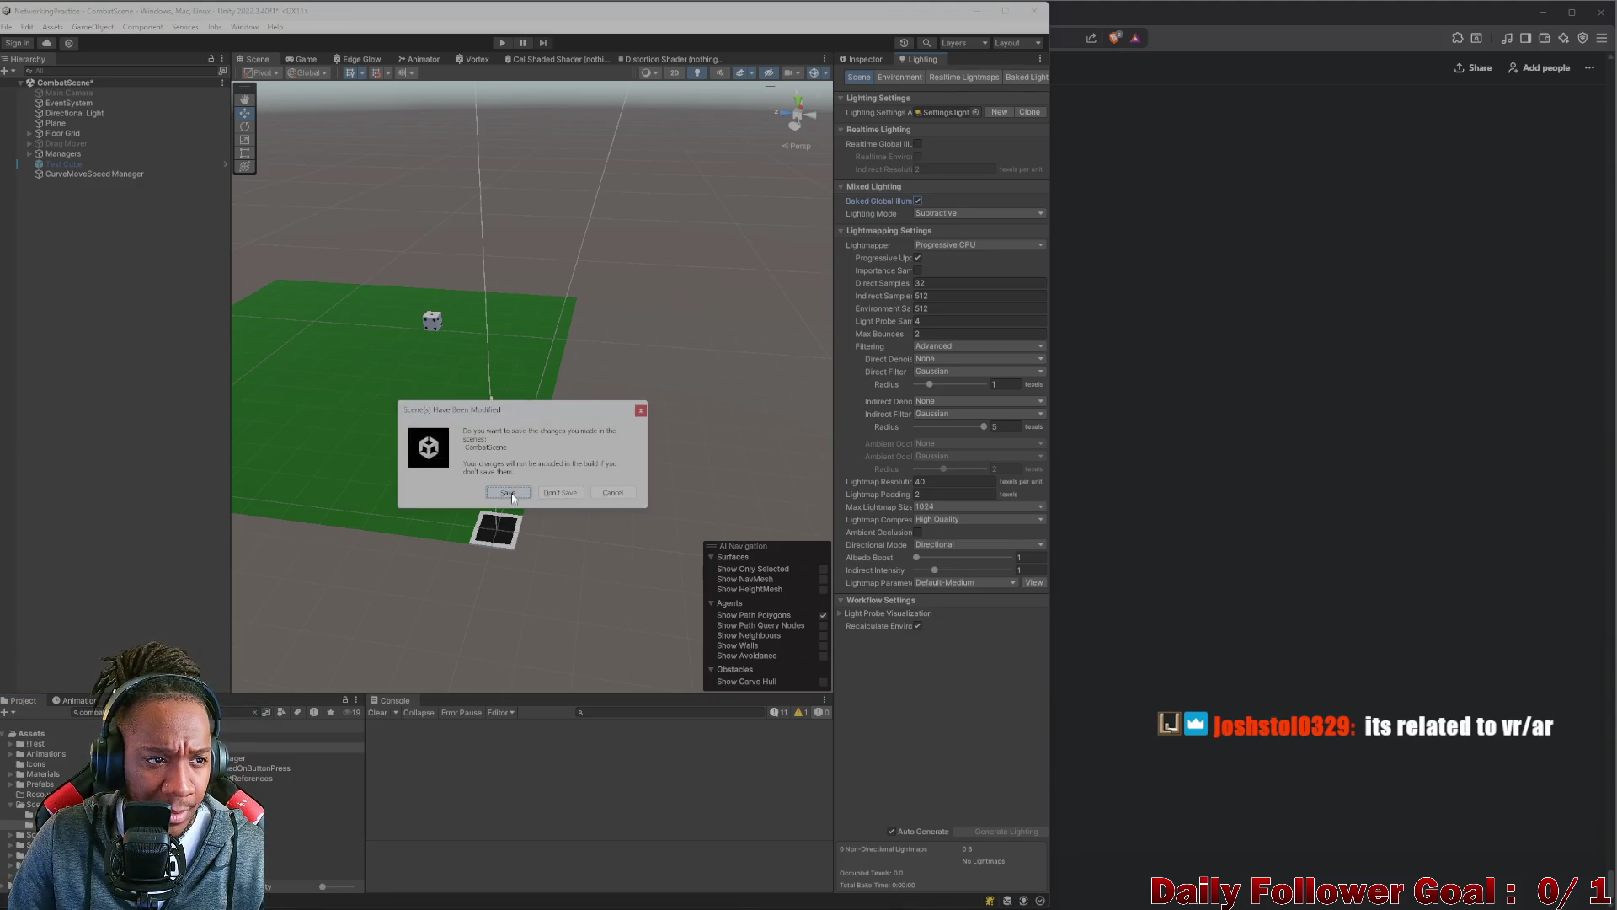
pyautogui.click(509, 493)
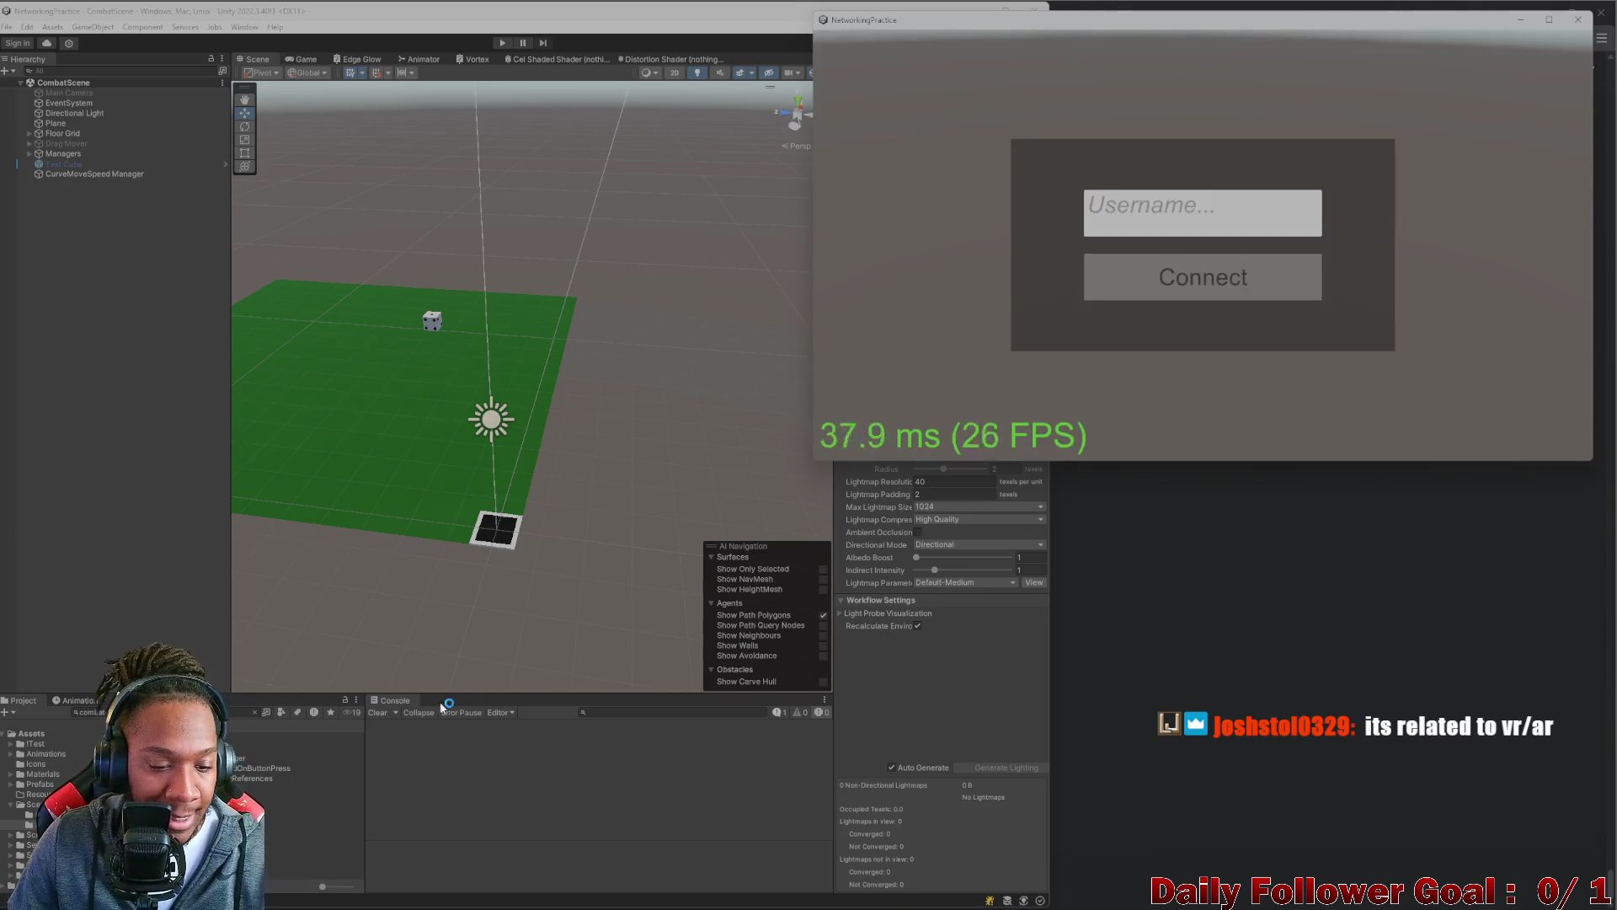
# Open the Lobby scene, start play, and connect players 'silly' (editor) and 'xcfvb' (build)
pyautogui.click(211, 712)
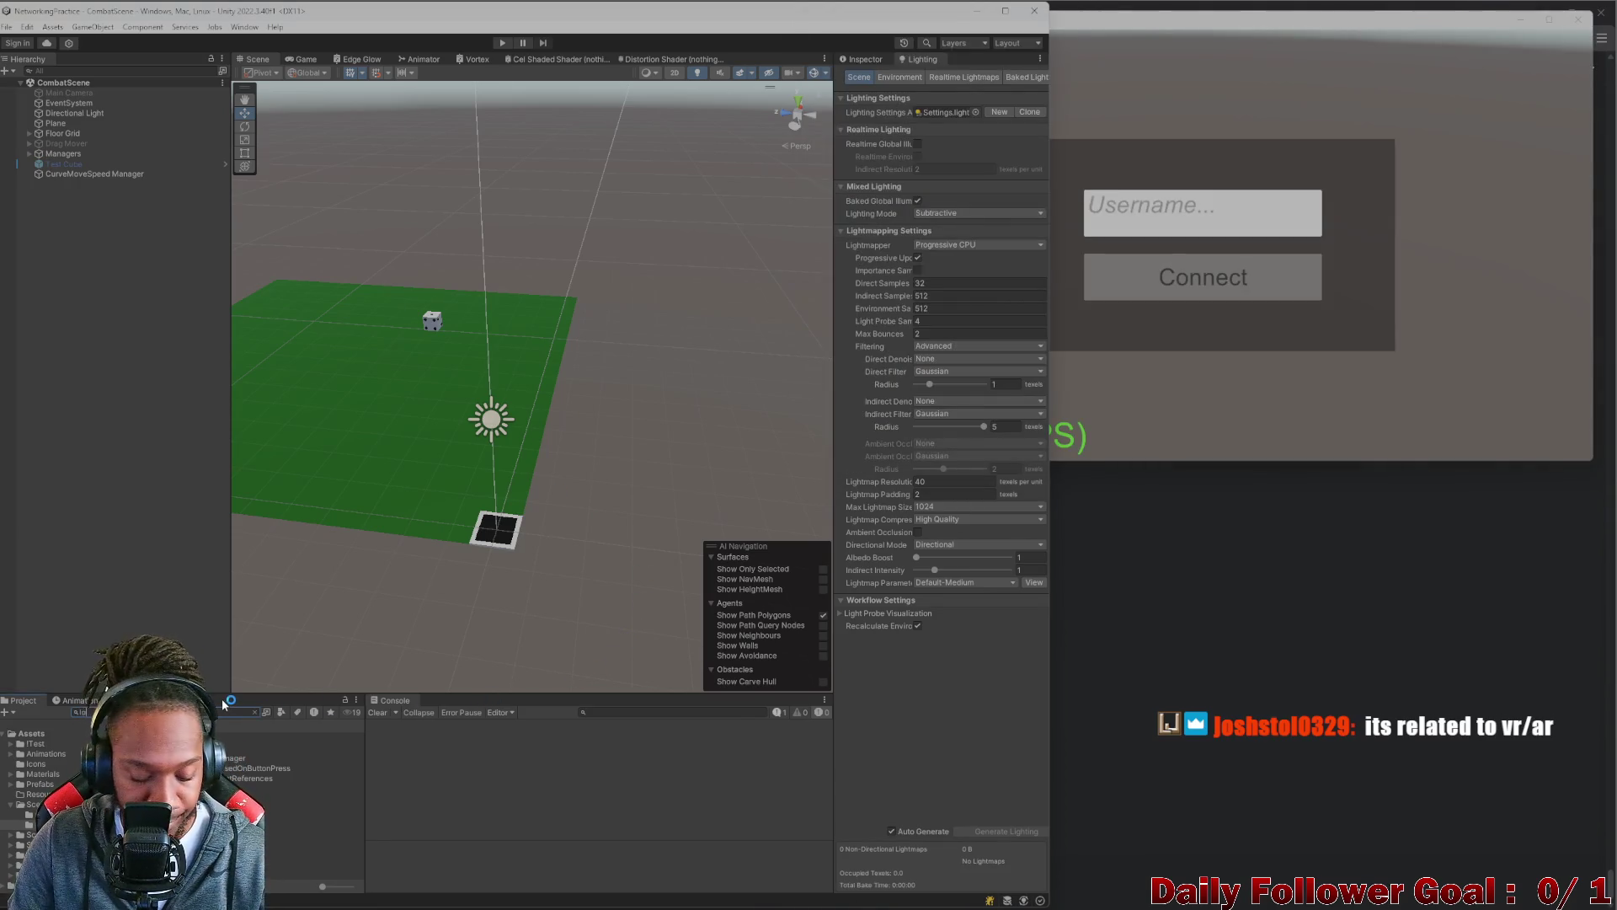
pyautogui.doubleClick(295, 748)
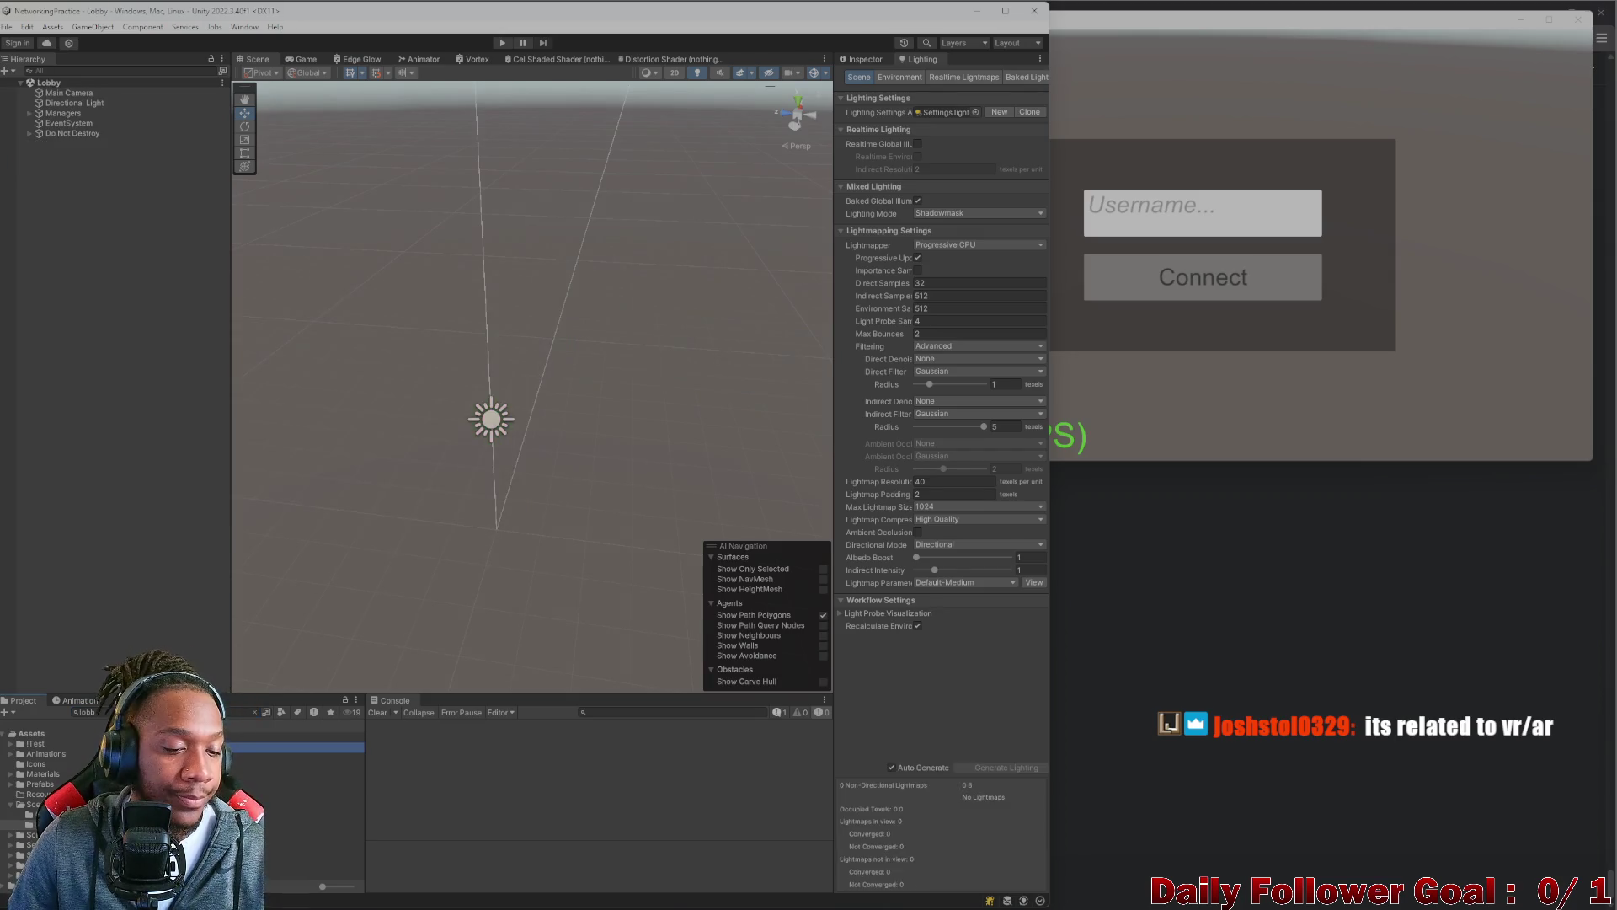
pyautogui.click(502, 43)
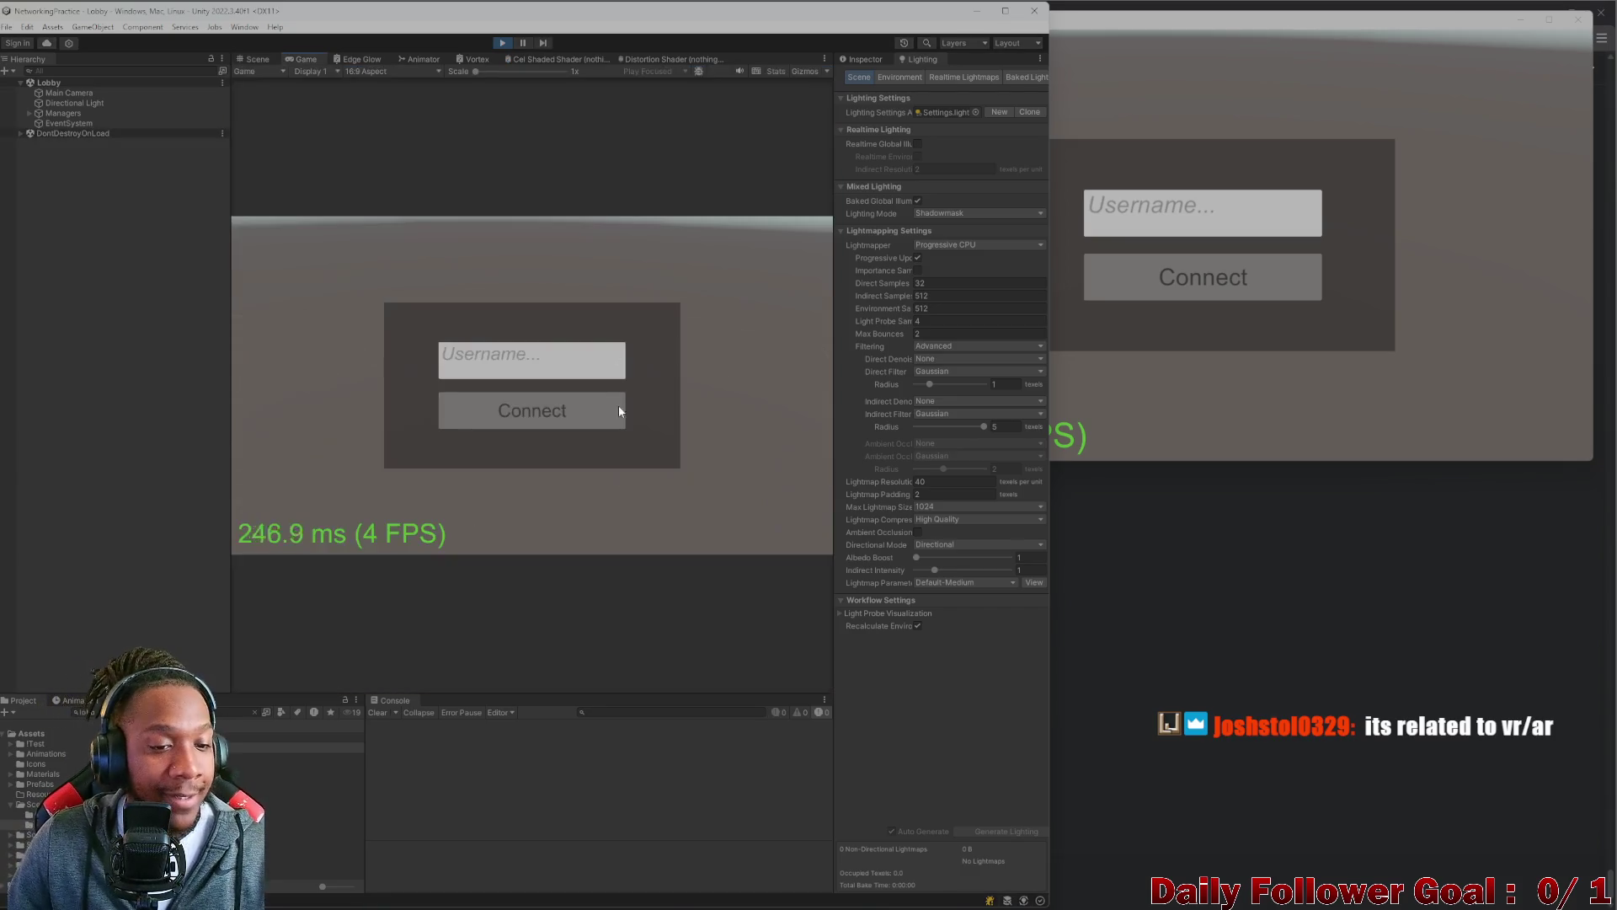
pyautogui.write('silly')
pyautogui.click(618, 411)
pyautogui.click(1225, 202)
pyautogui.write('xcfvb')
pyautogui.click(1201, 276)
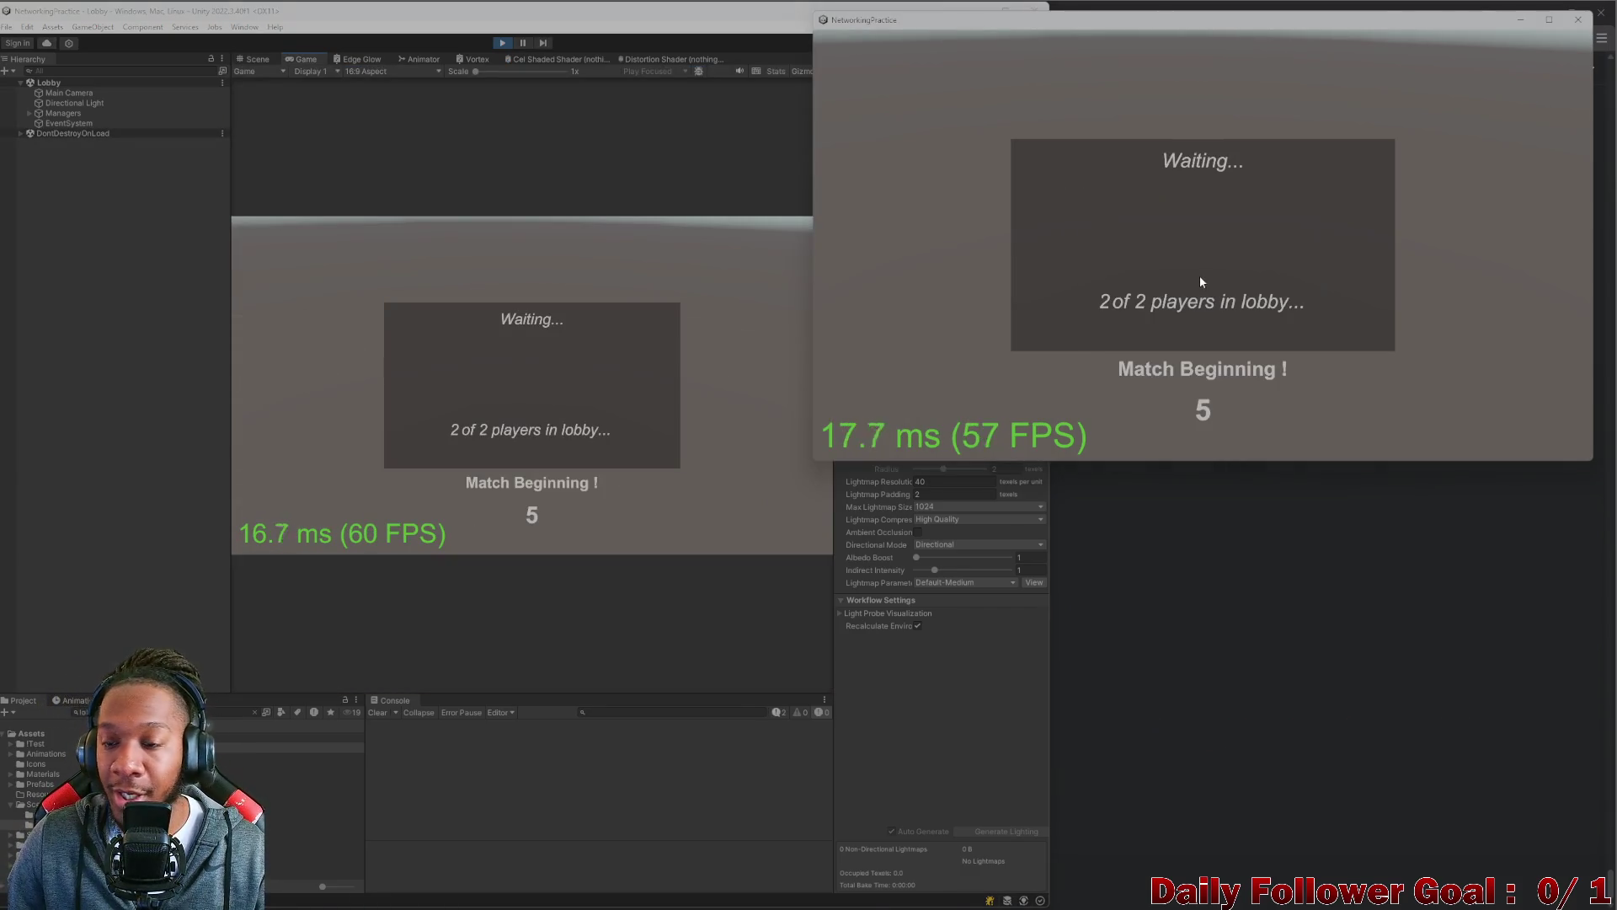
# Confirm The Speedster for the editor and The Brawn for the build, then close the build and stop play
pyautogui.moveTo(1269, 30); pyautogui.dragTo(1286, 17)
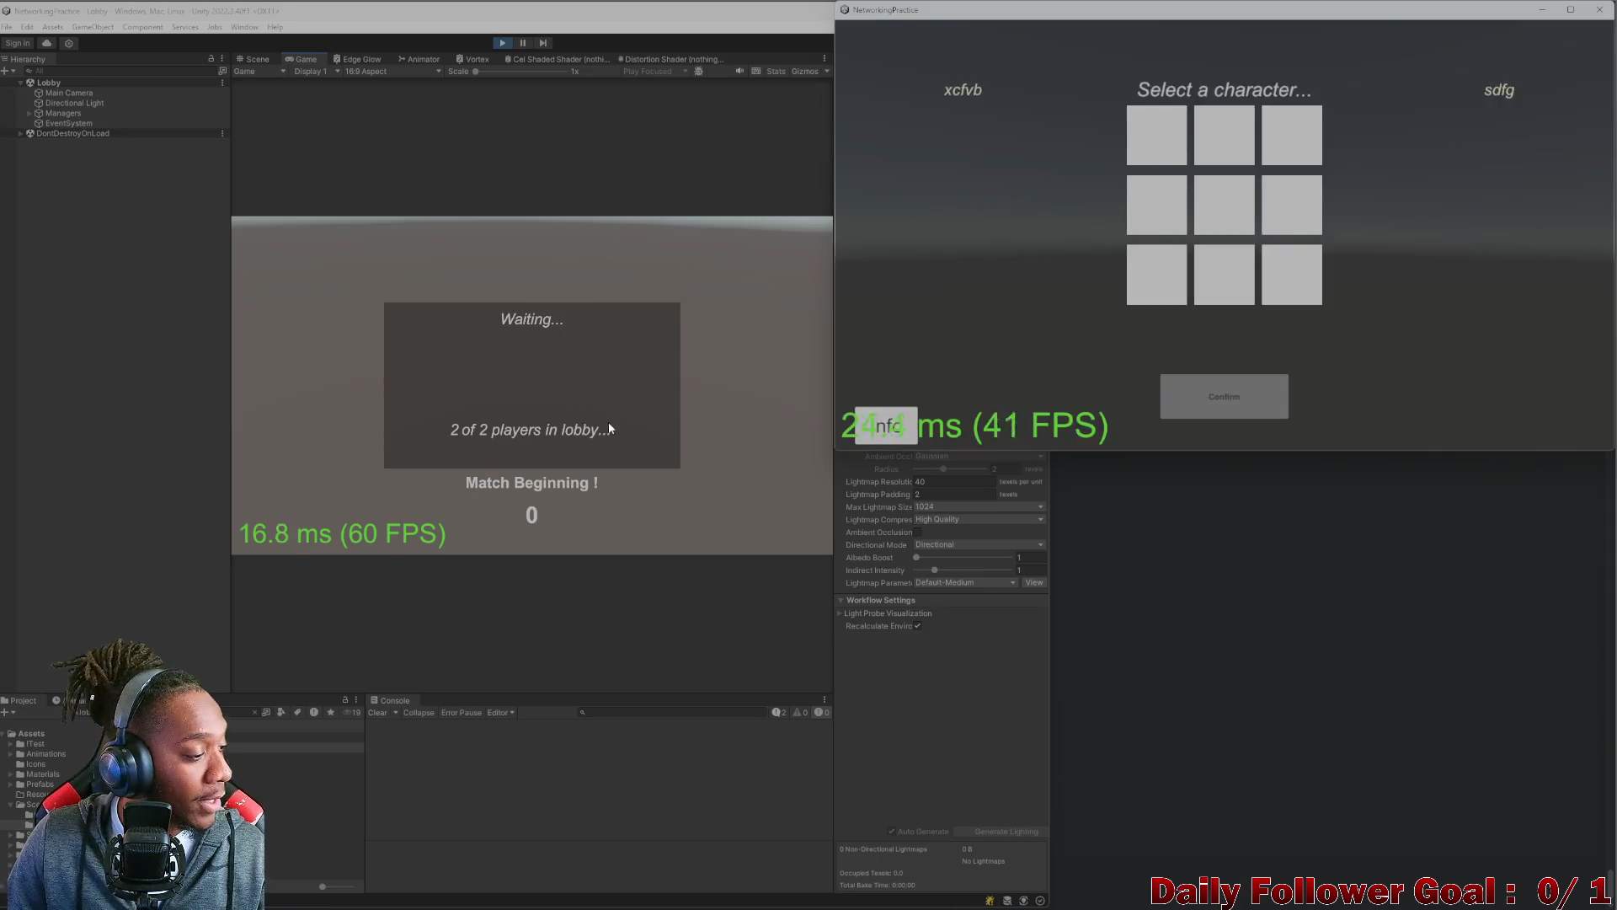
pyautogui.click(540, 316)
pyautogui.click(478, 290)
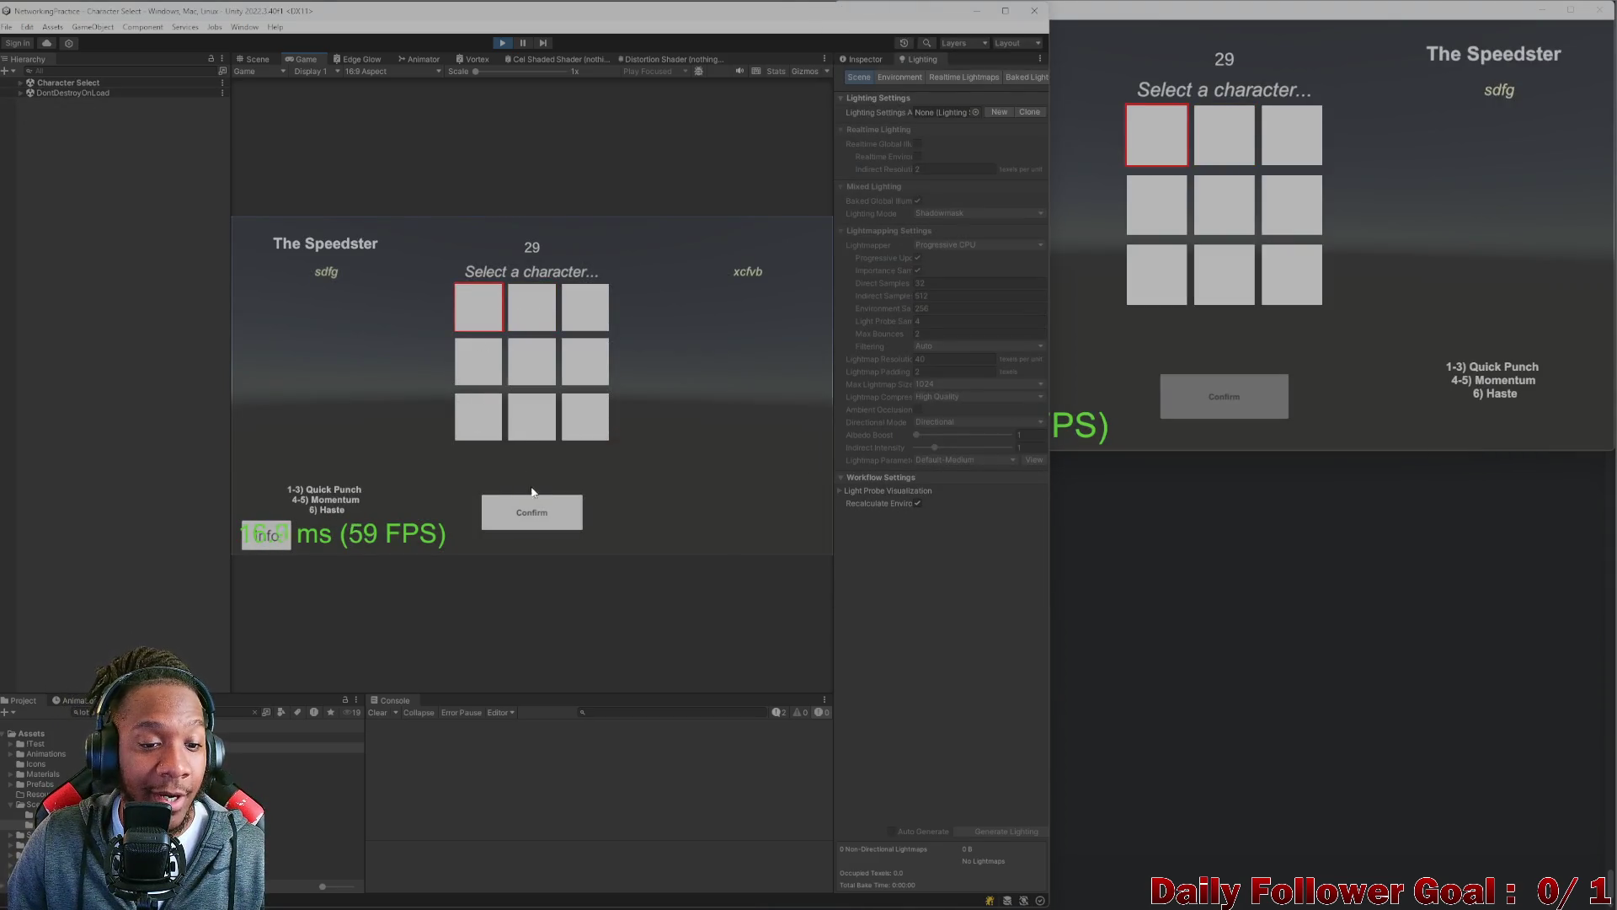
pyautogui.click(532, 513)
pyautogui.click(1224, 162)
pyautogui.click(1226, 392)
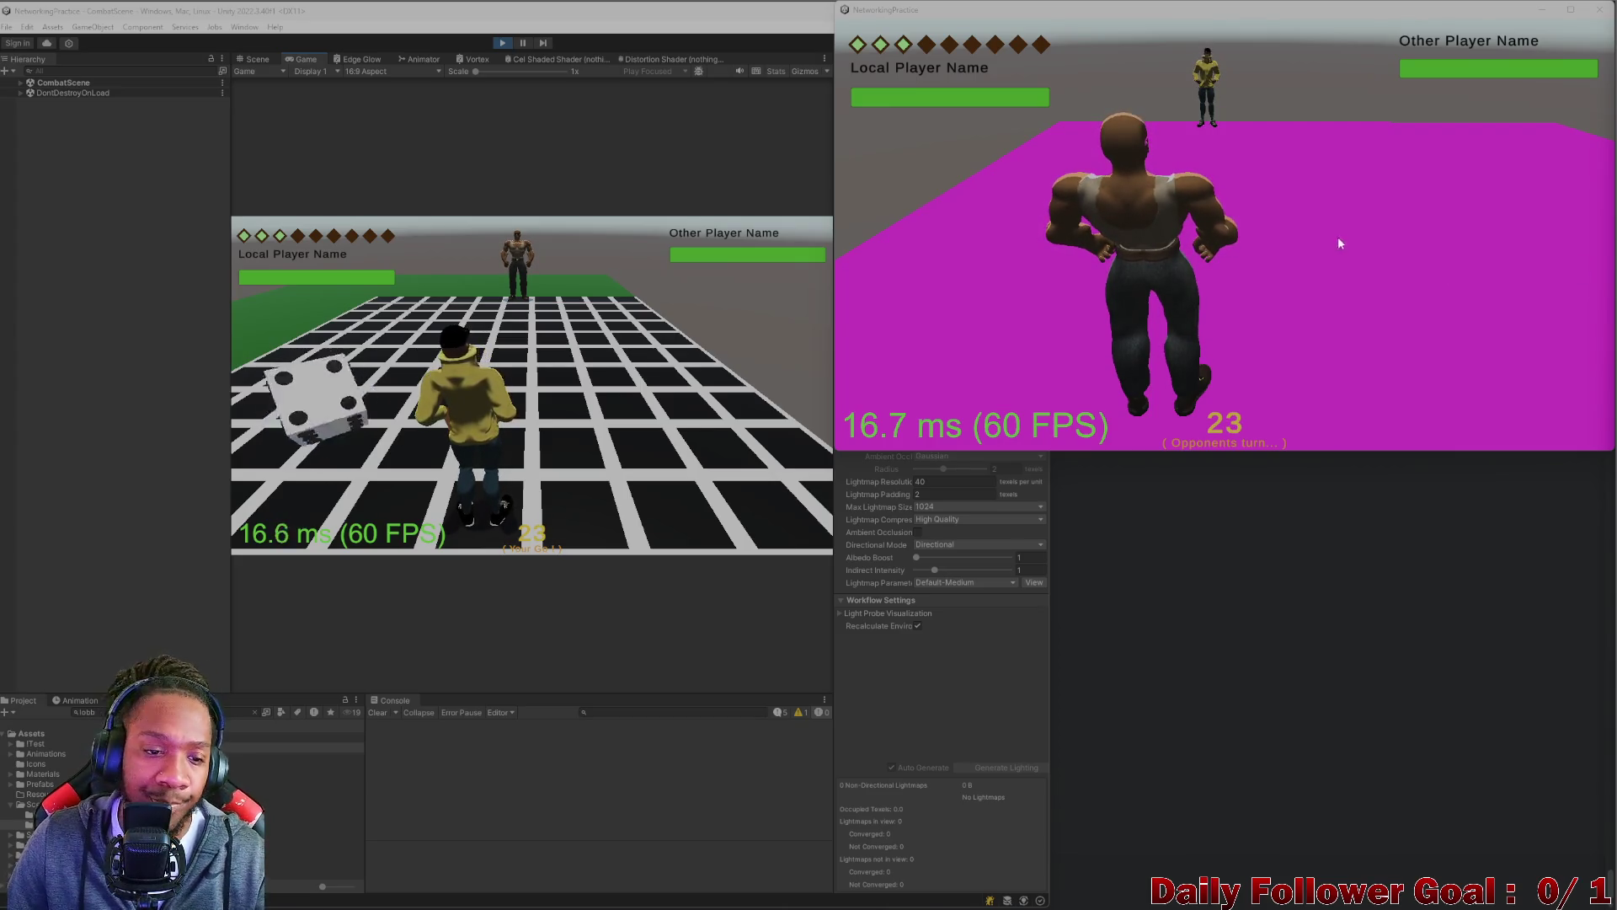
pyautogui.click(1600, 10)
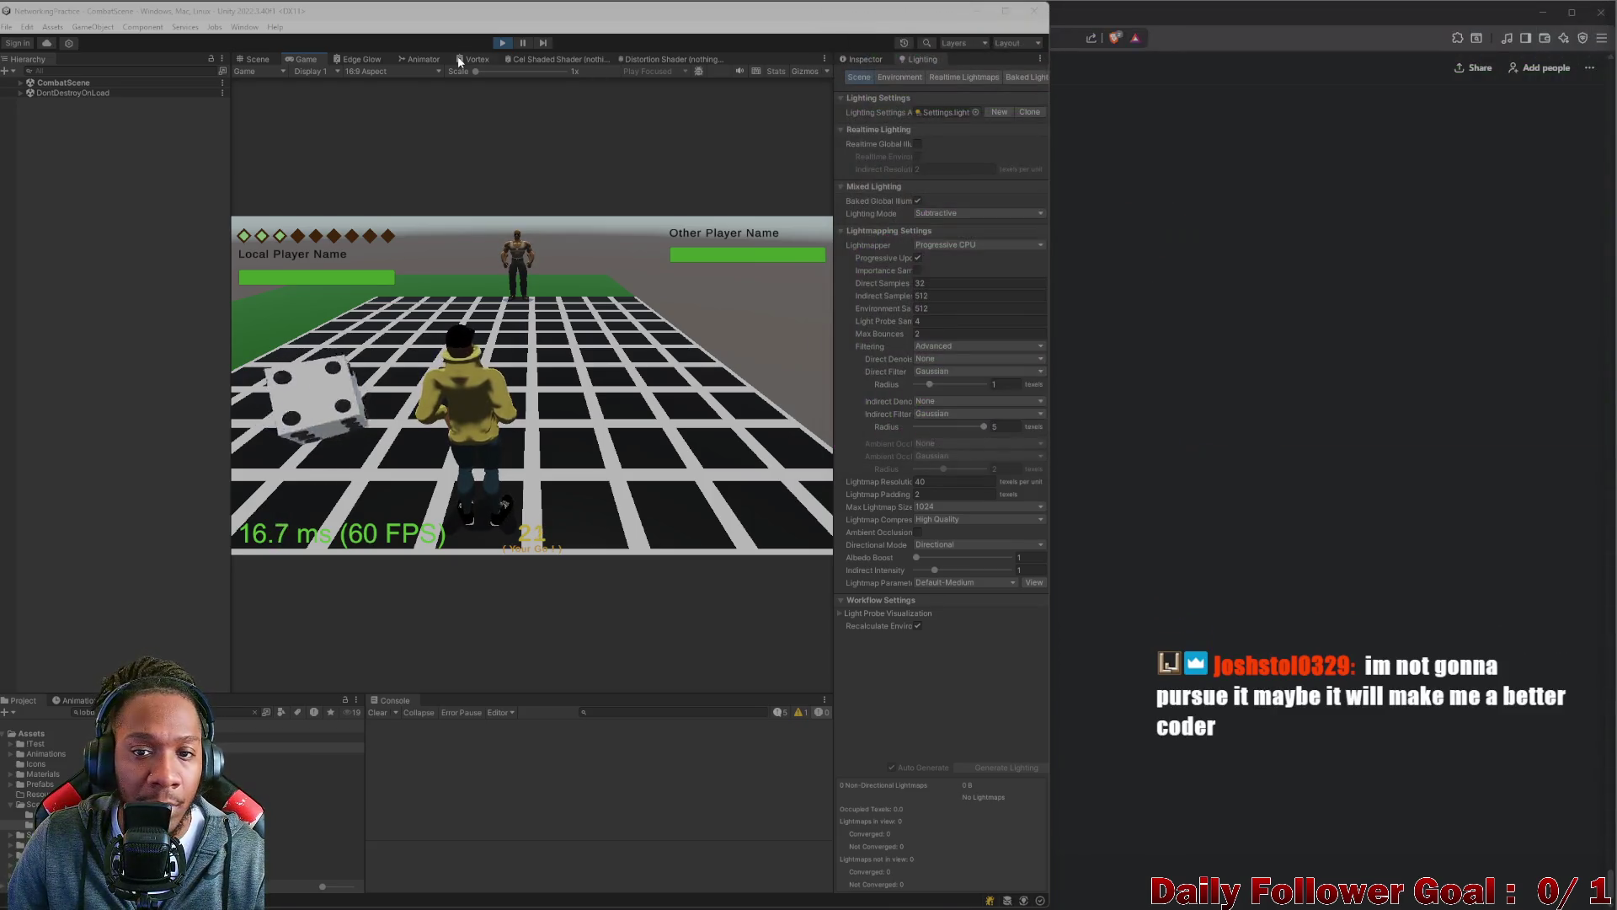
pyautogui.click(504, 42)
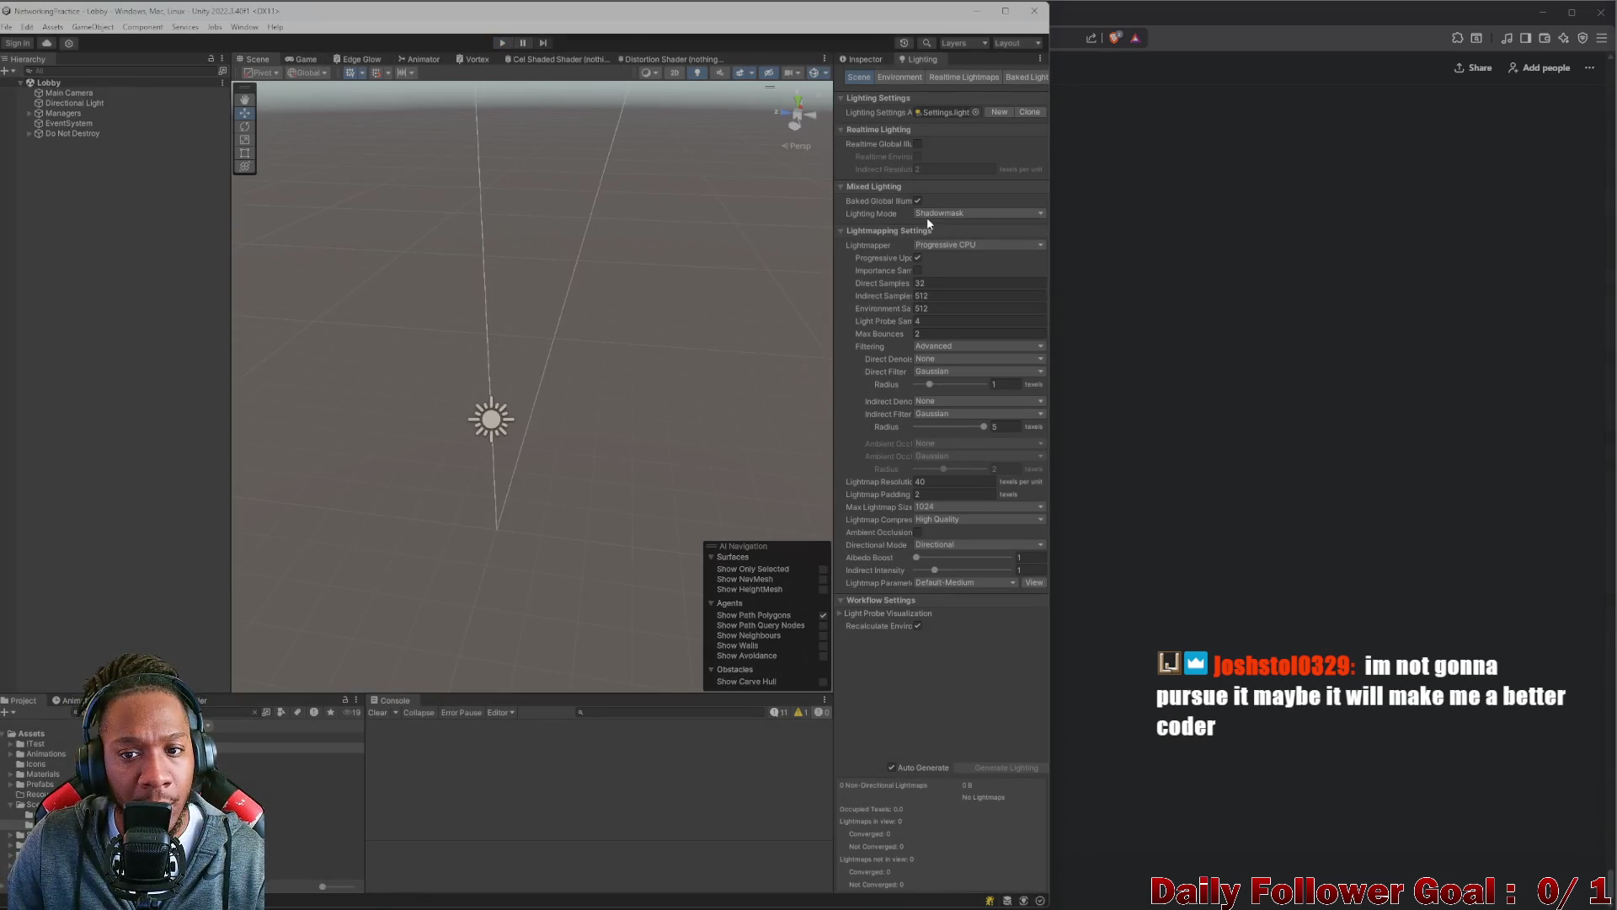
# Set the Lobby scene's Mixed Lighting mode to Baked Indirect
pyautogui.click(937, 216)
pyautogui.click(969, 229)
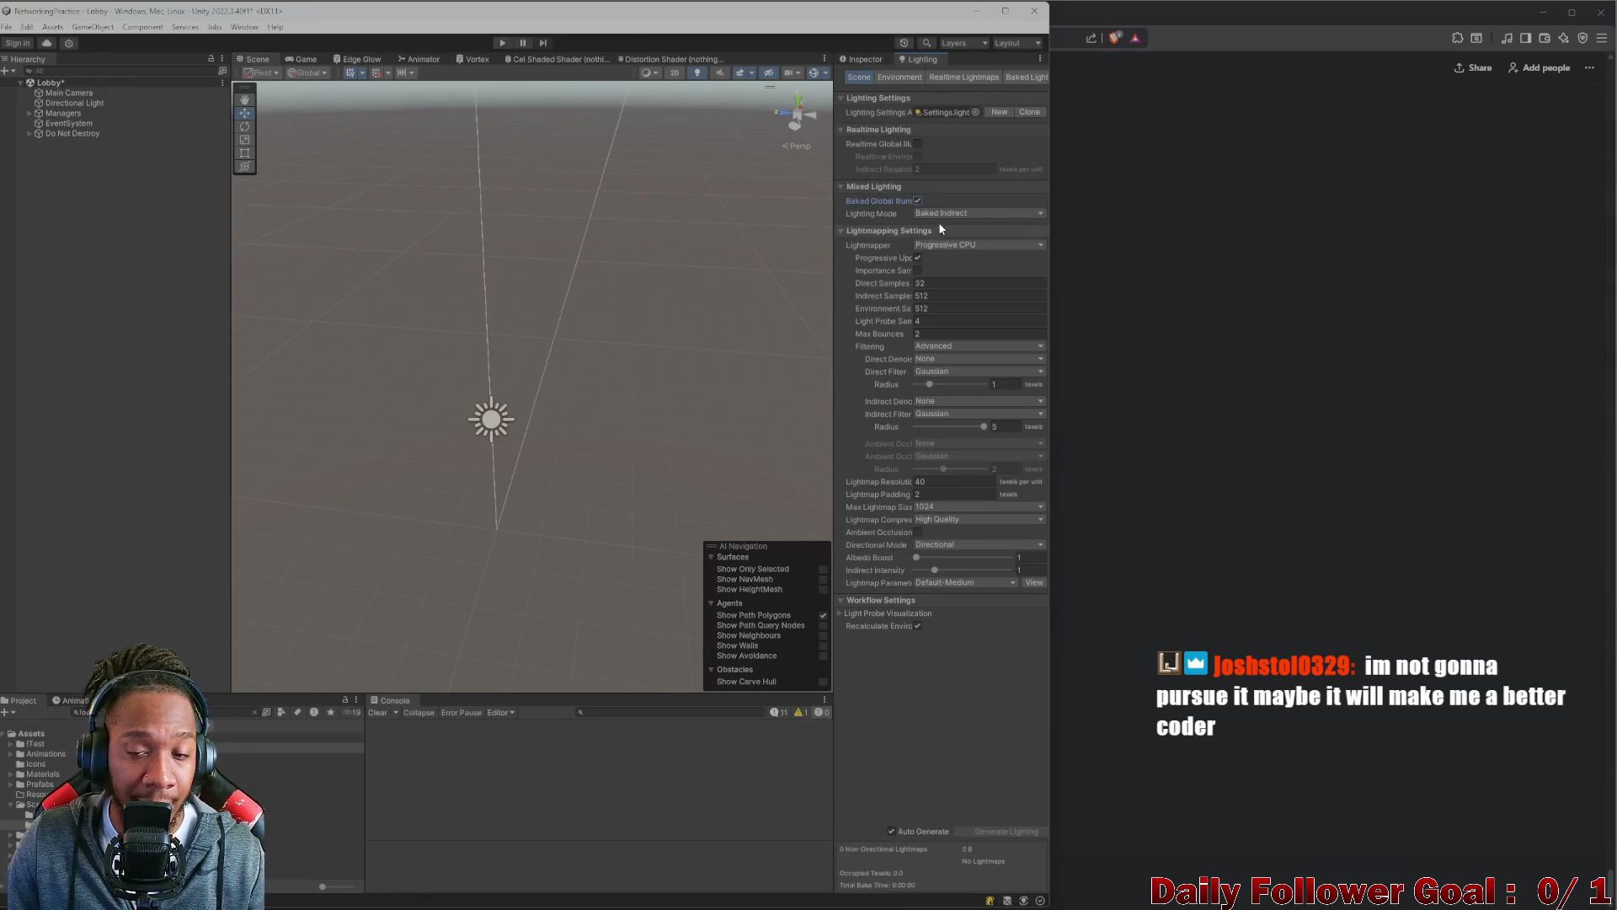
pyautogui.click(948, 216)
pyautogui.click(955, 186)
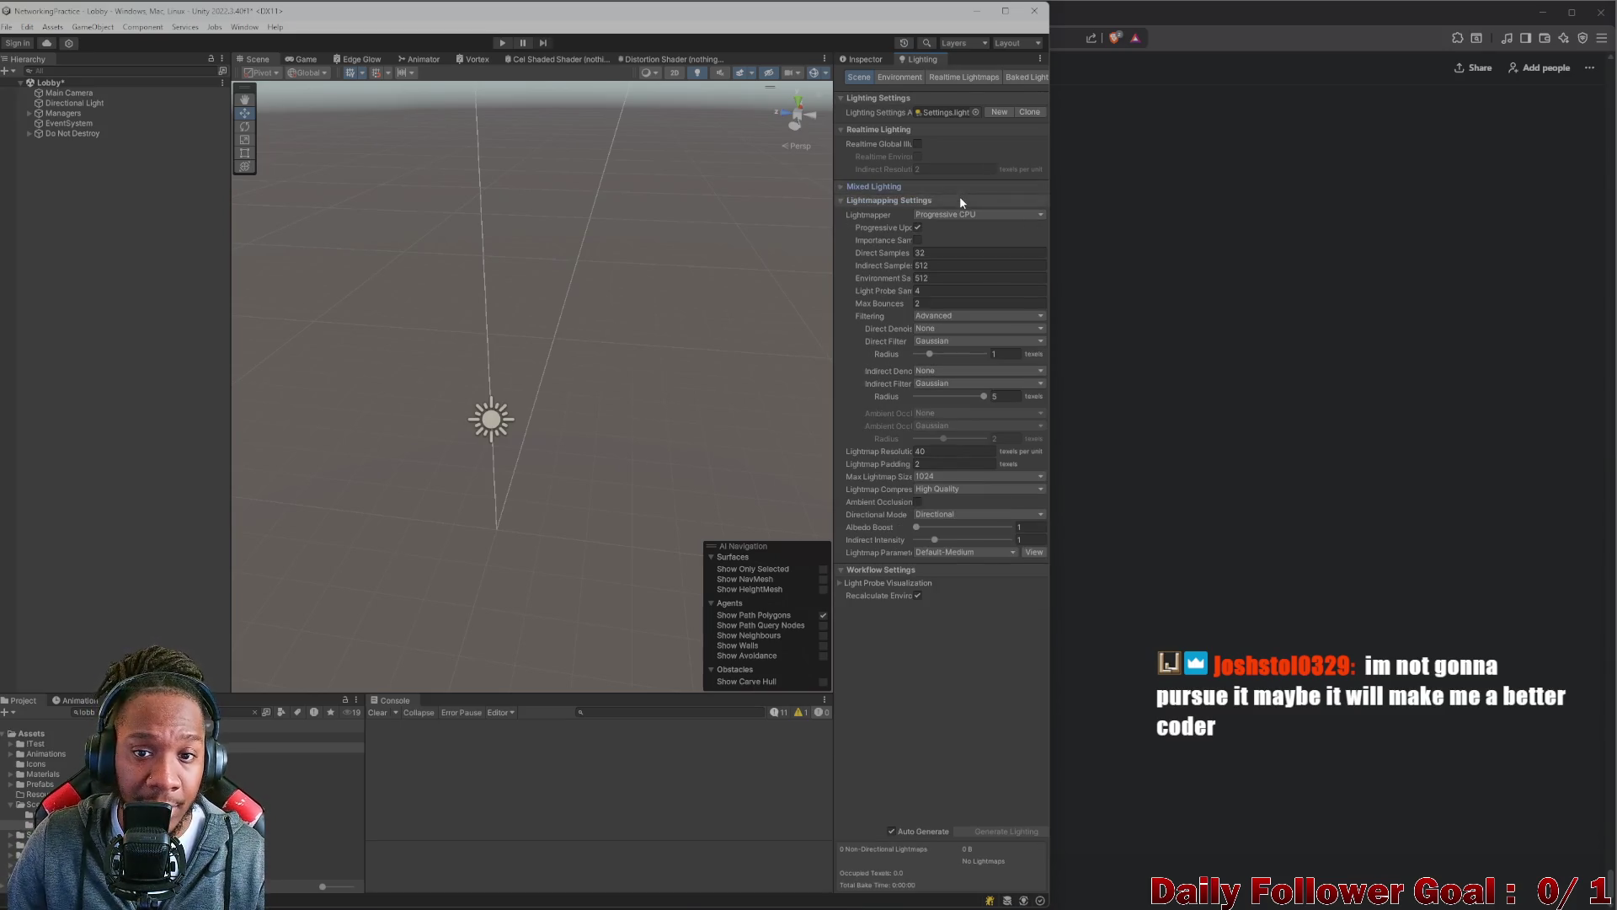
pyautogui.click(964, 186)
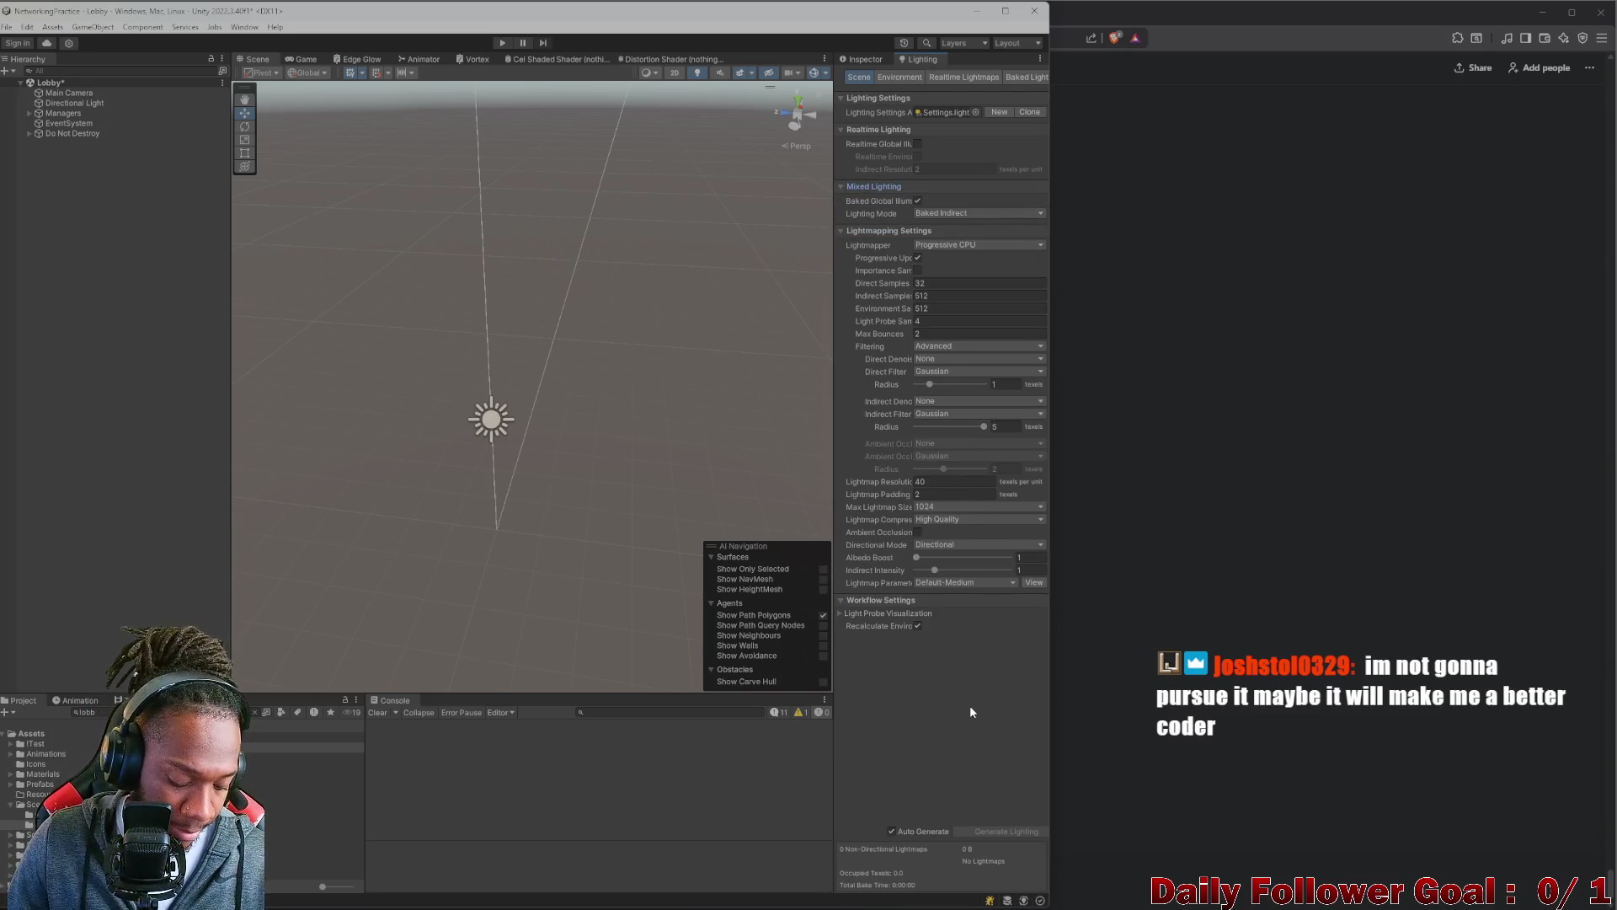
# Uncheck Auto Generate, then Build and Run (Ctrl+B), saving the modified scene
pyautogui.hotkey('alt', 'F4')
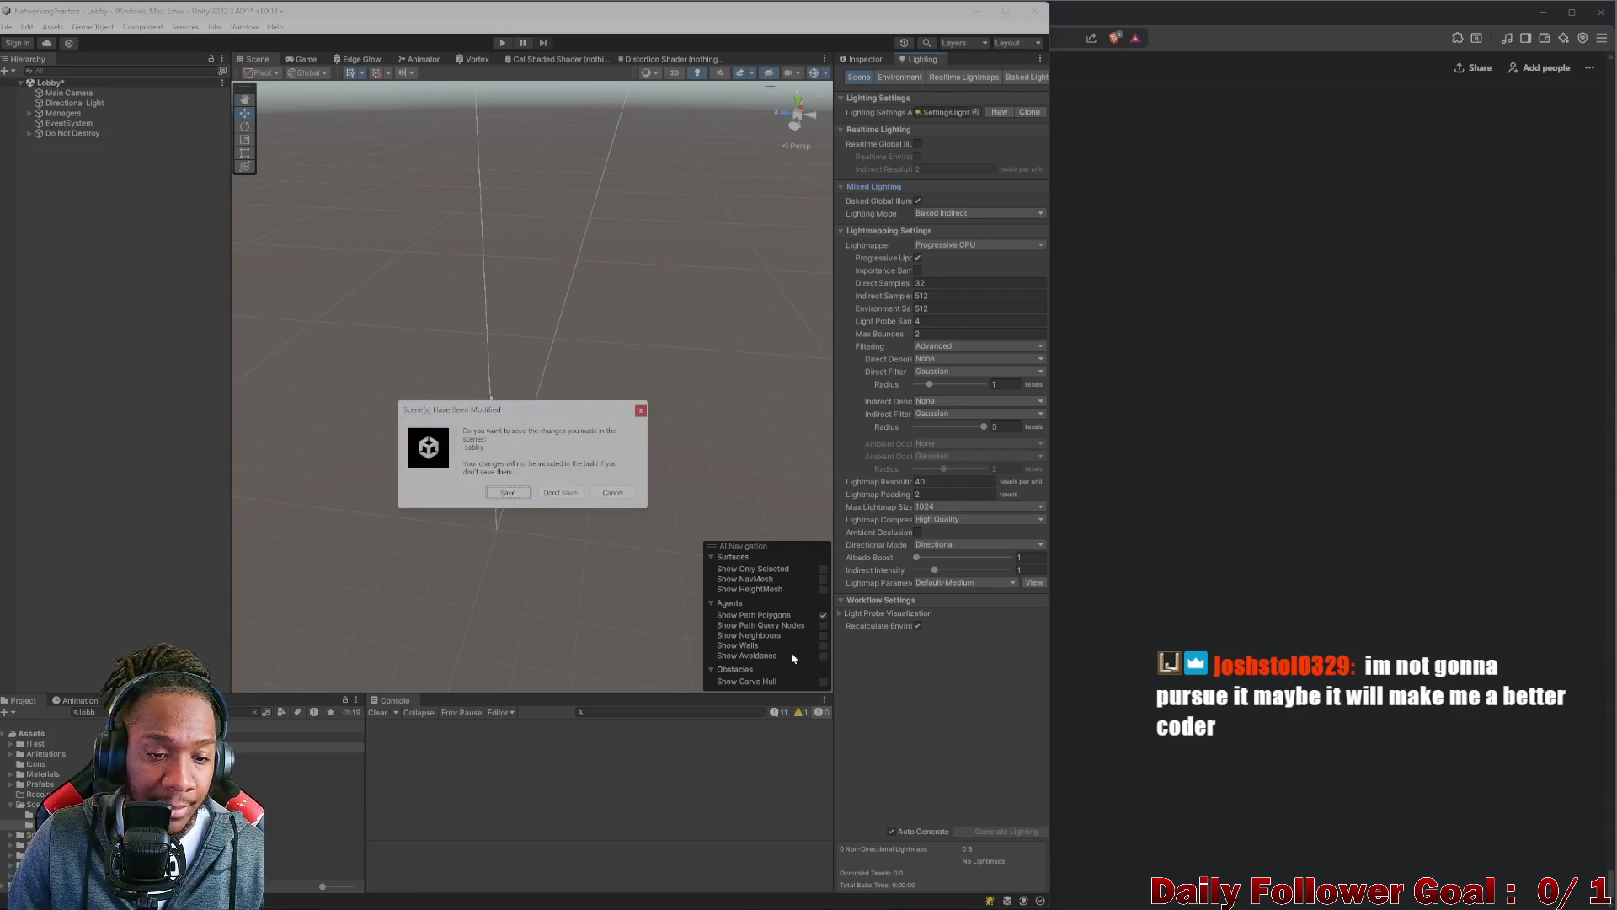
pyautogui.click(622, 497)
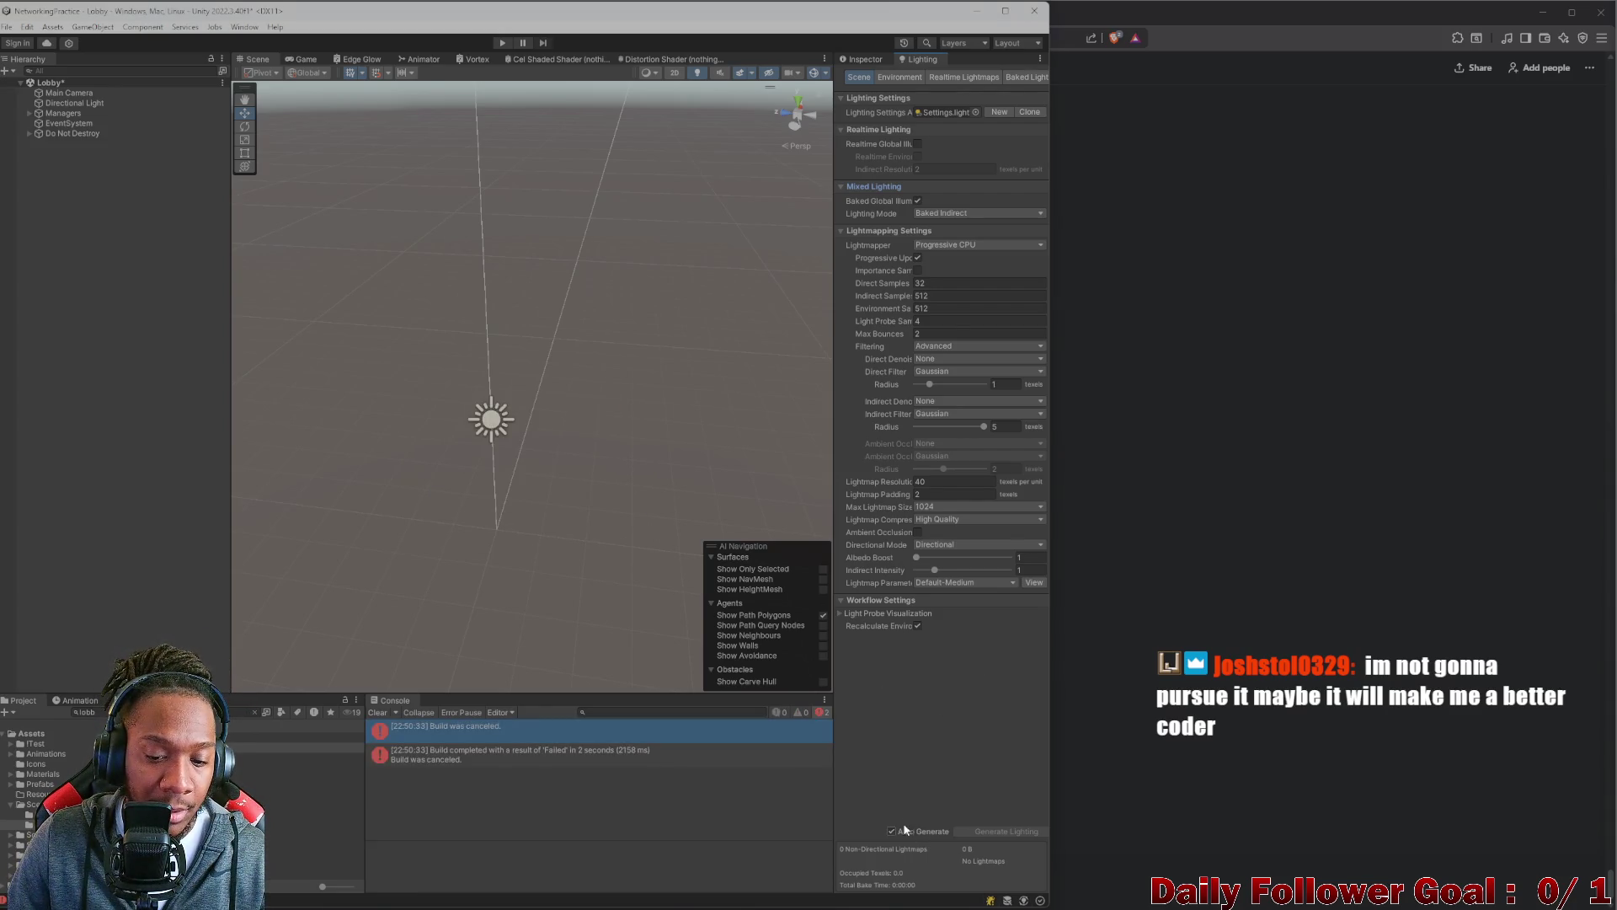
pyautogui.click(891, 831)
pyautogui.hotkey('ctrl', 'b')
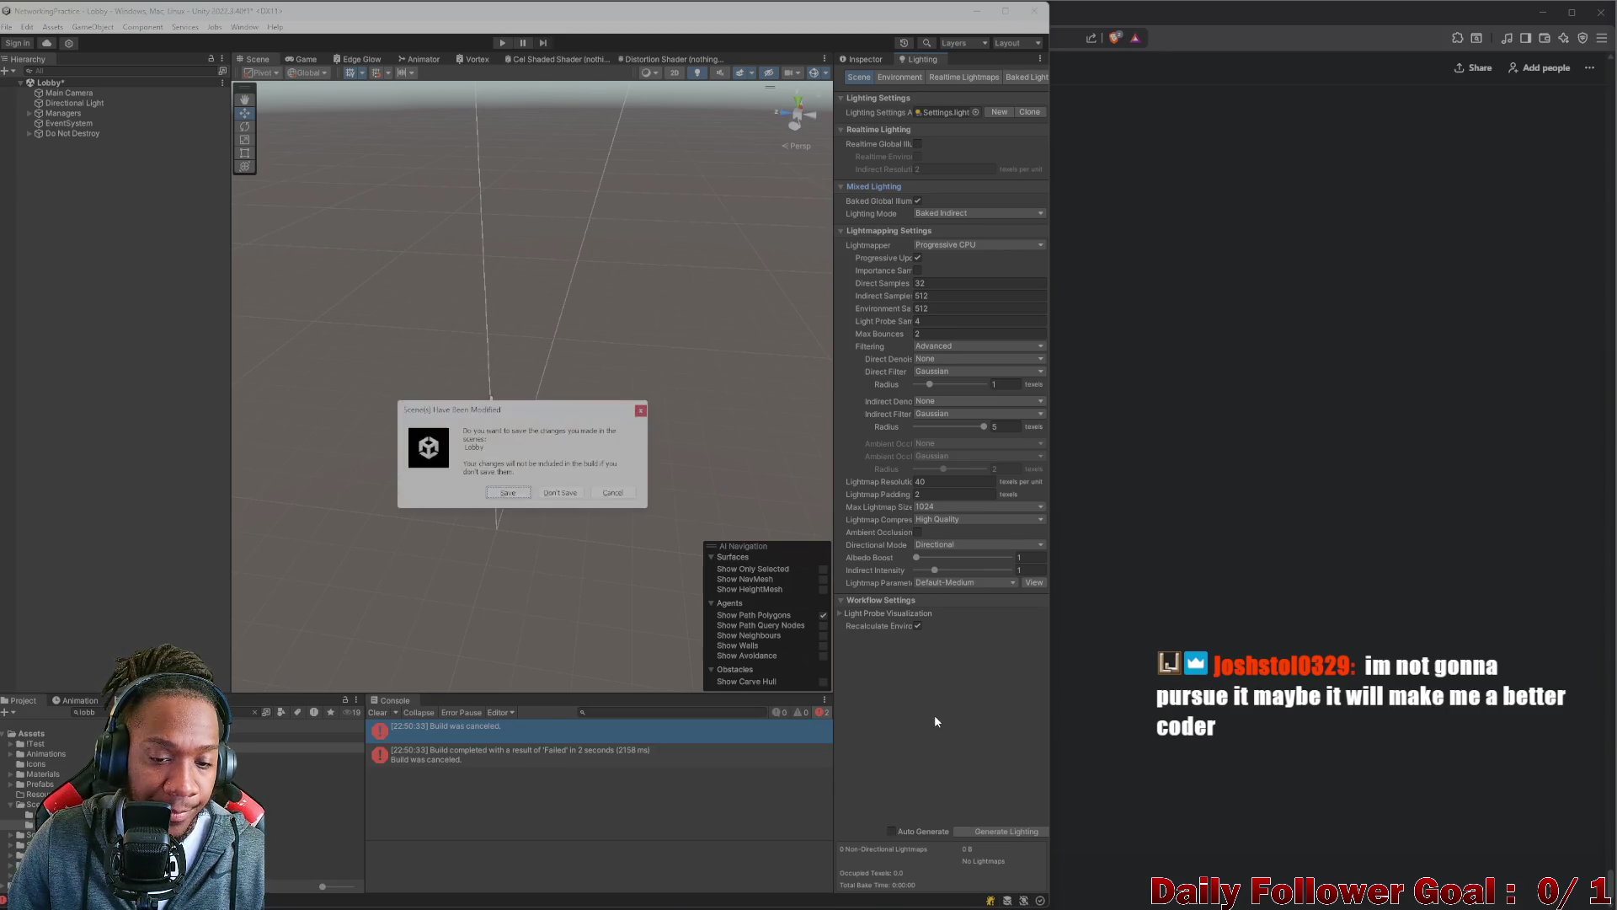
pyautogui.click(508, 493)
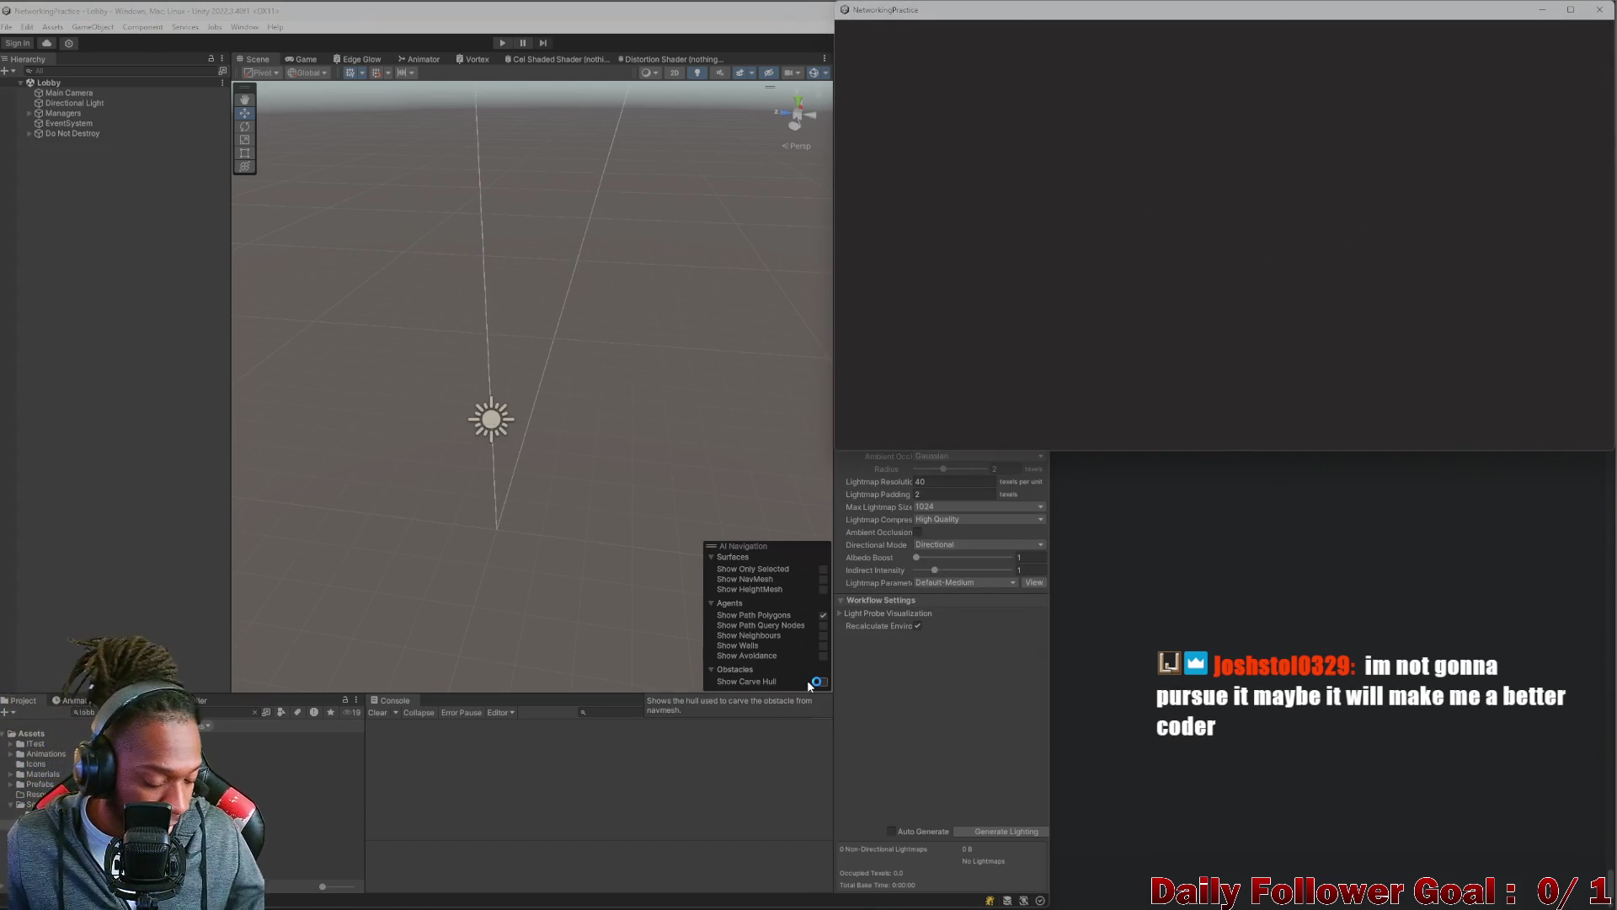
# Start play mode and connect players 'sd' (editor) and 'xcvb' (build) to the lobby
pyautogui.click(503, 43)
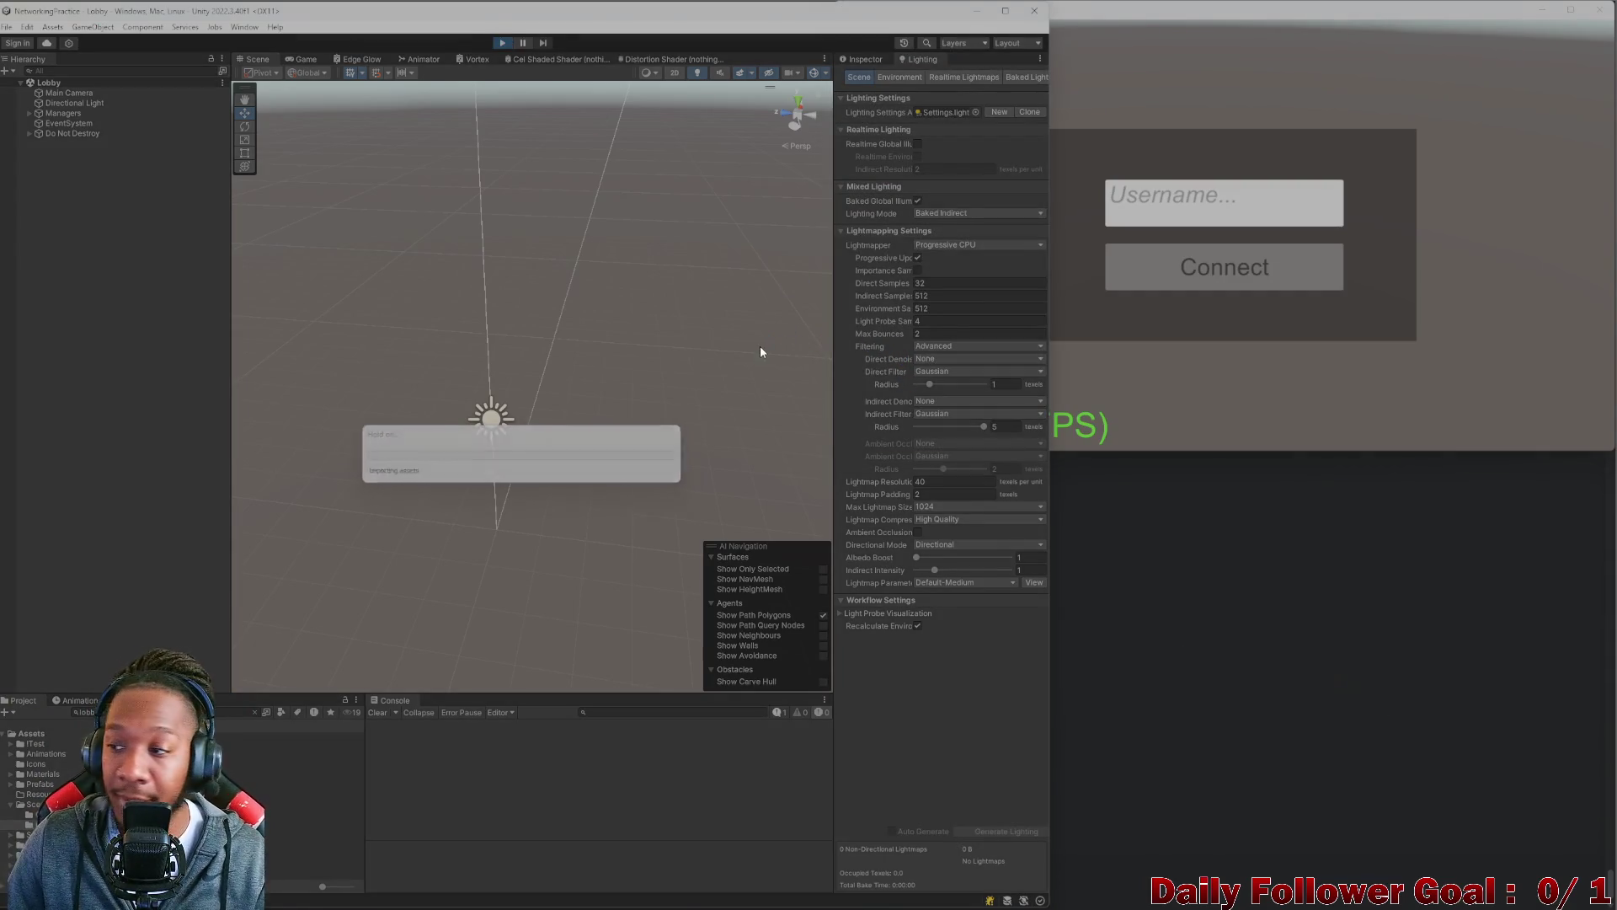
pyautogui.click(519, 375)
pyautogui.write('sd')
pyautogui.click(531, 410)
pyautogui.click(1224, 202)
pyautogui.write('xcvb')
pyautogui.click(1218, 273)
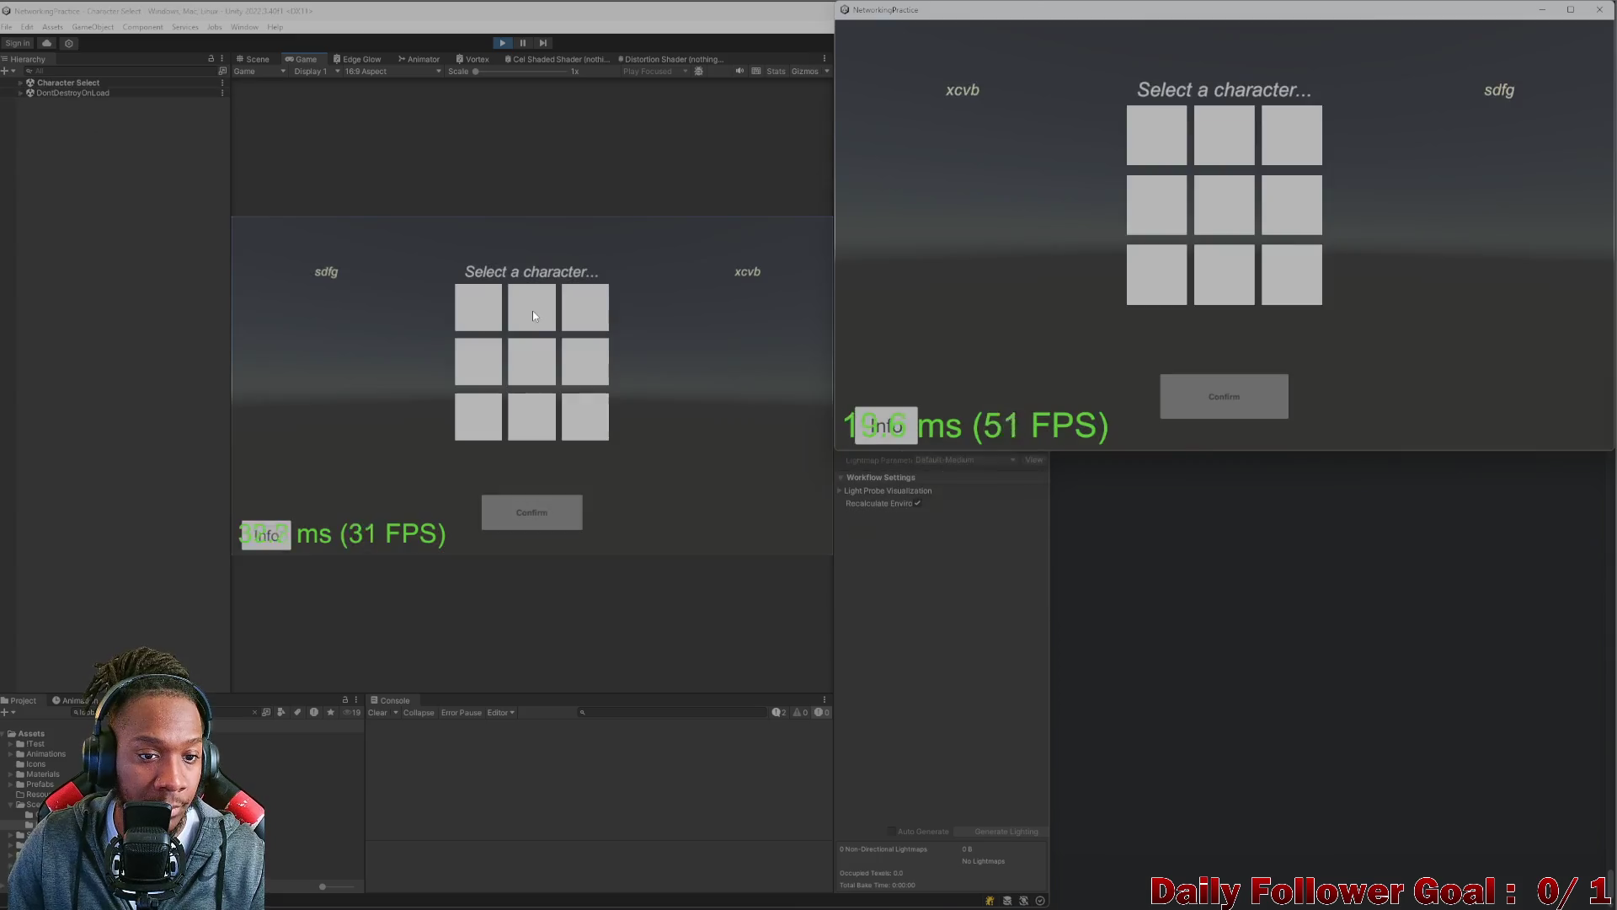
# Confirm The Brawn for the editor and The Speedster for the build, check the arena, then close the build and stop play
pyautogui.click(527, 508)
pyautogui.click(1164, 147)
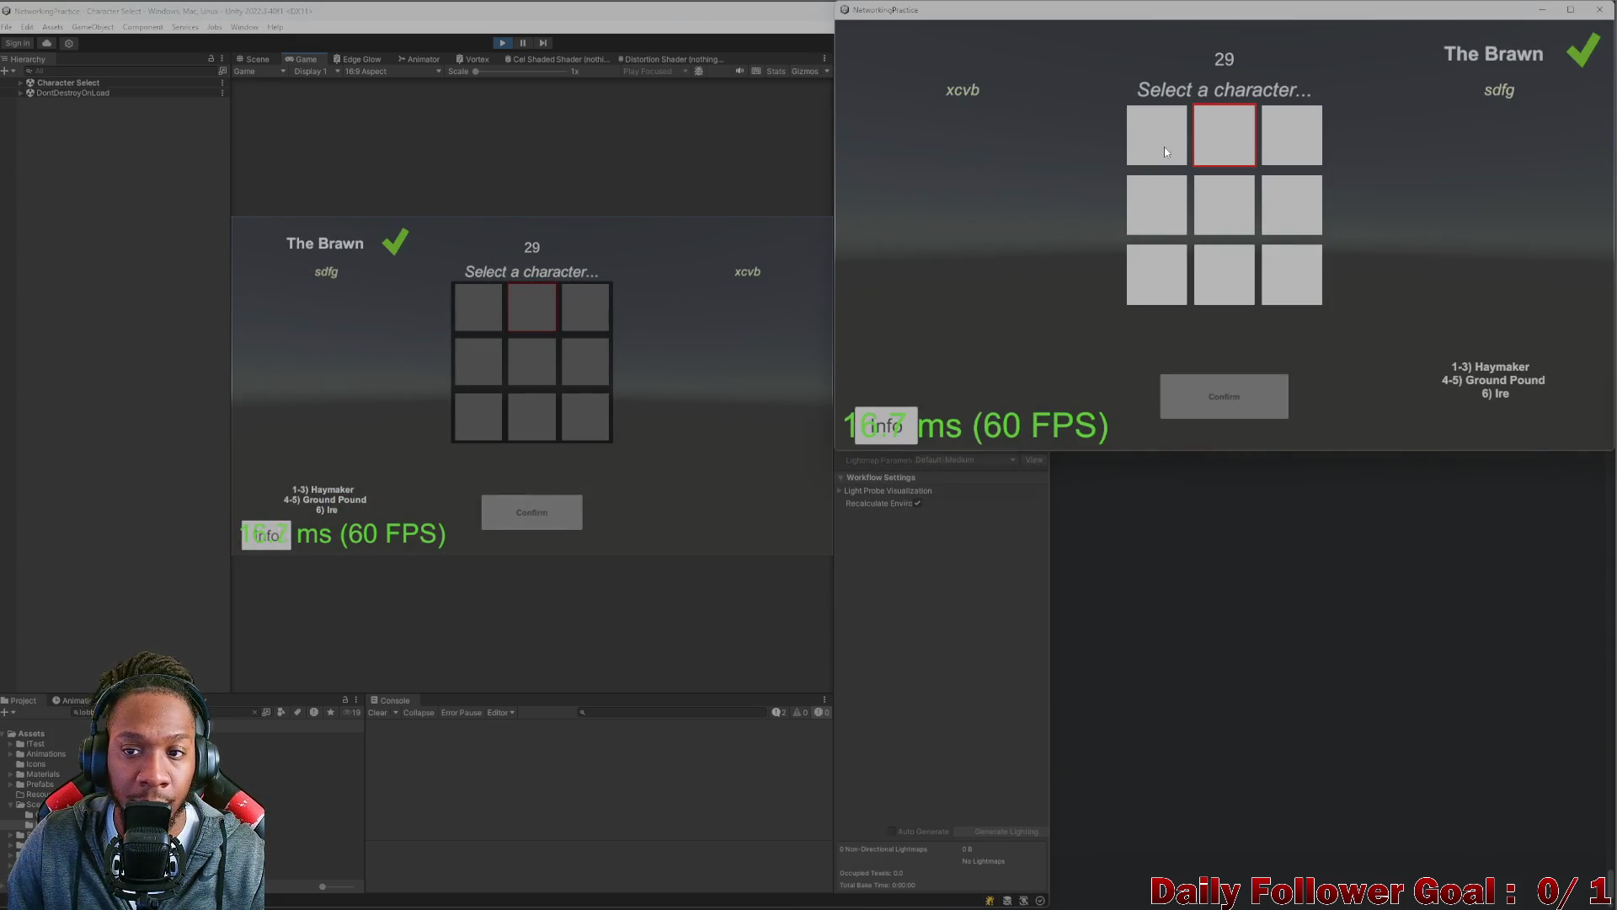
pyautogui.click(1164, 147)
pyautogui.click(1214, 399)
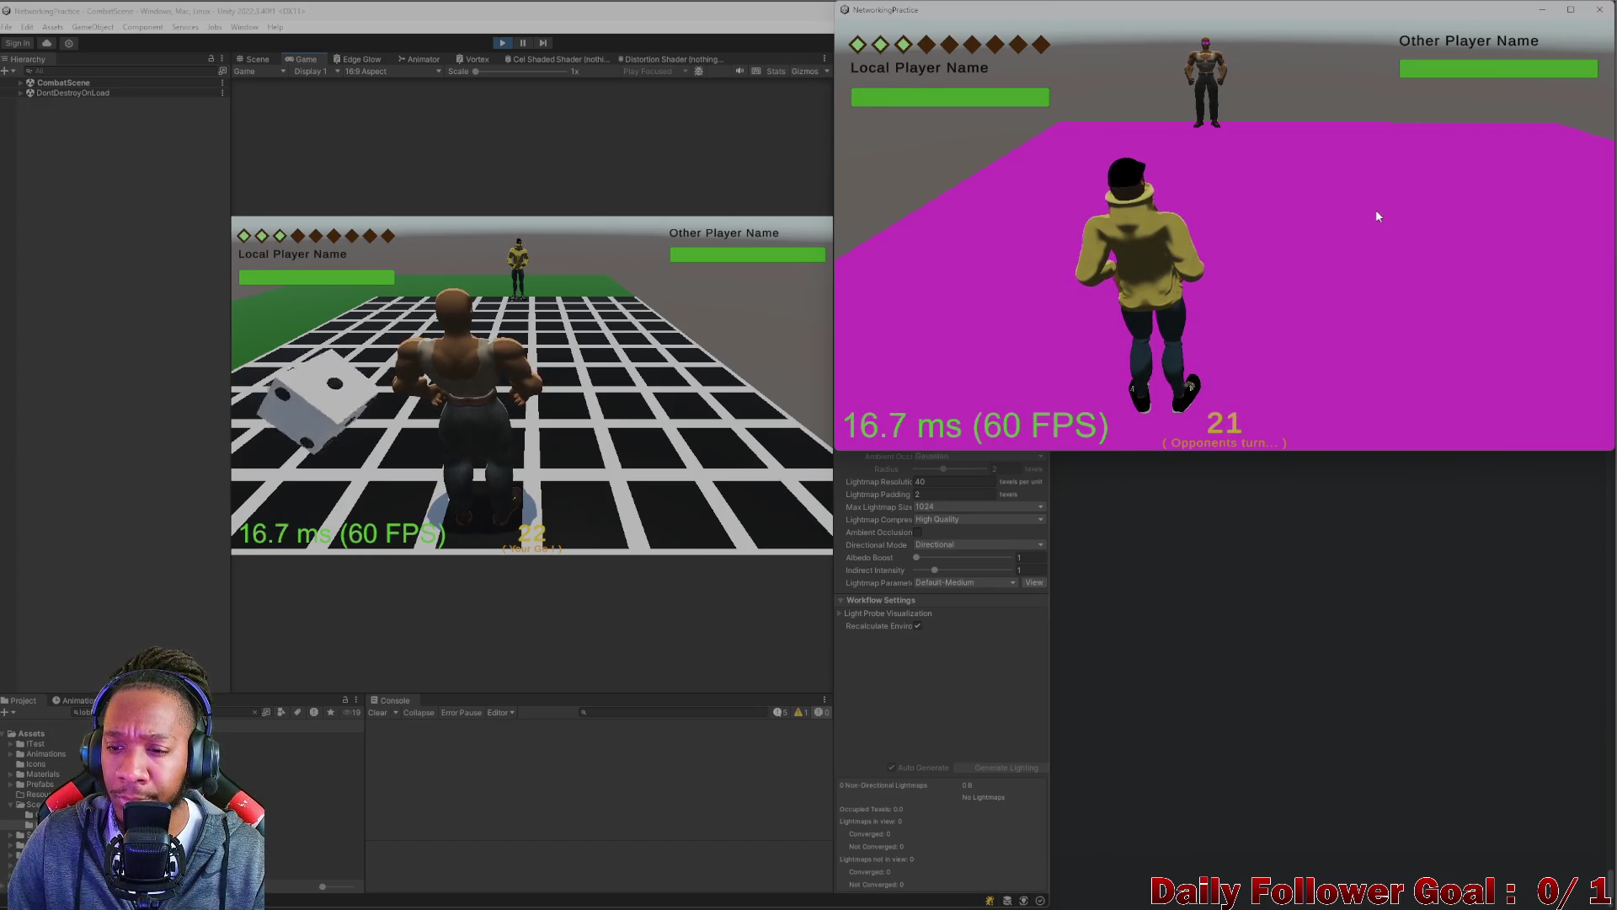
pyautogui.click(214, 458)
pyautogui.click(1238, 217)
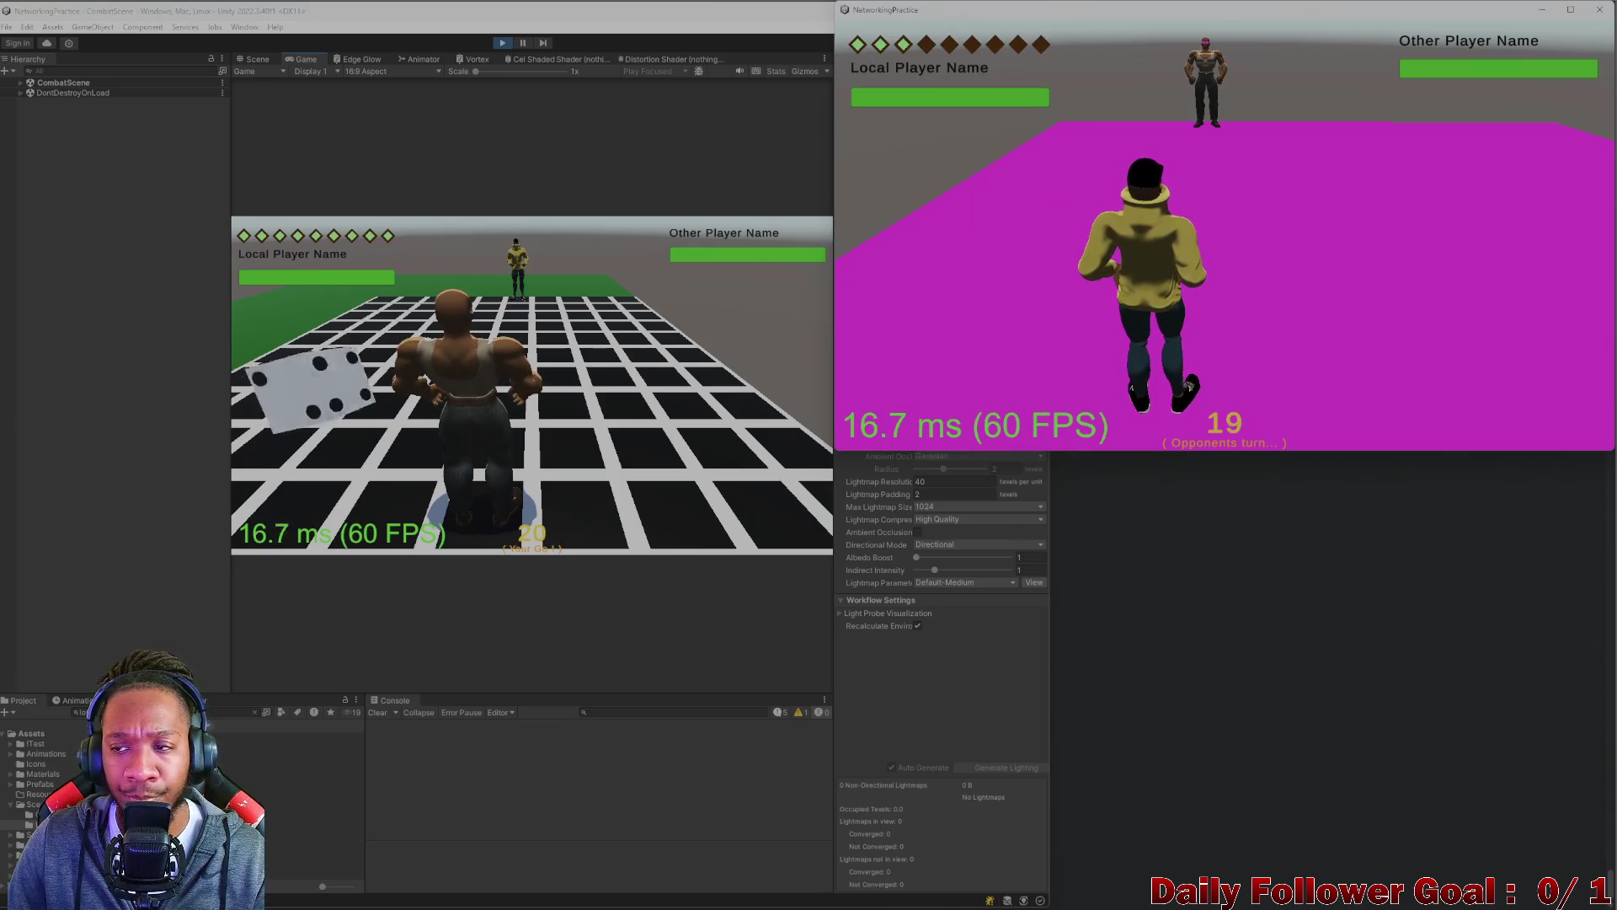
pyautogui.click(1599, 11)
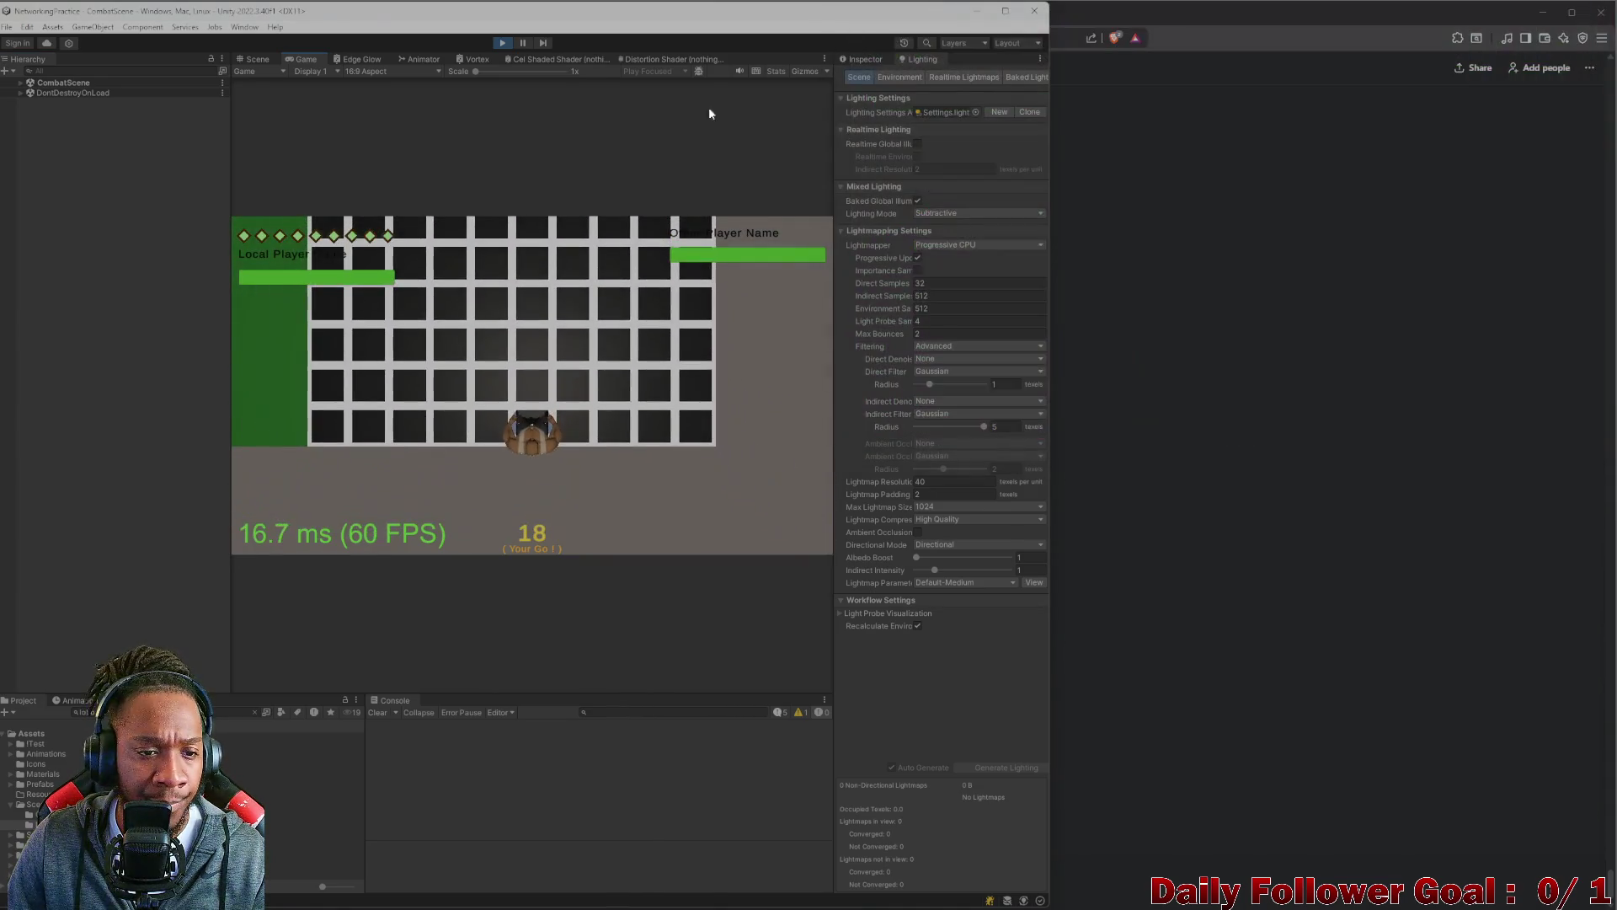
pyautogui.click(499, 43)
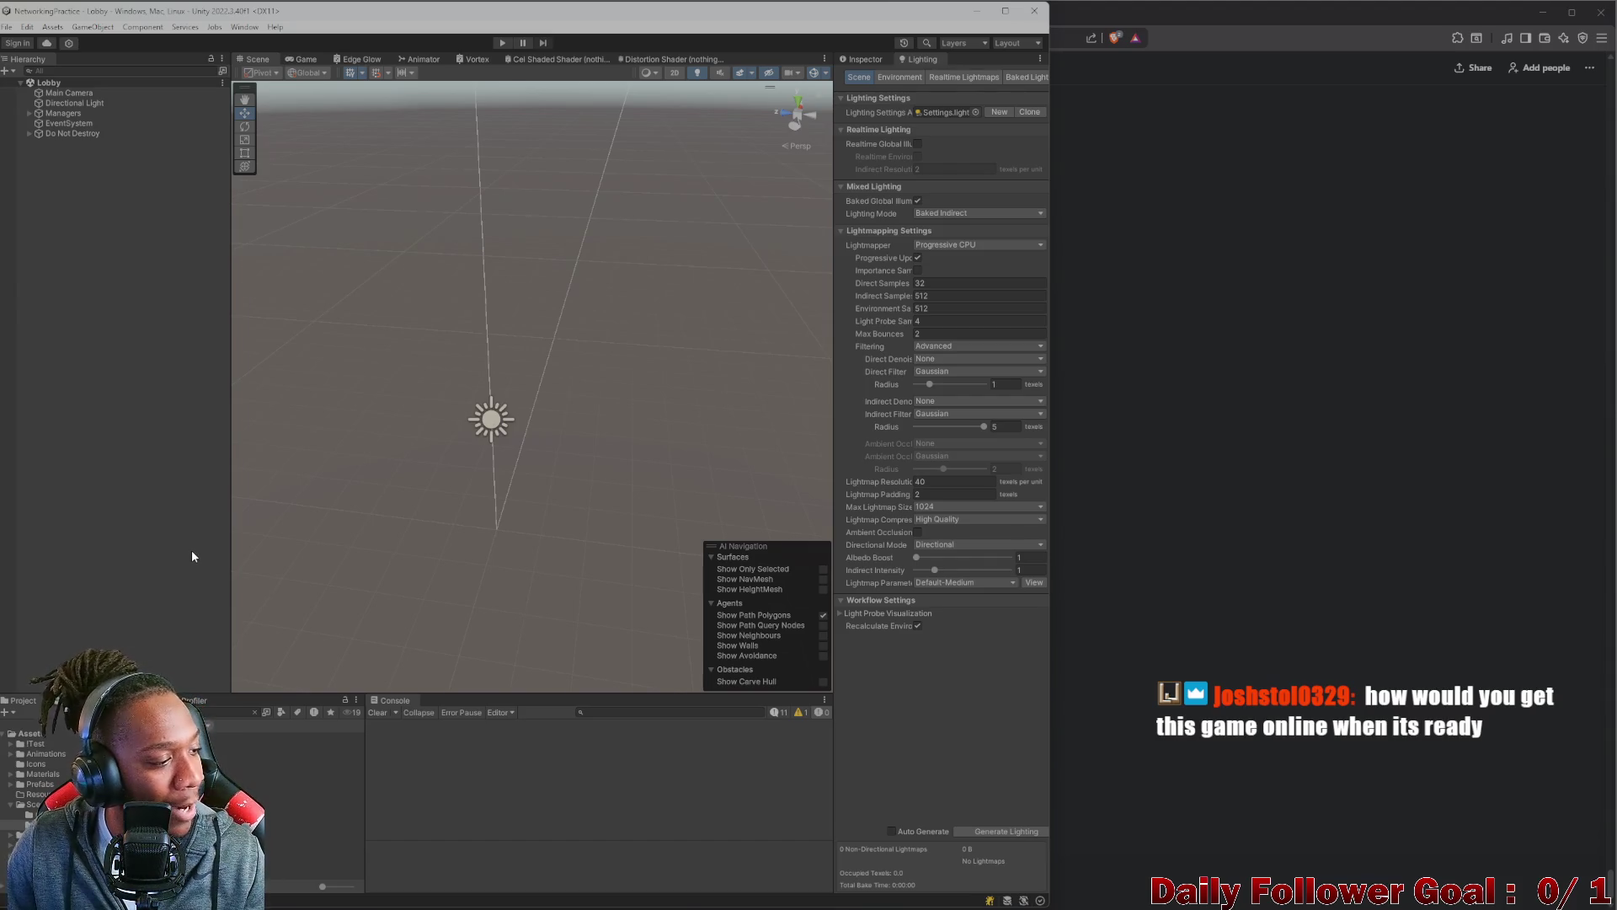
pyautogui.scroll(3, 64, 767)
pyautogui.scroll(-3, 64, 766)
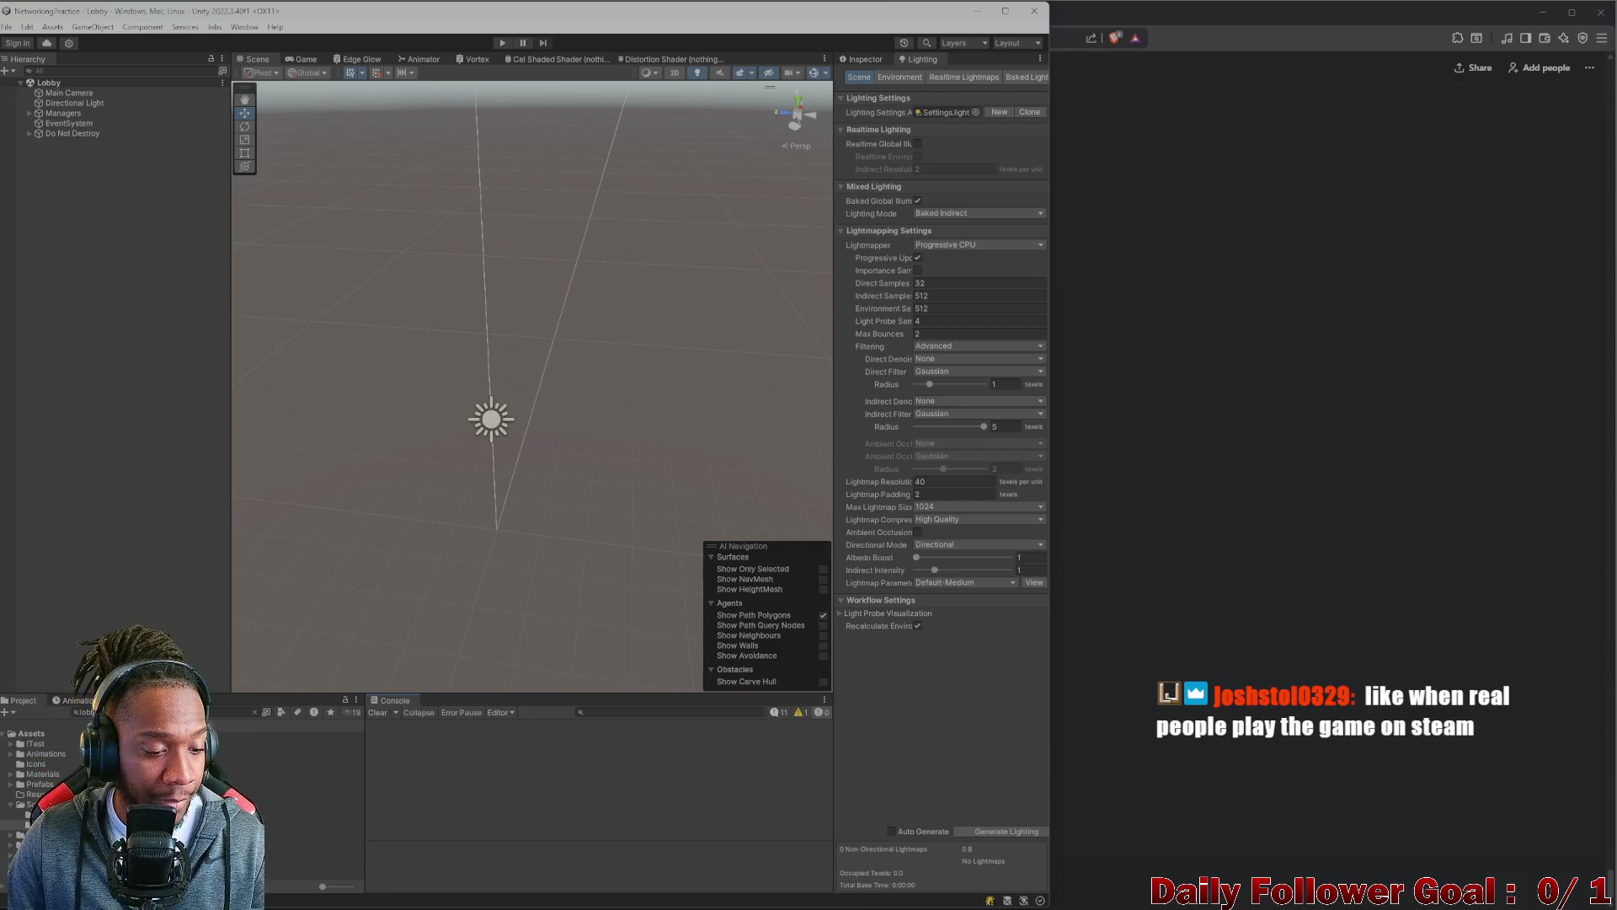
pyautogui.click(295, 747)
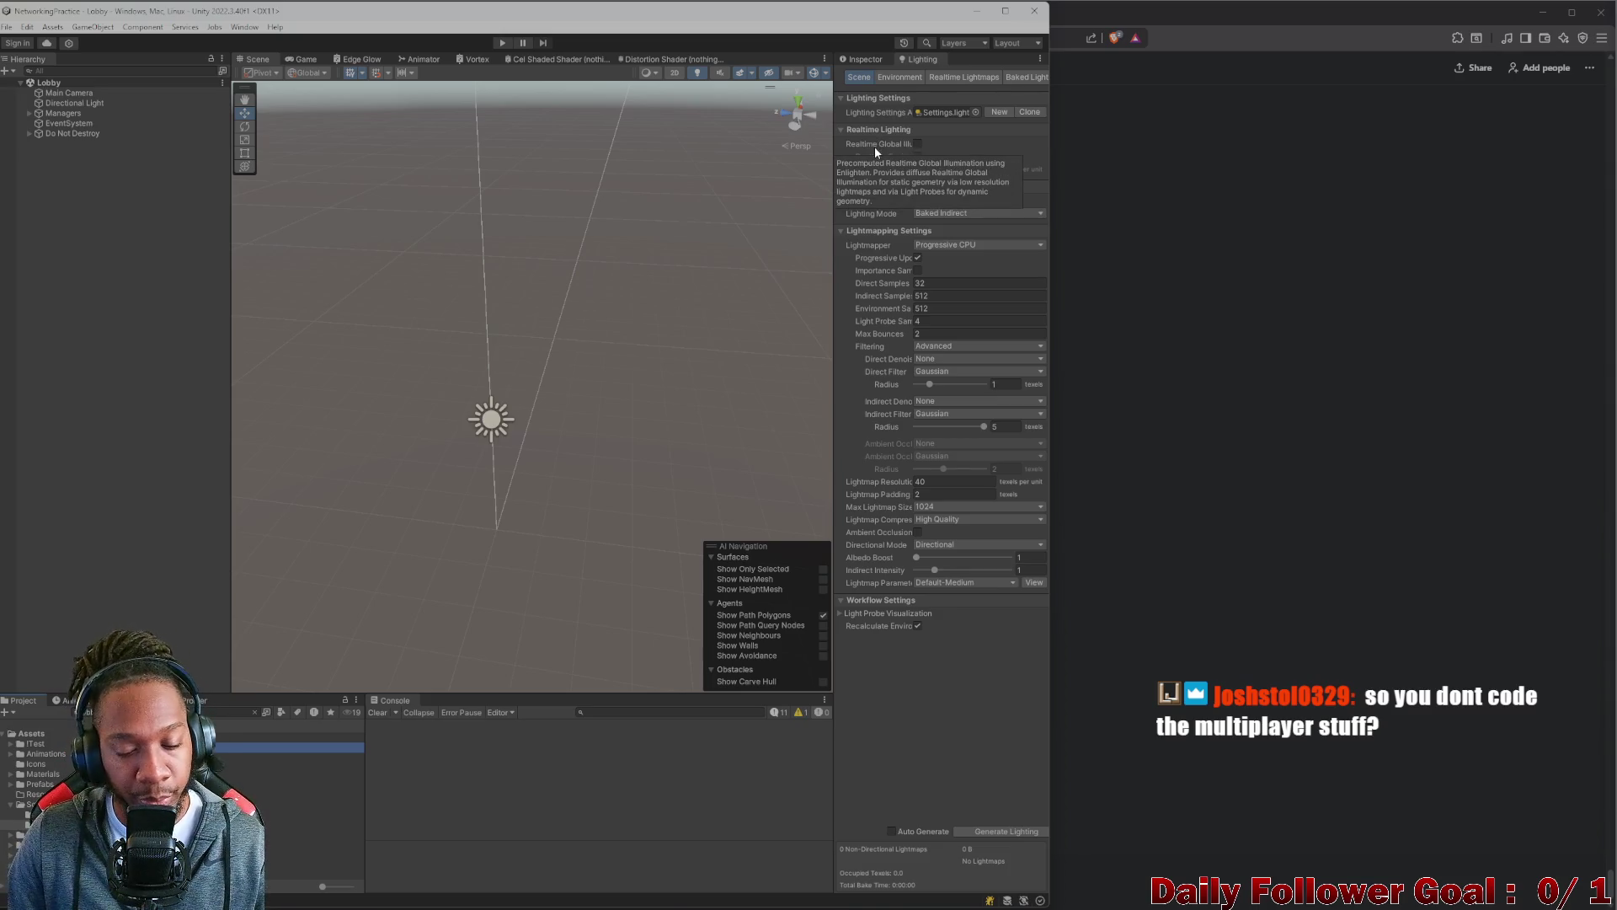
pyautogui.click(975, 158)
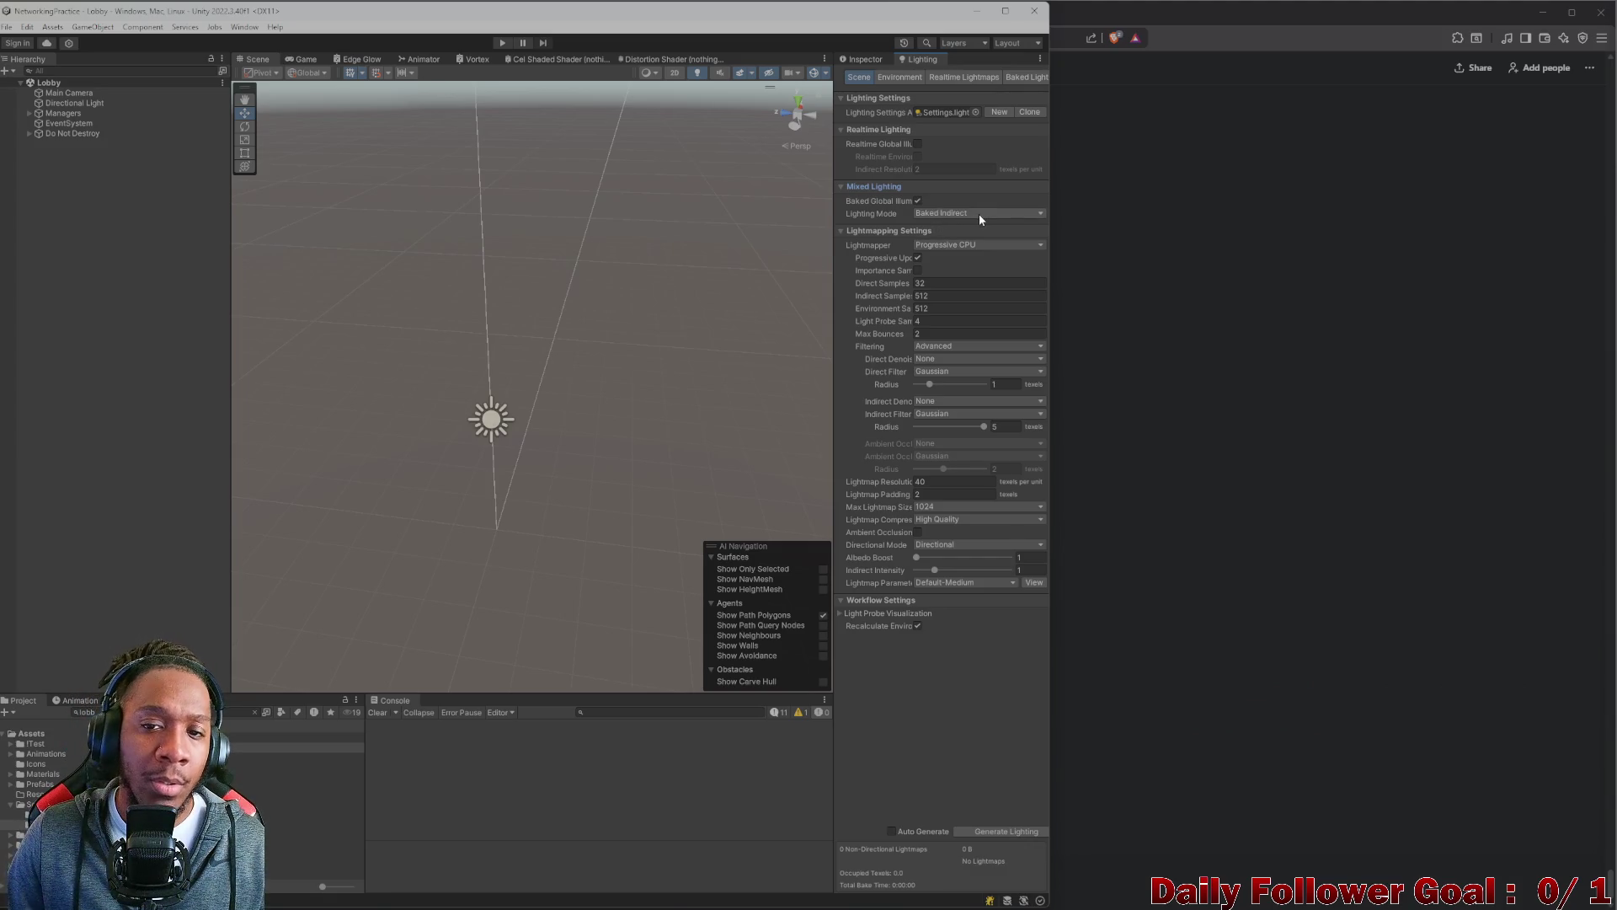
# Turn off Baked Global Illumination, turn on Realtime Global Illumination, and start Build and Run
pyautogui.click(917, 201)
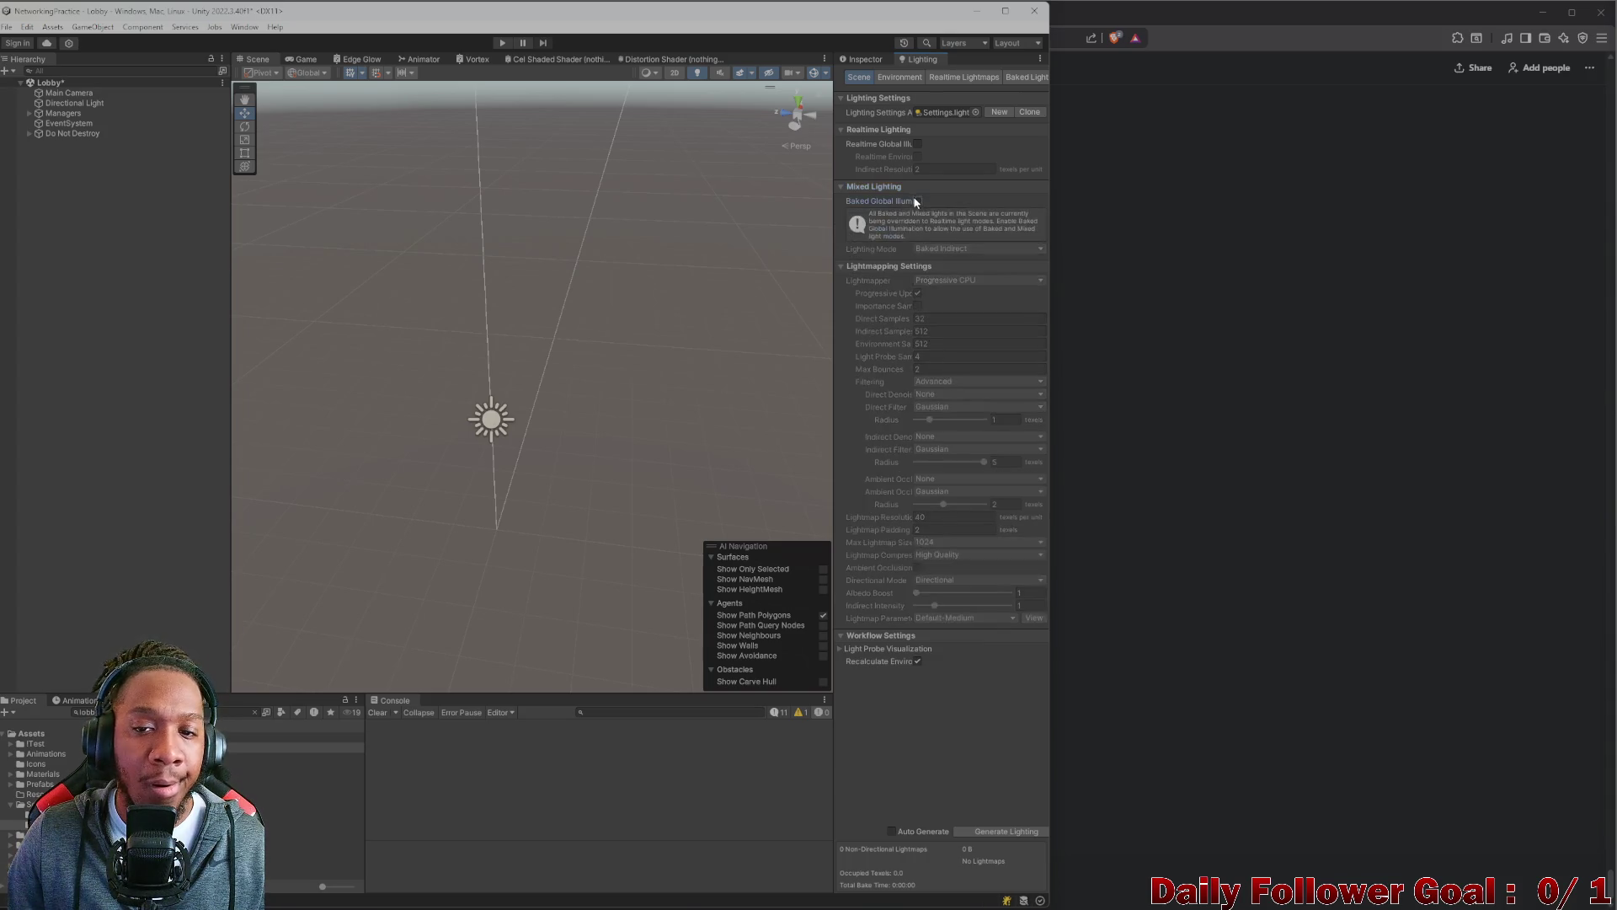
pyautogui.click(917, 200)
pyautogui.click(919, 202)
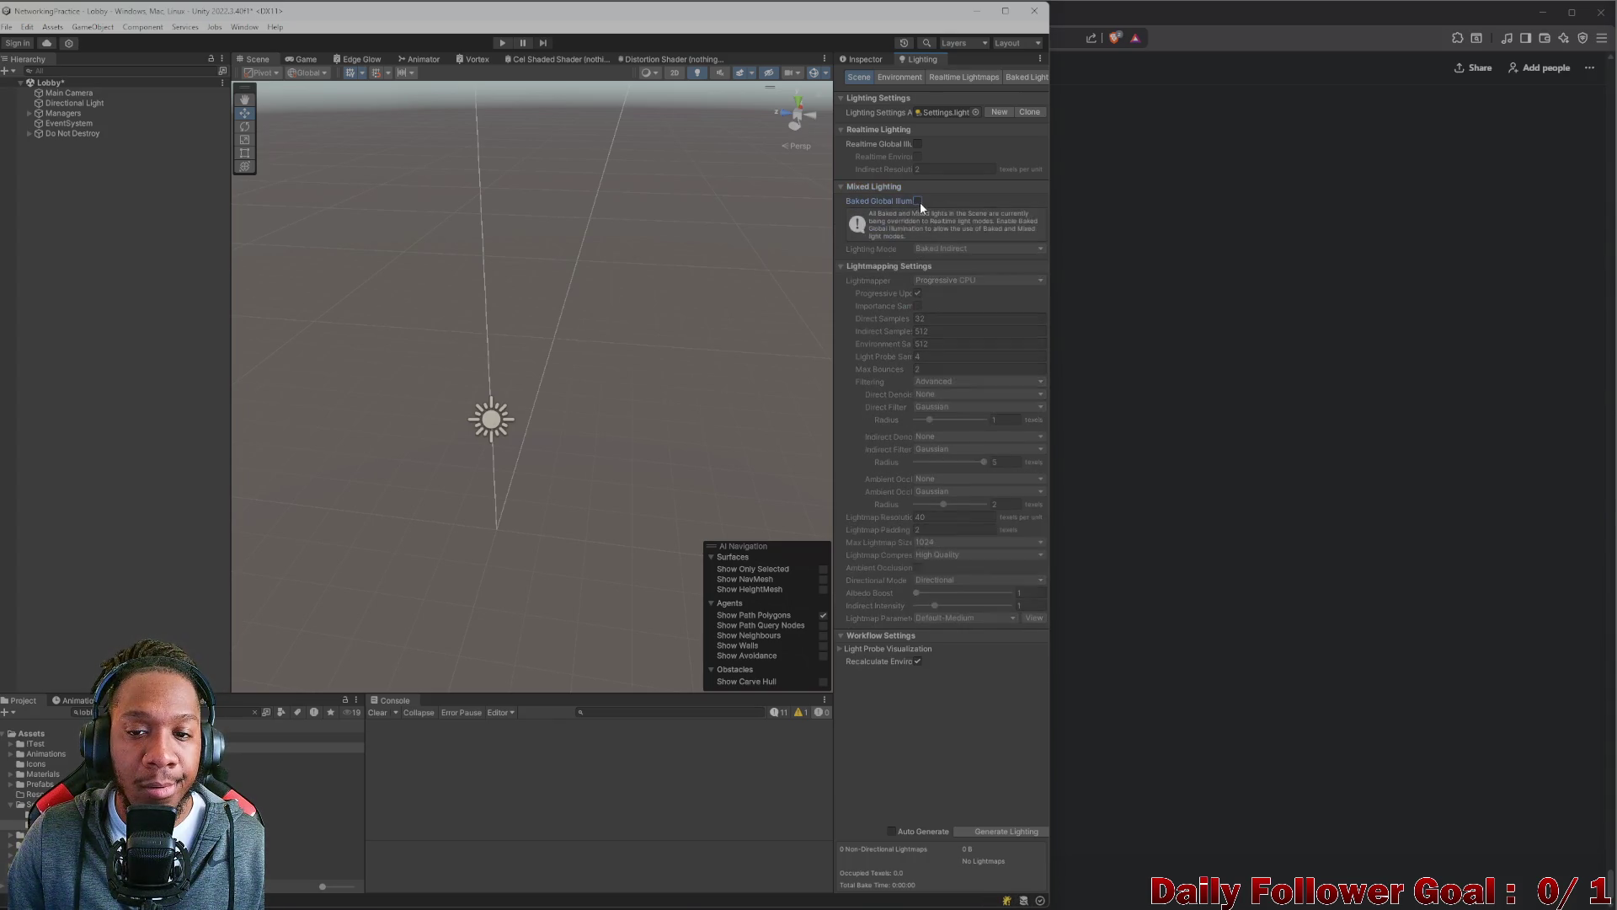
pyautogui.click(918, 144)
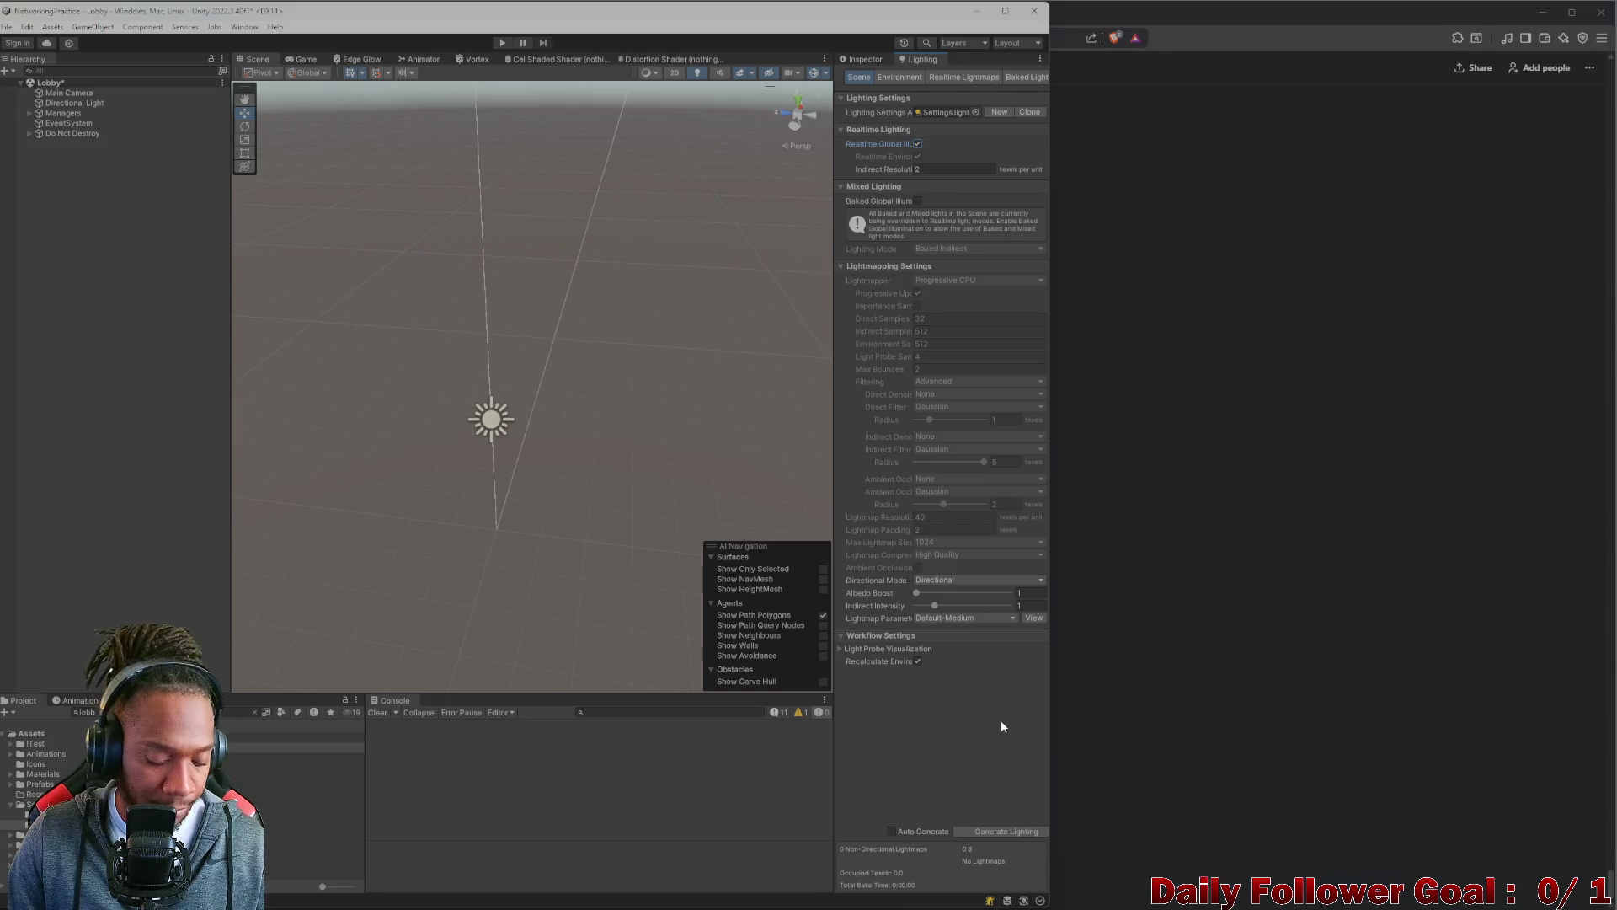
pyautogui.hotkey('ctrl', 'b')
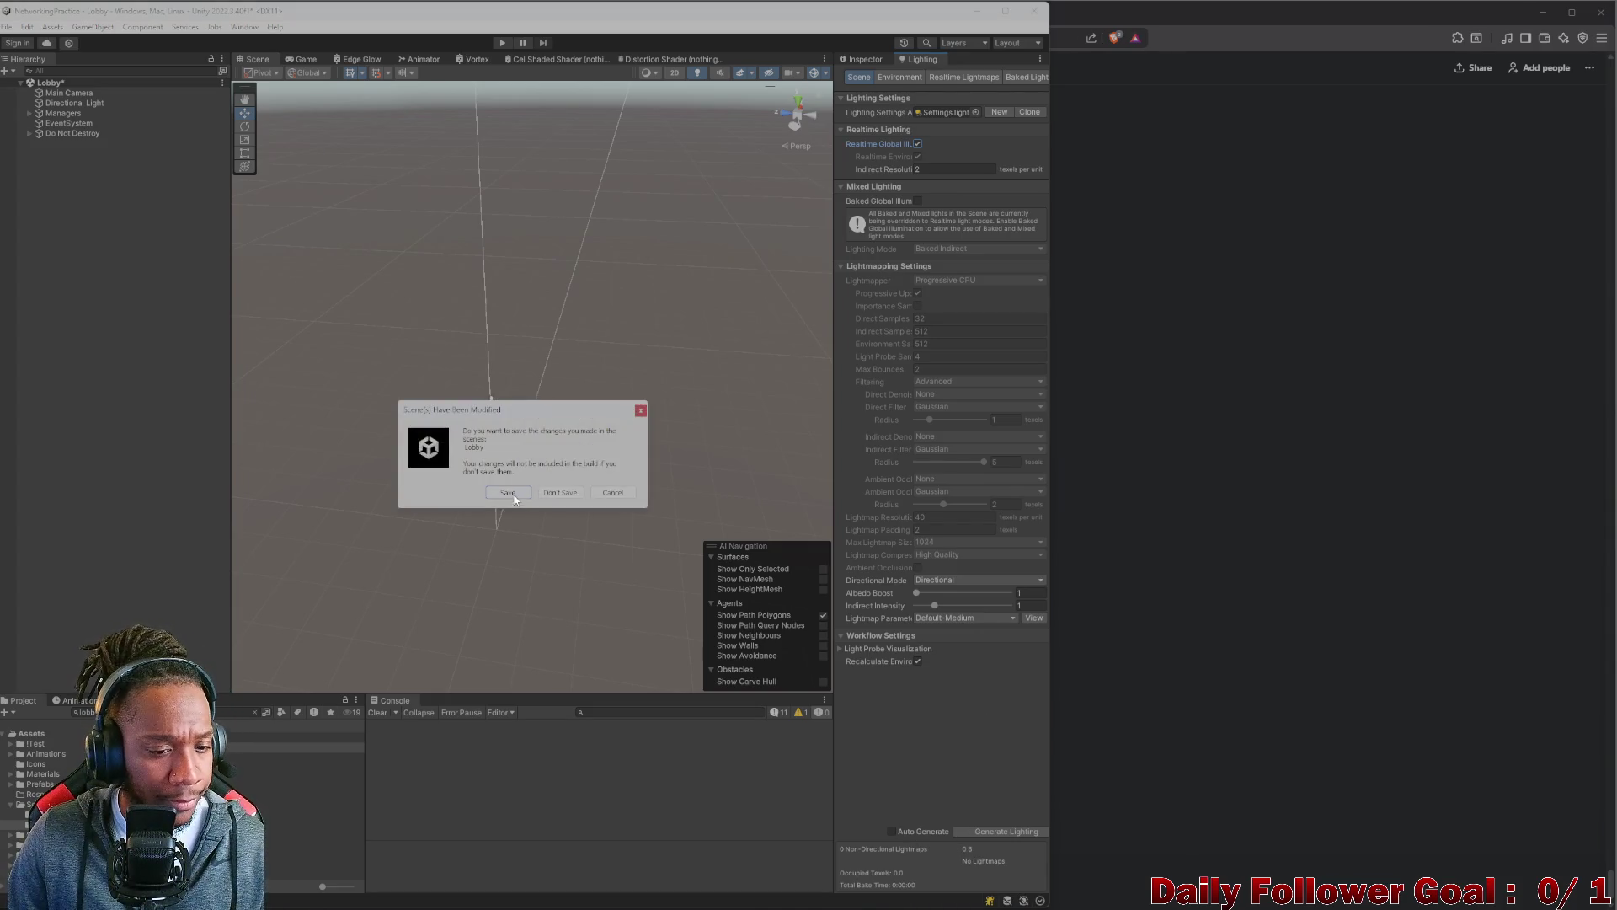
# Save the Lobby scene for the build, start play, and connect players 'test' (editor) and 'zxcv' (build)
pyautogui.click(508, 493)
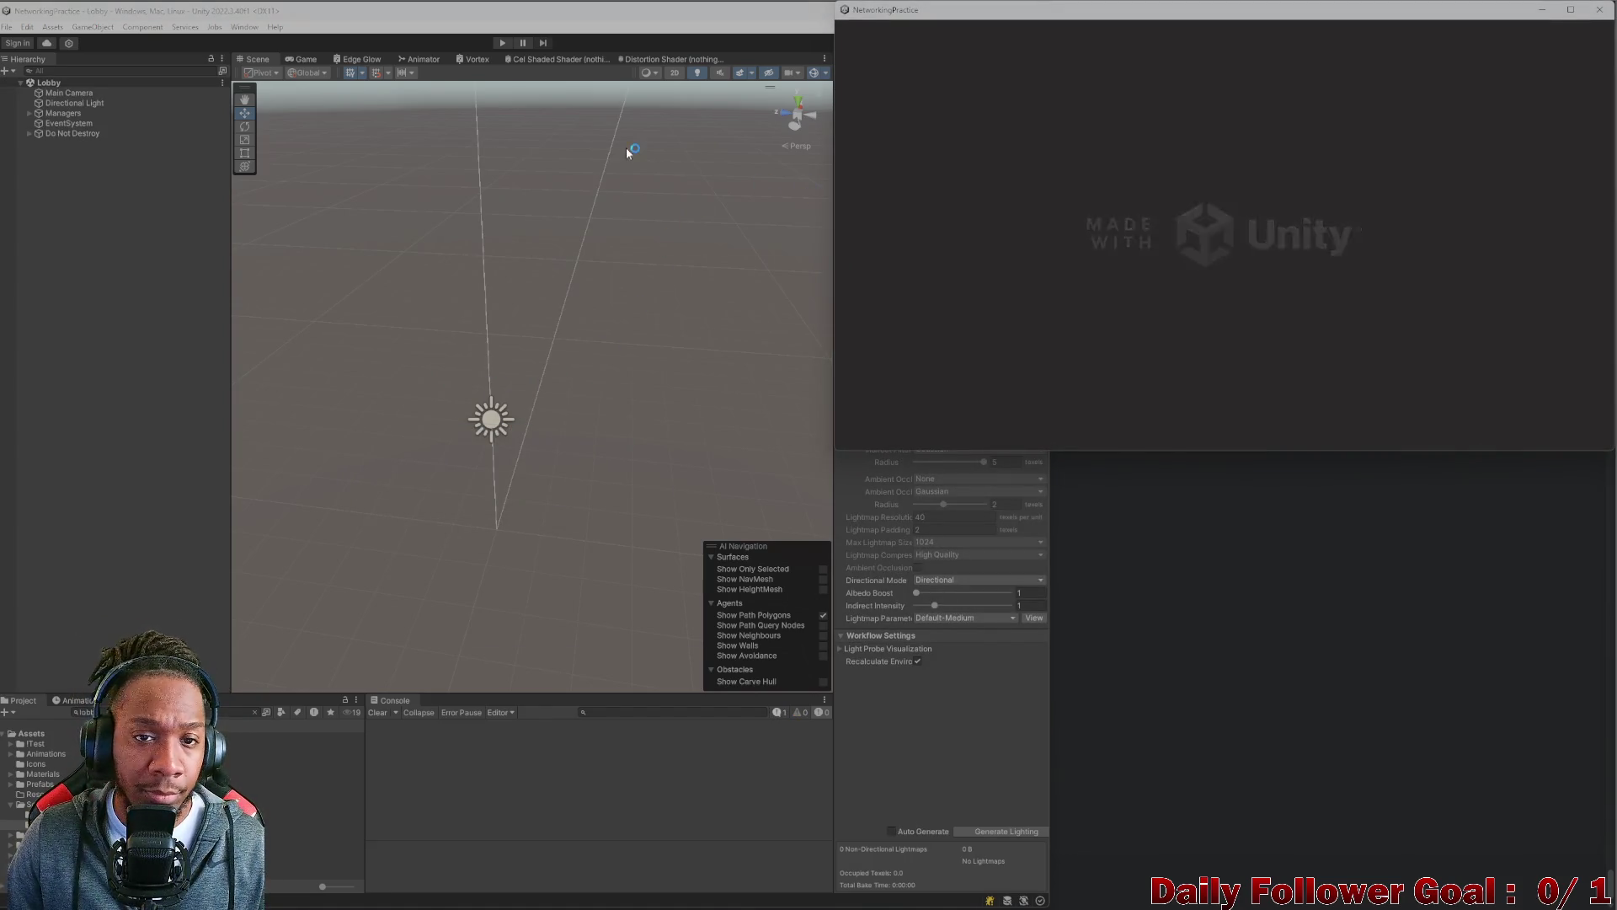
pyautogui.click(501, 43)
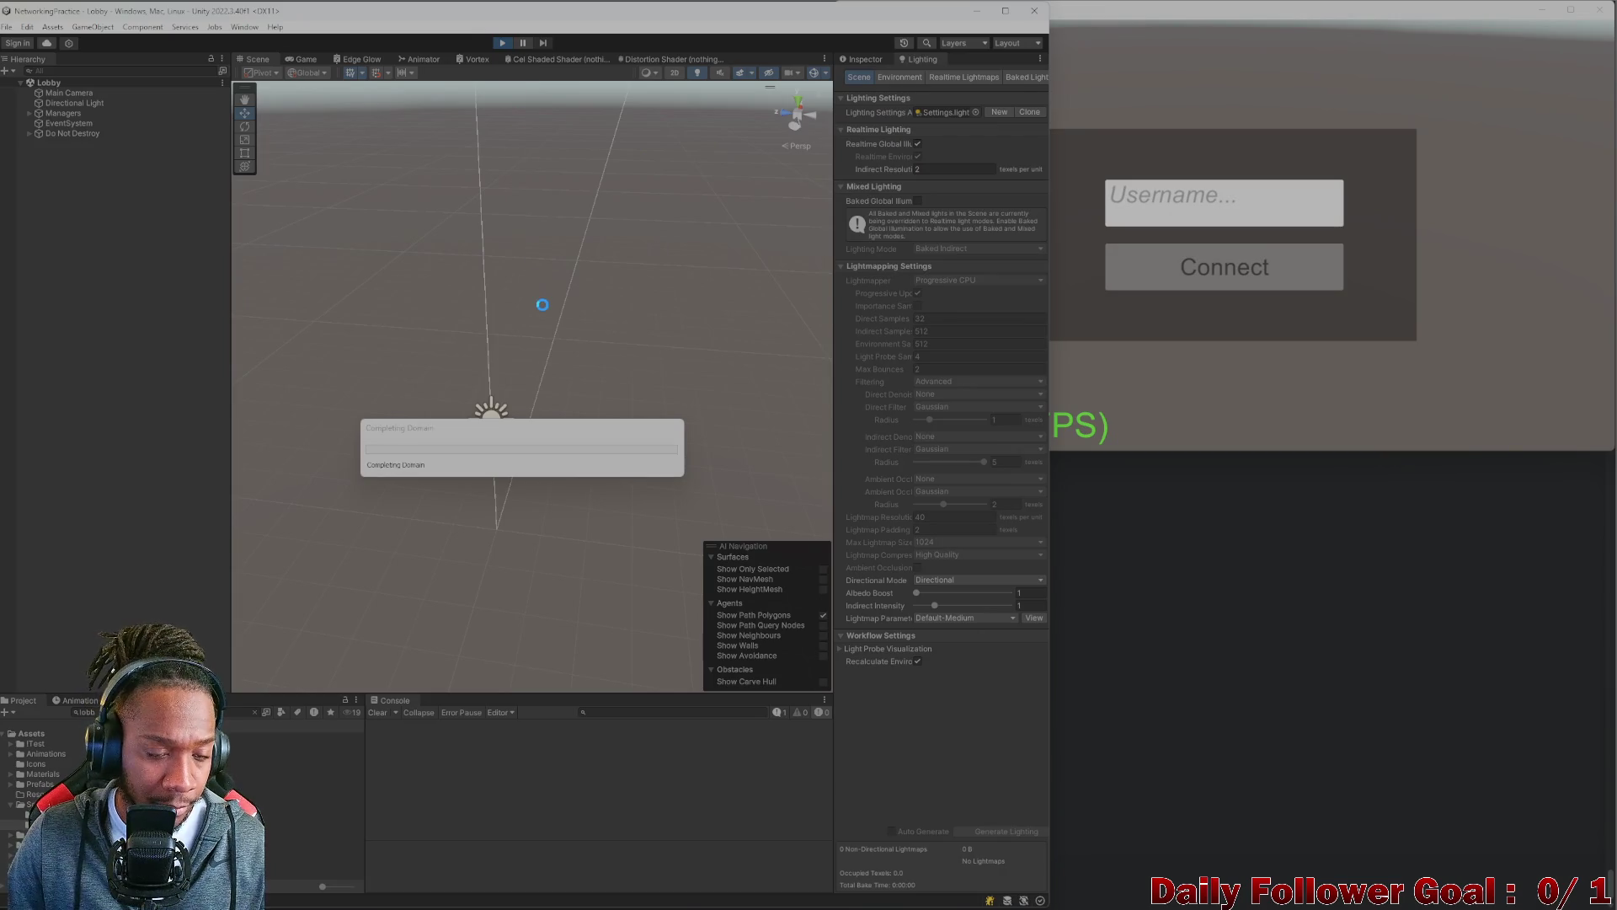
pyautogui.click(507, 356)
pyautogui.write('test')
pyautogui.click(532, 410)
pyautogui.click(1241, 220)
pyautogui.write('zxcv')
pyautogui.click(1208, 282)
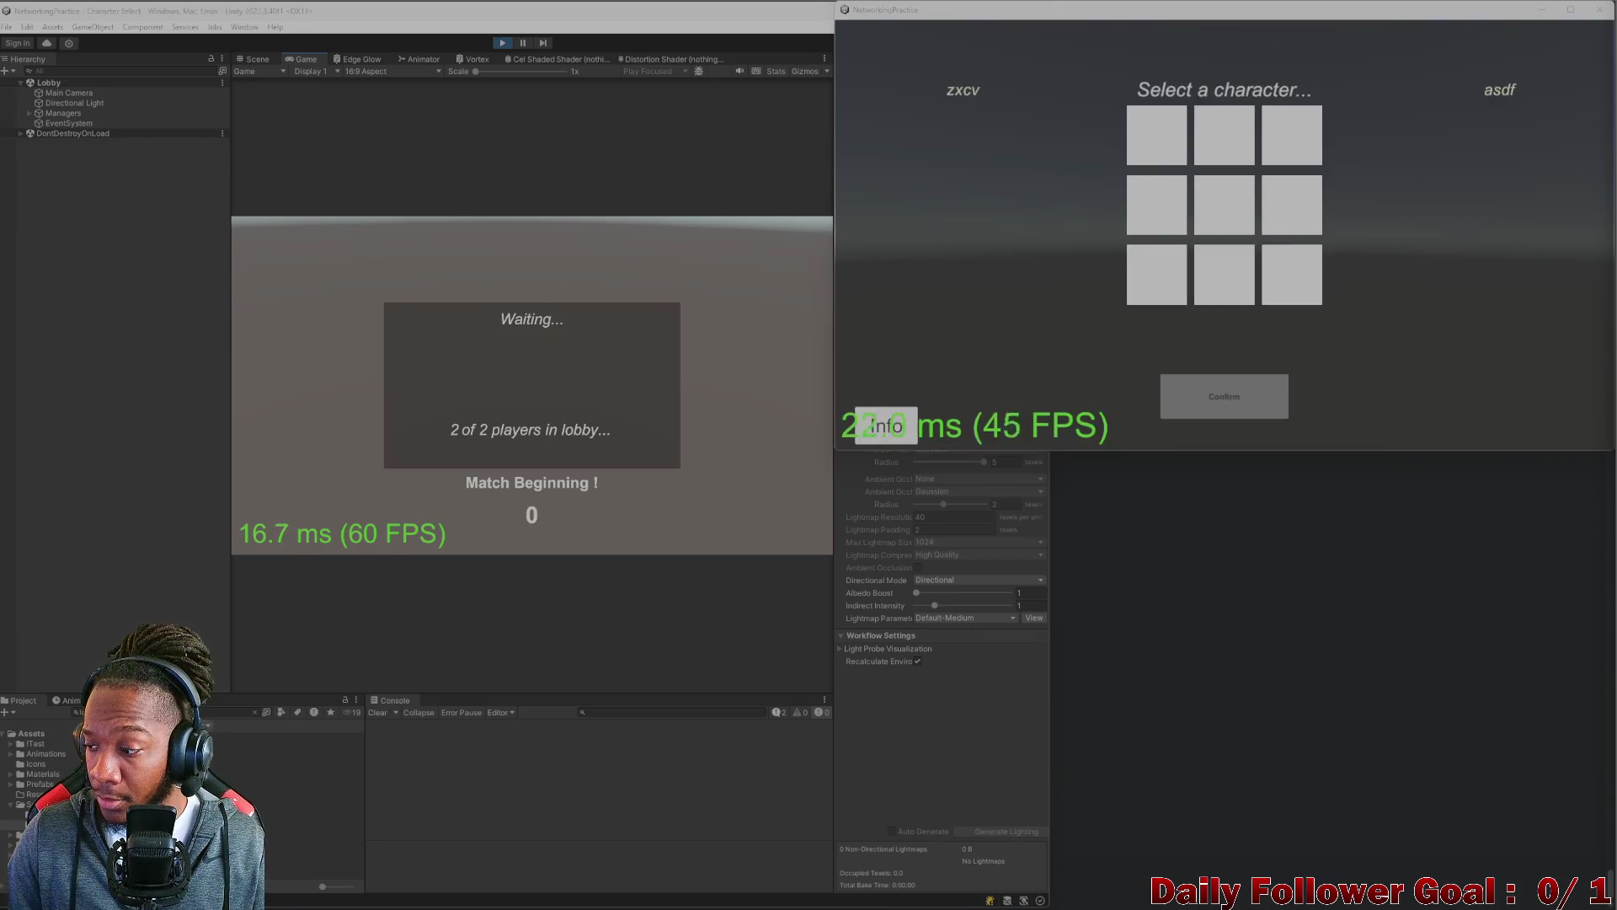
# Confirm The Speedster for the editor and The Brawn for the build, then close the build window
pyautogui.click(479, 308)
pyautogui.click(531, 512)
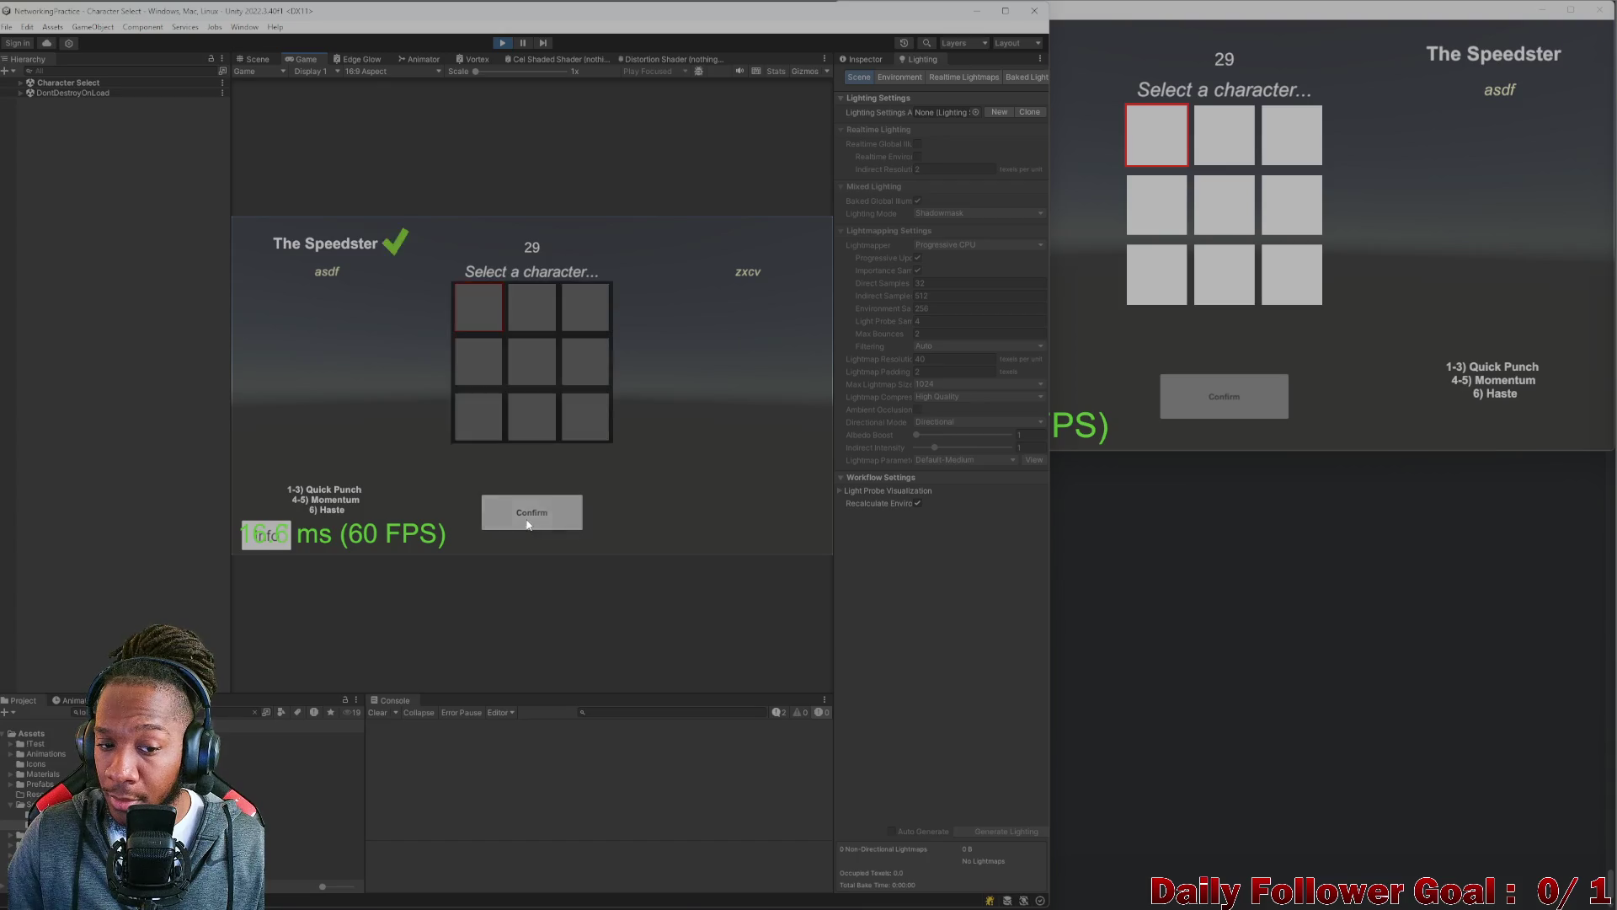
pyautogui.click(1255, 149)
pyautogui.click(1253, 148)
pyautogui.click(1240, 412)
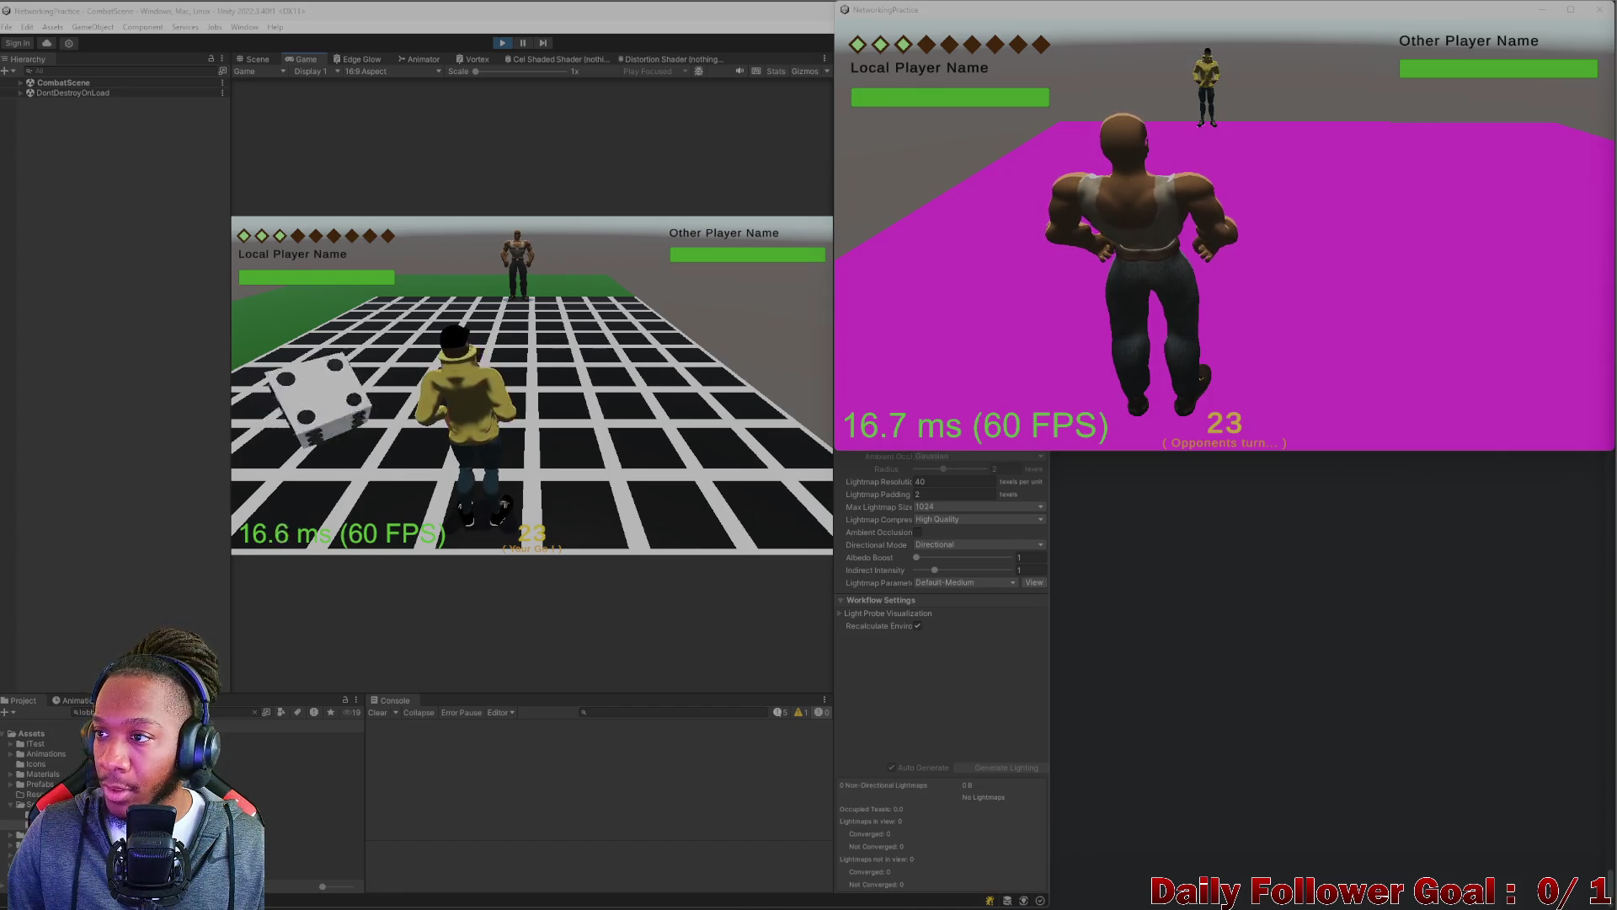
pyautogui.click(1600, 10)
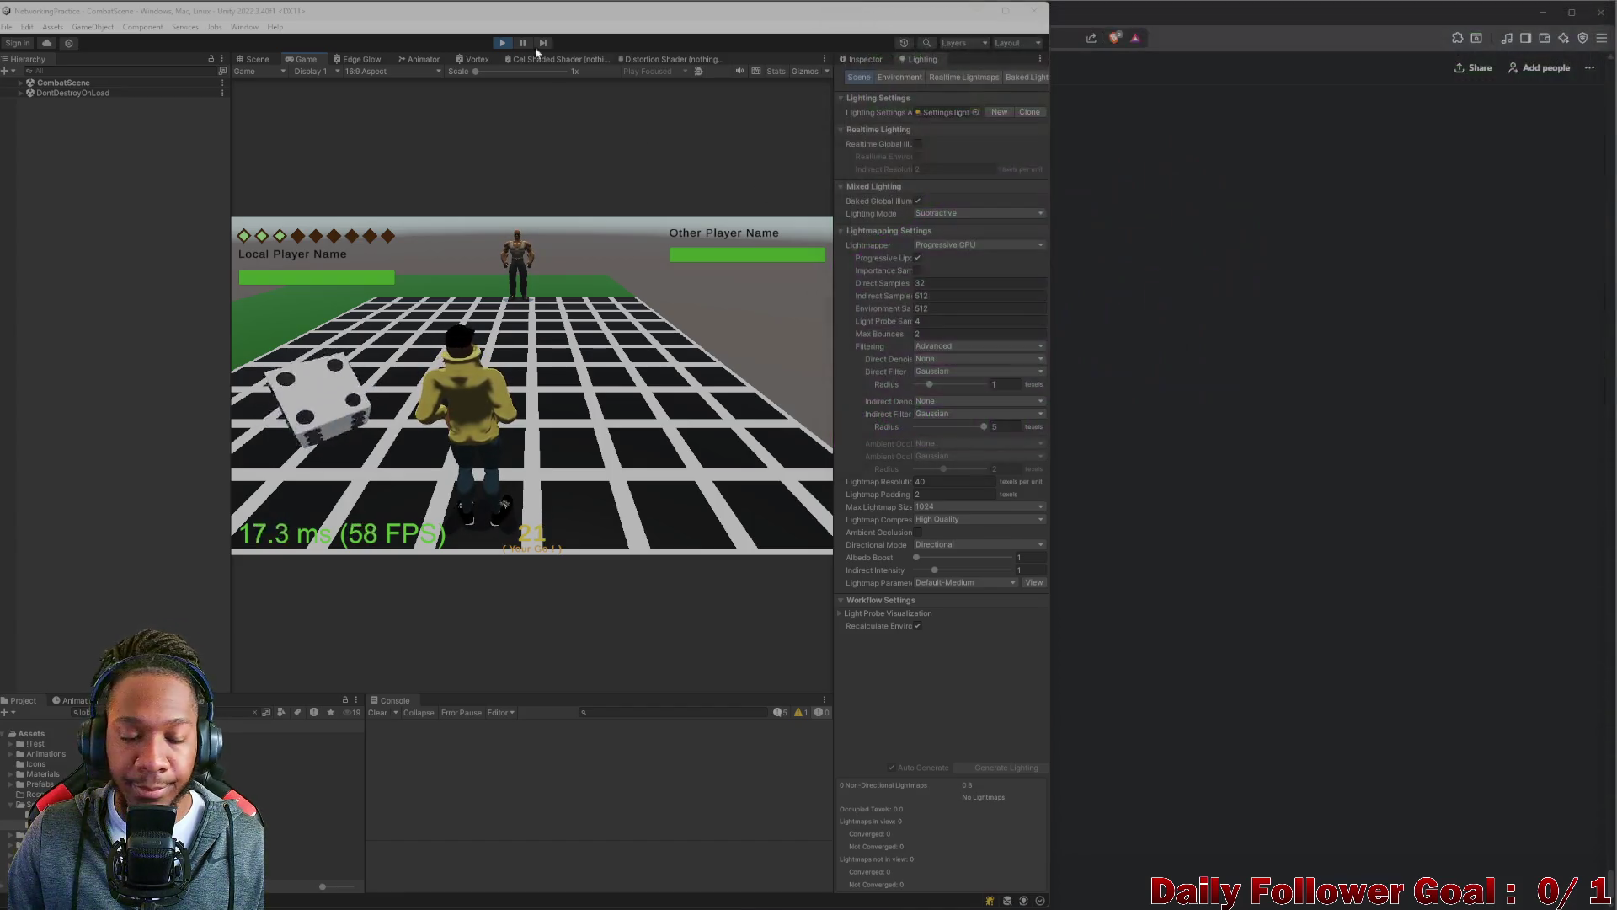
# Stop play, disable Realtime Global Illumination, and screenshot the Lighting panel for the ChatGPT conversation
pyautogui.click(502, 43)
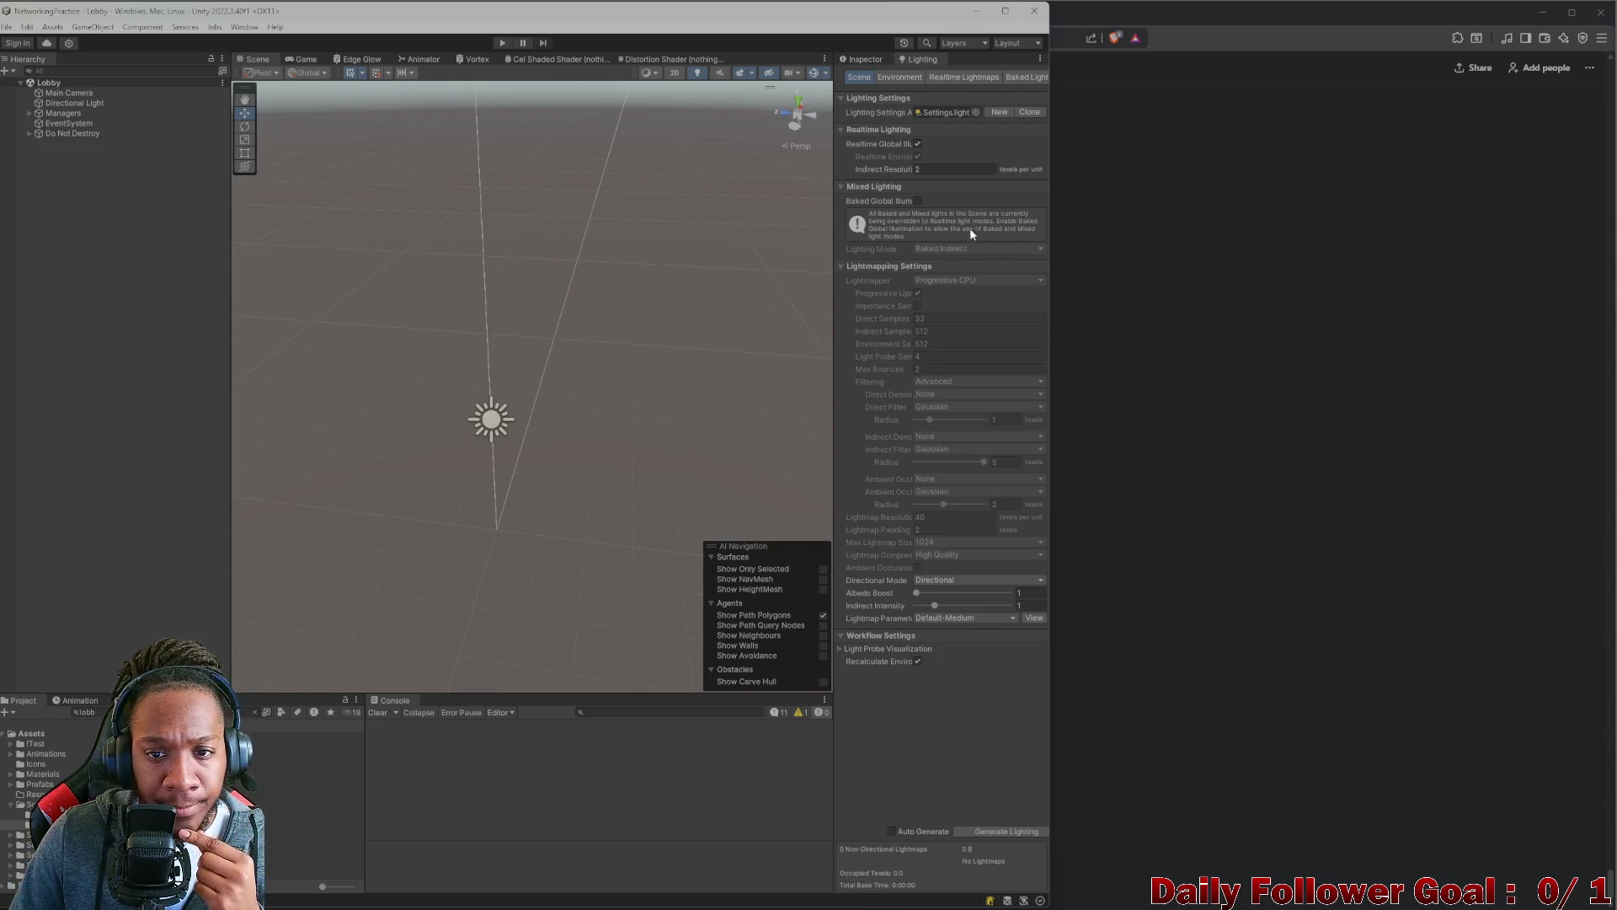
pyautogui.click(917, 144)
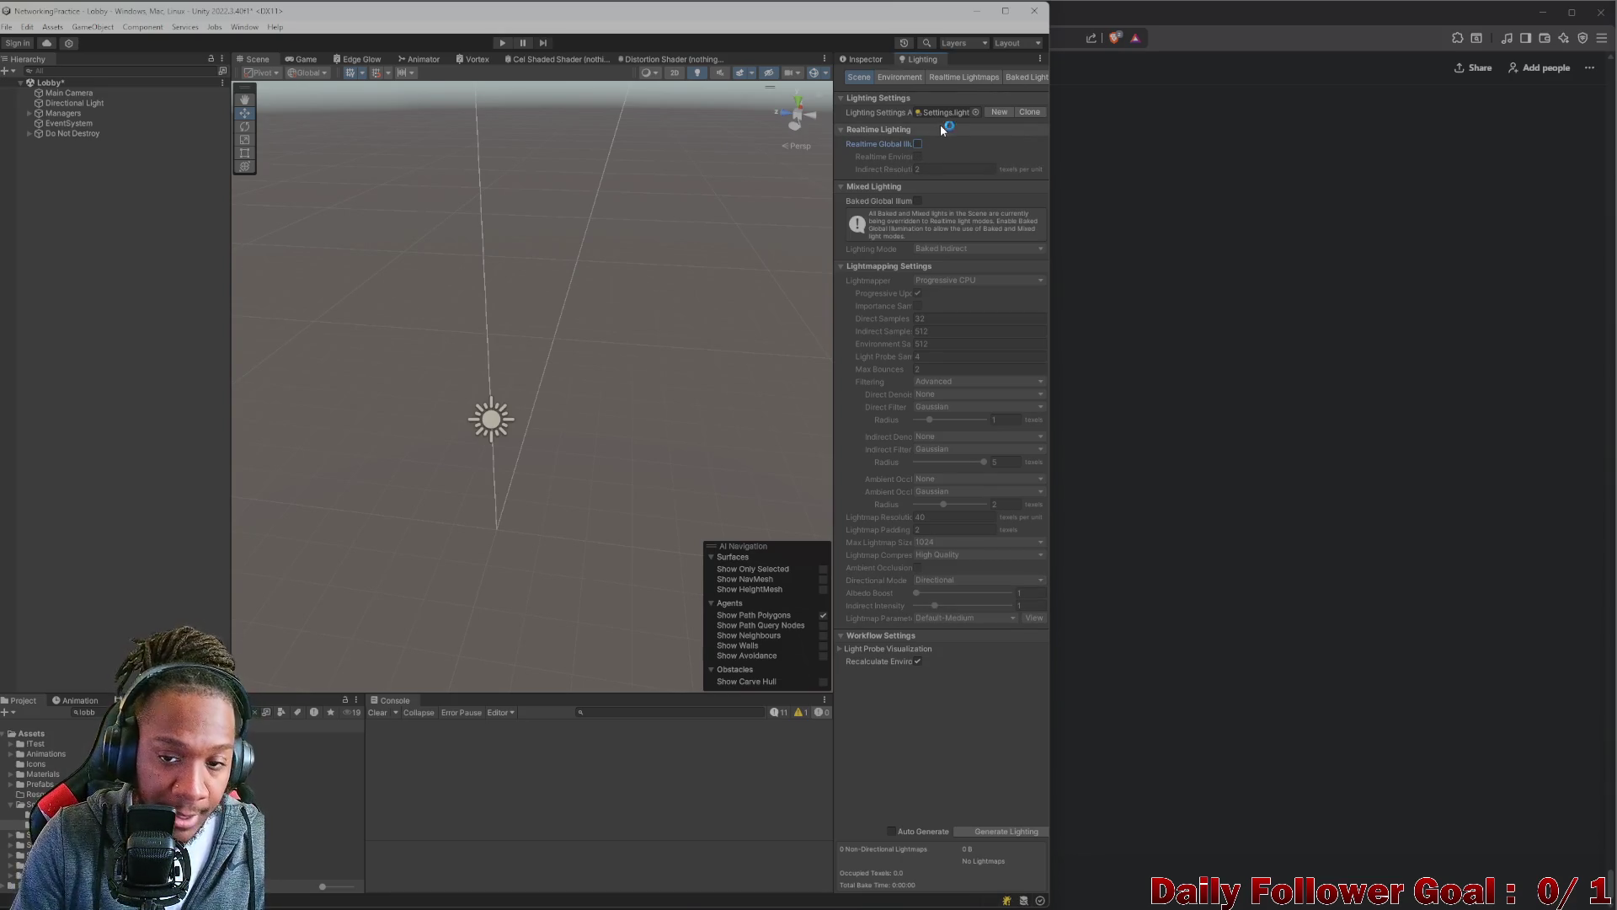
pyautogui.press('super+shift+s')
pyautogui.moveTo(837, 66)
pyautogui.mouseDown()
pyautogui.moveTo(1073, 569)
pyautogui.moveTo(1055, 716)
pyautogui.mouseUp()
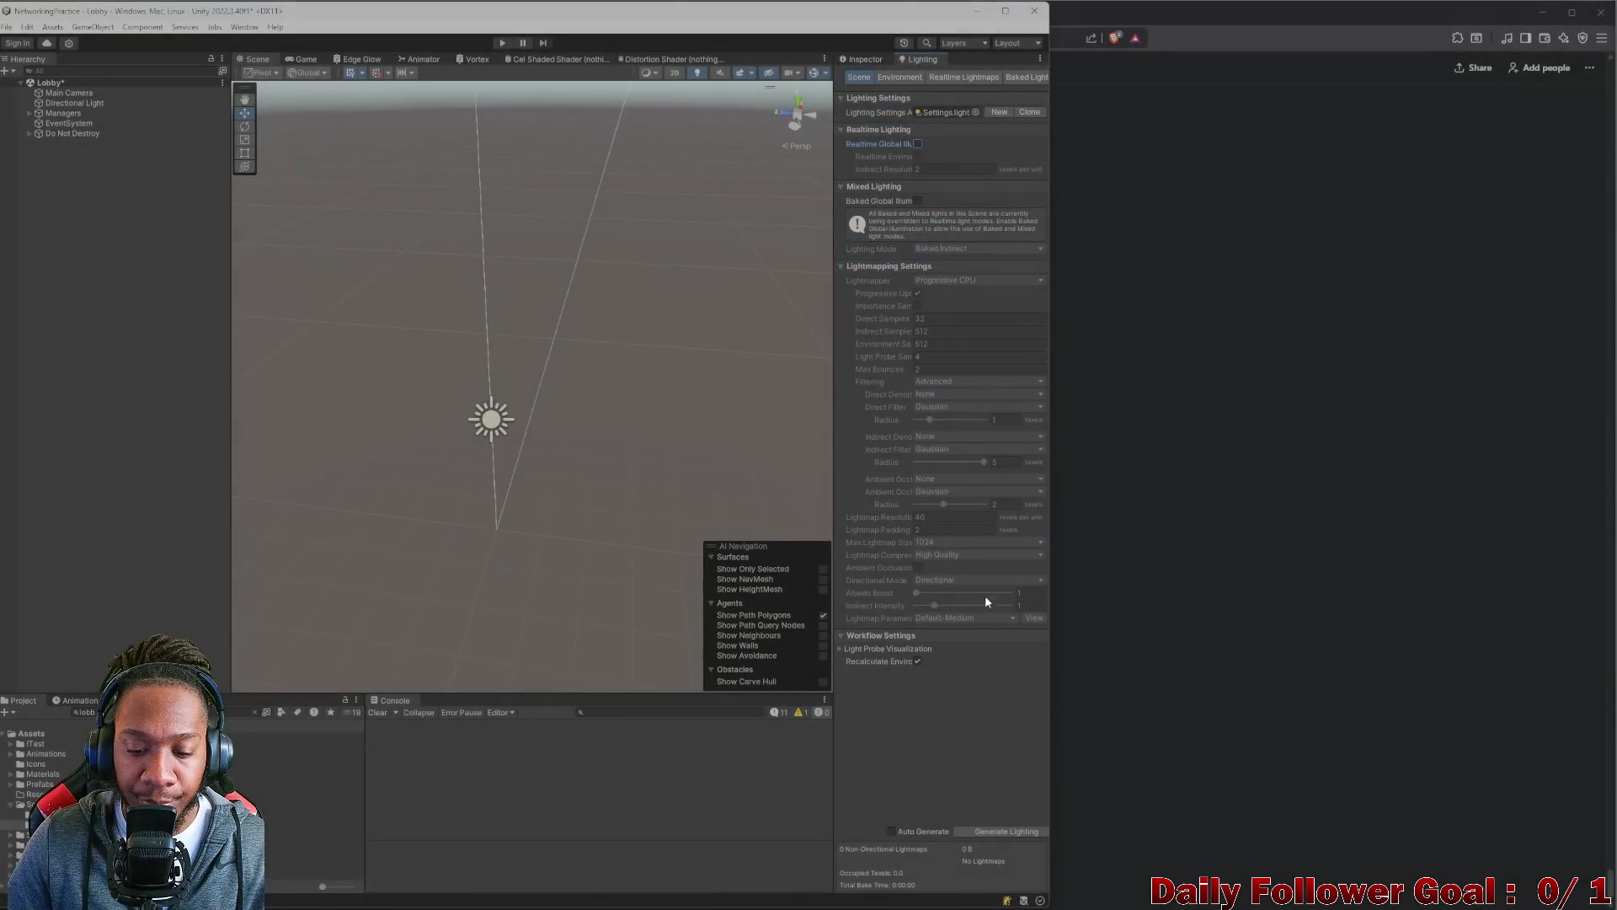
pyautogui.click(1452, 401)
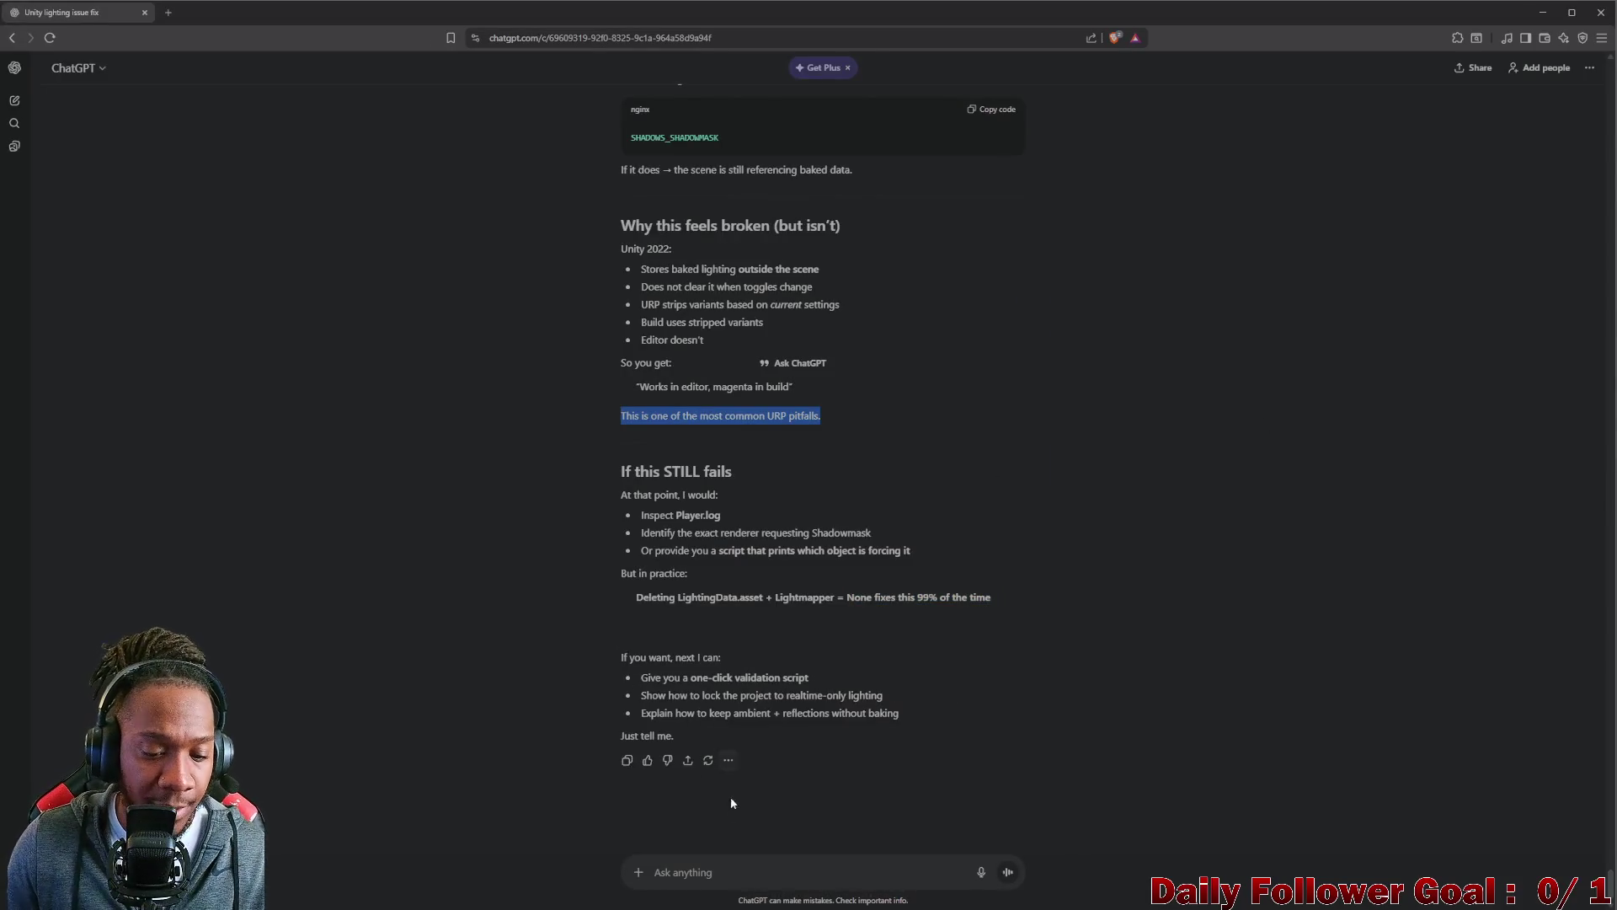
# Send ChatGPT the pasted lighting settings screenshot, asking it to 'Please carefully look over this screenshot'
pyautogui.click(723, 856)
pyautogui.write('here are my light ma')
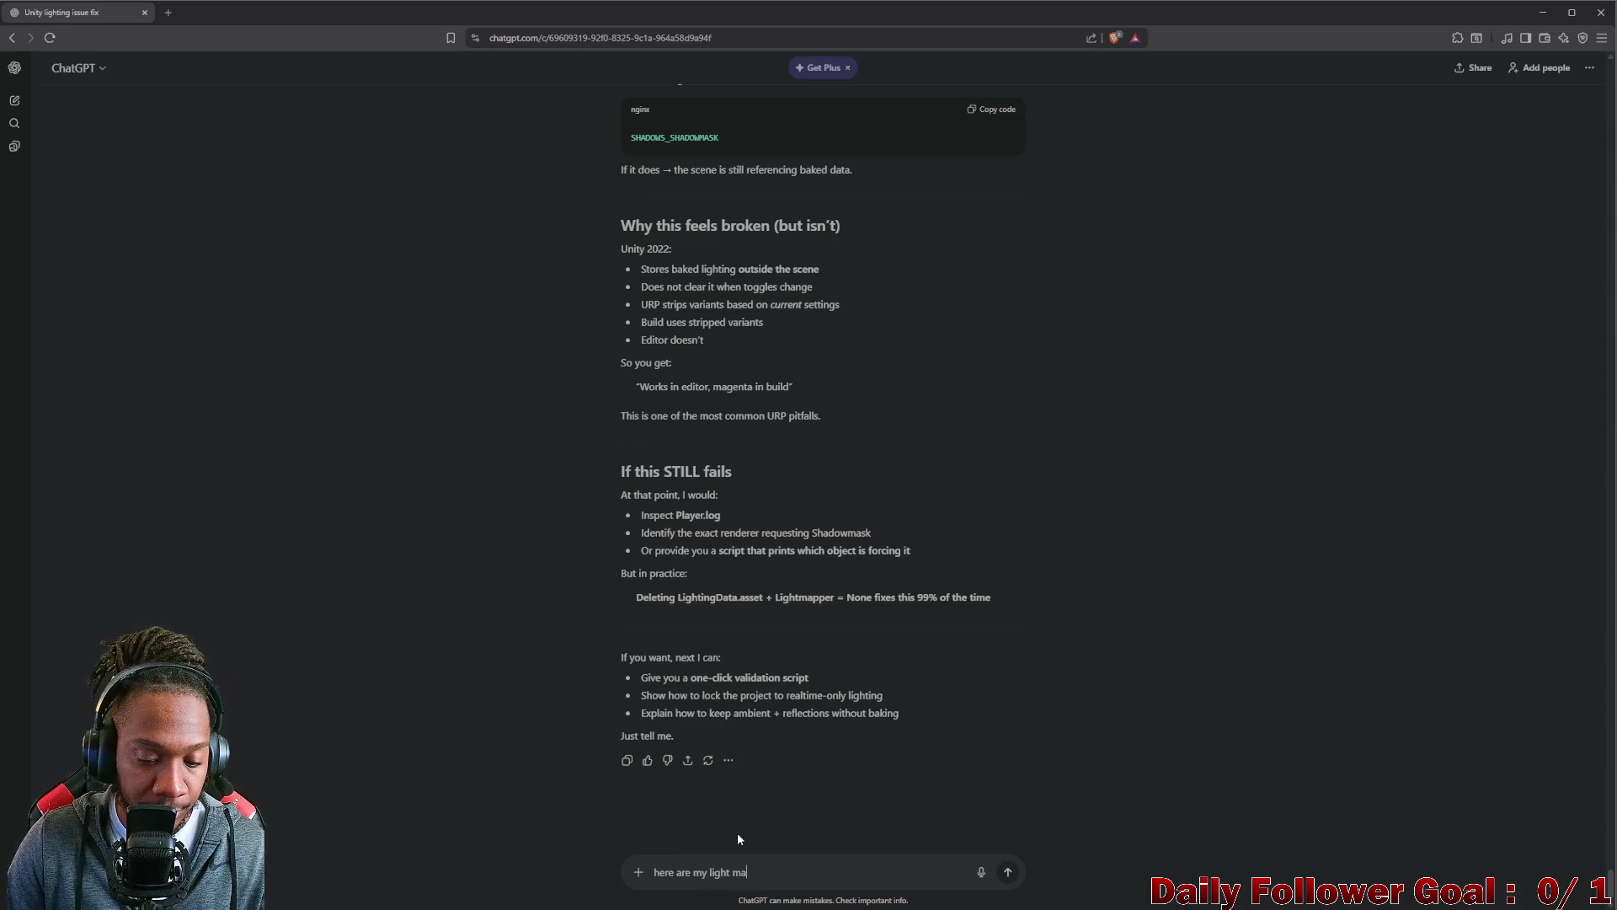
pyautogui.write('gs. Please carefully')
pyautogui.click(752, 872)
pyautogui.press('BackSpace')
pyautogui.press('BackSpace')
pyautogui.press('BackSpace')
pyautogui.press('BackSpace')
pyautogui.write('ings. Please carefully look over this screenshot')
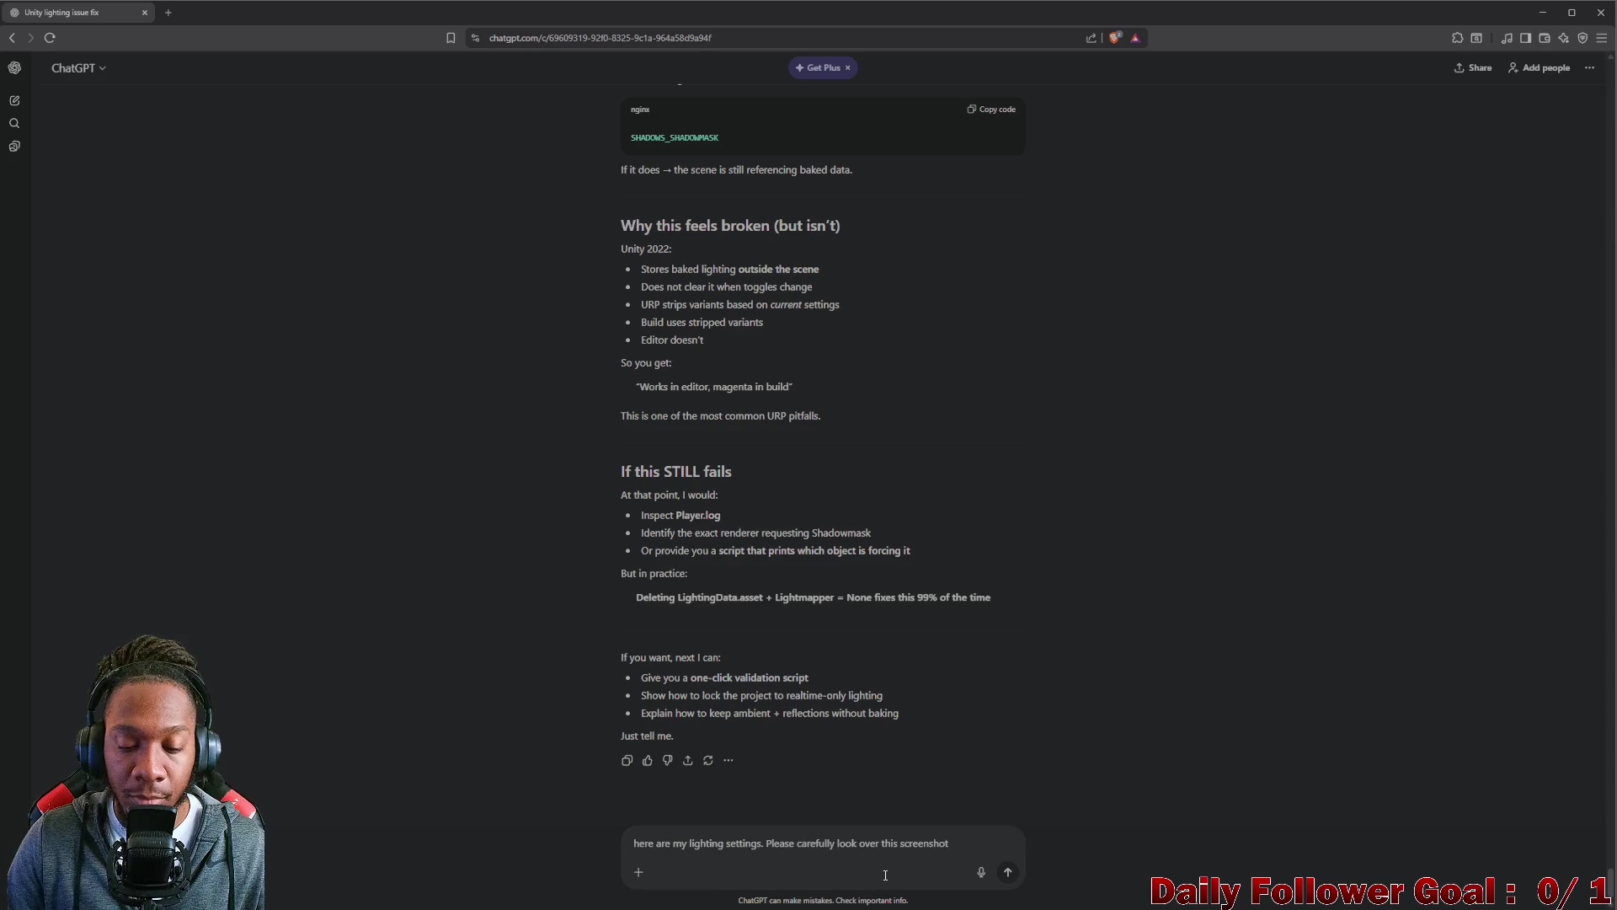
pyautogui.hotkey('ctrl', 'v')
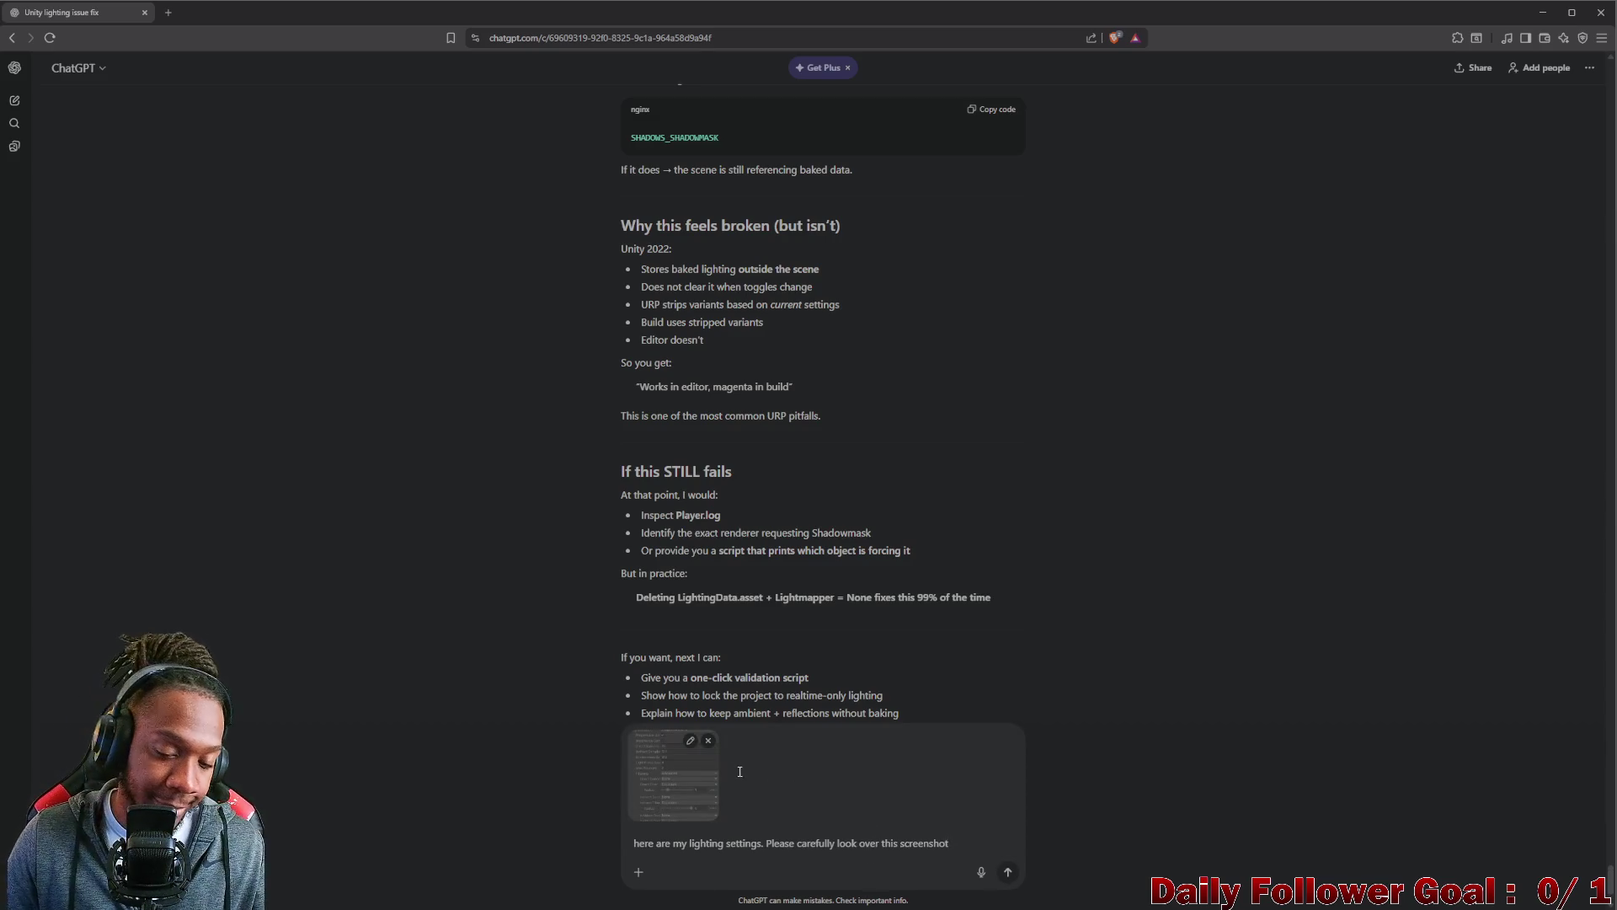
pyautogui.press('Return')
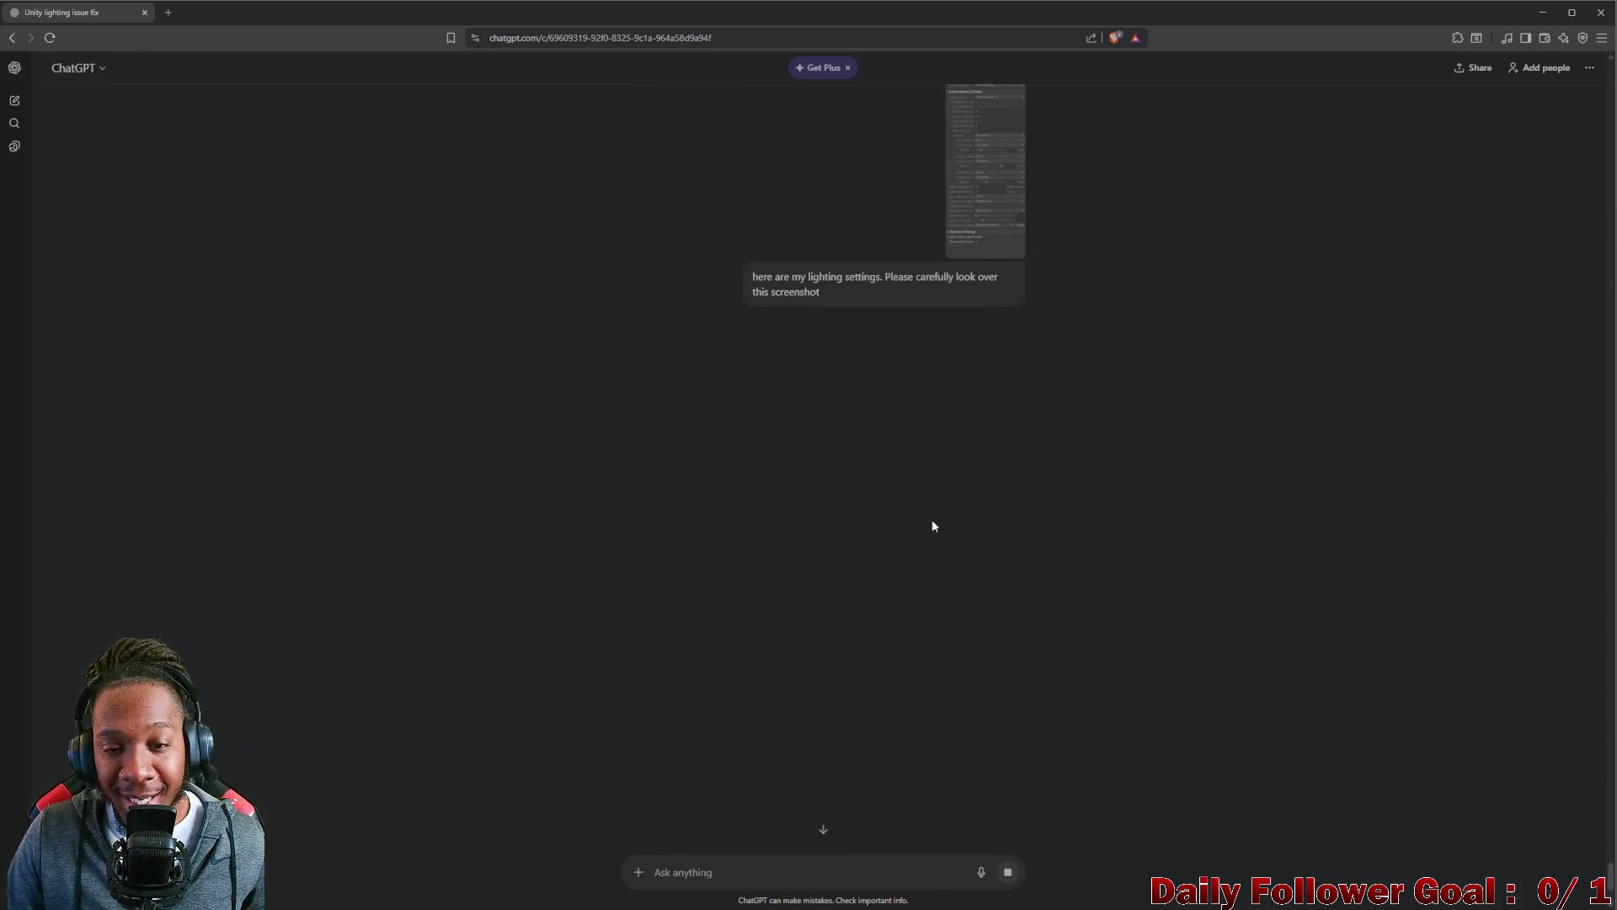
# Review ChatGPT's reply, highlighting Baked GI unchecked, Lightmapper = Progressive CPU, and the not-None warning
pyautogui.scroll(2, 977, 347)
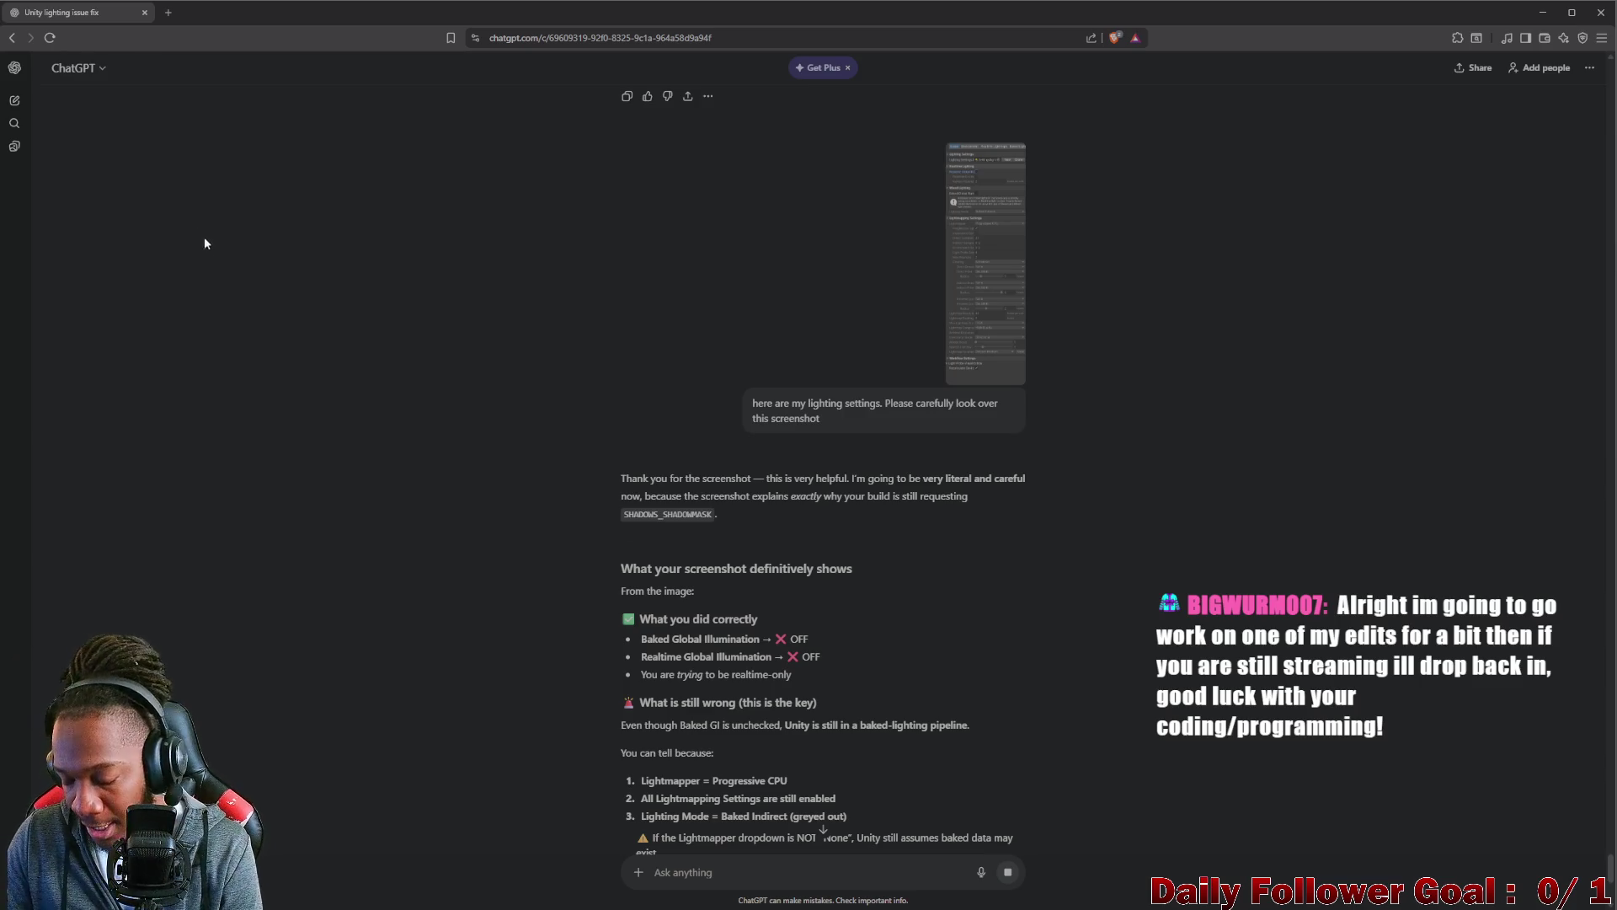
pyautogui.scroll(-4, 447, 345)
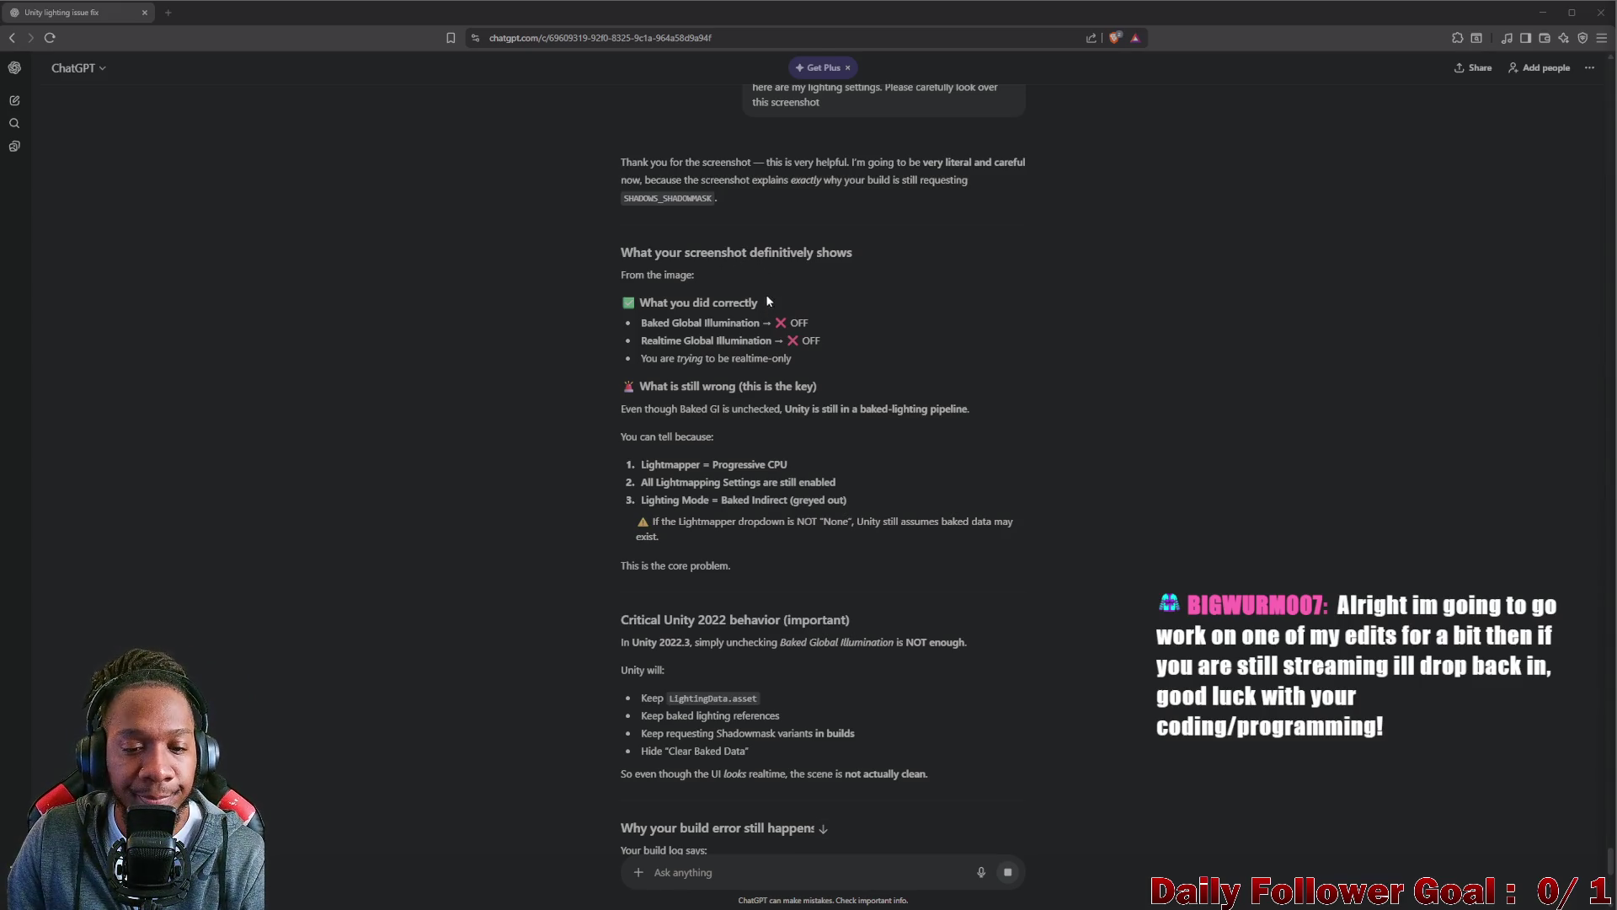
pyautogui.scroll(2, 766, 299)
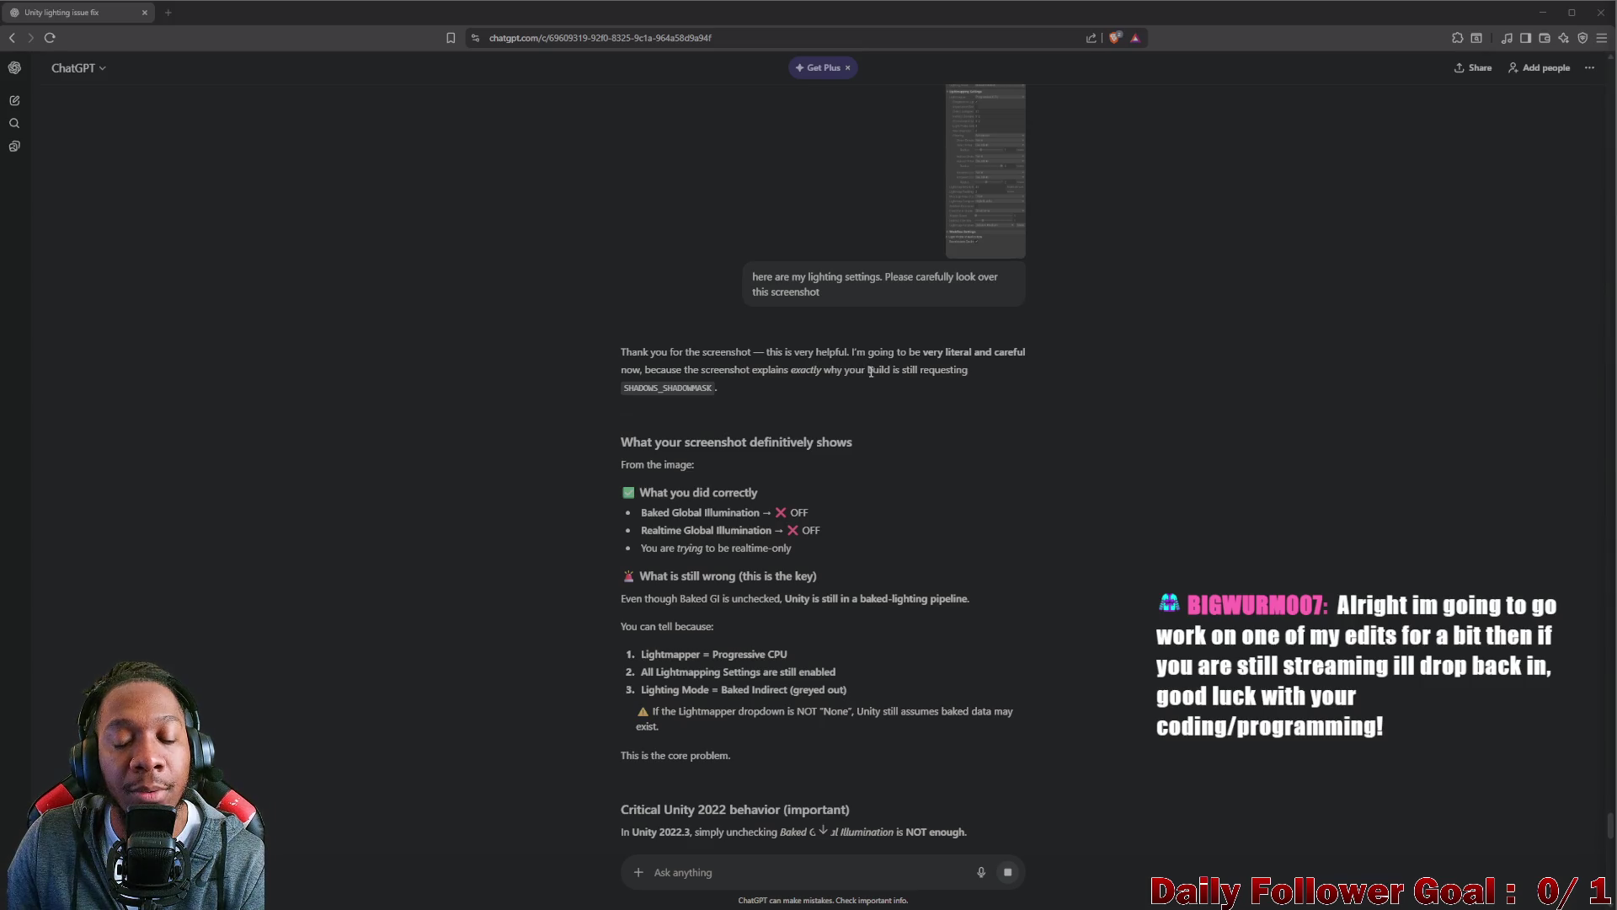
pyautogui.scroll(-2, 704, 408)
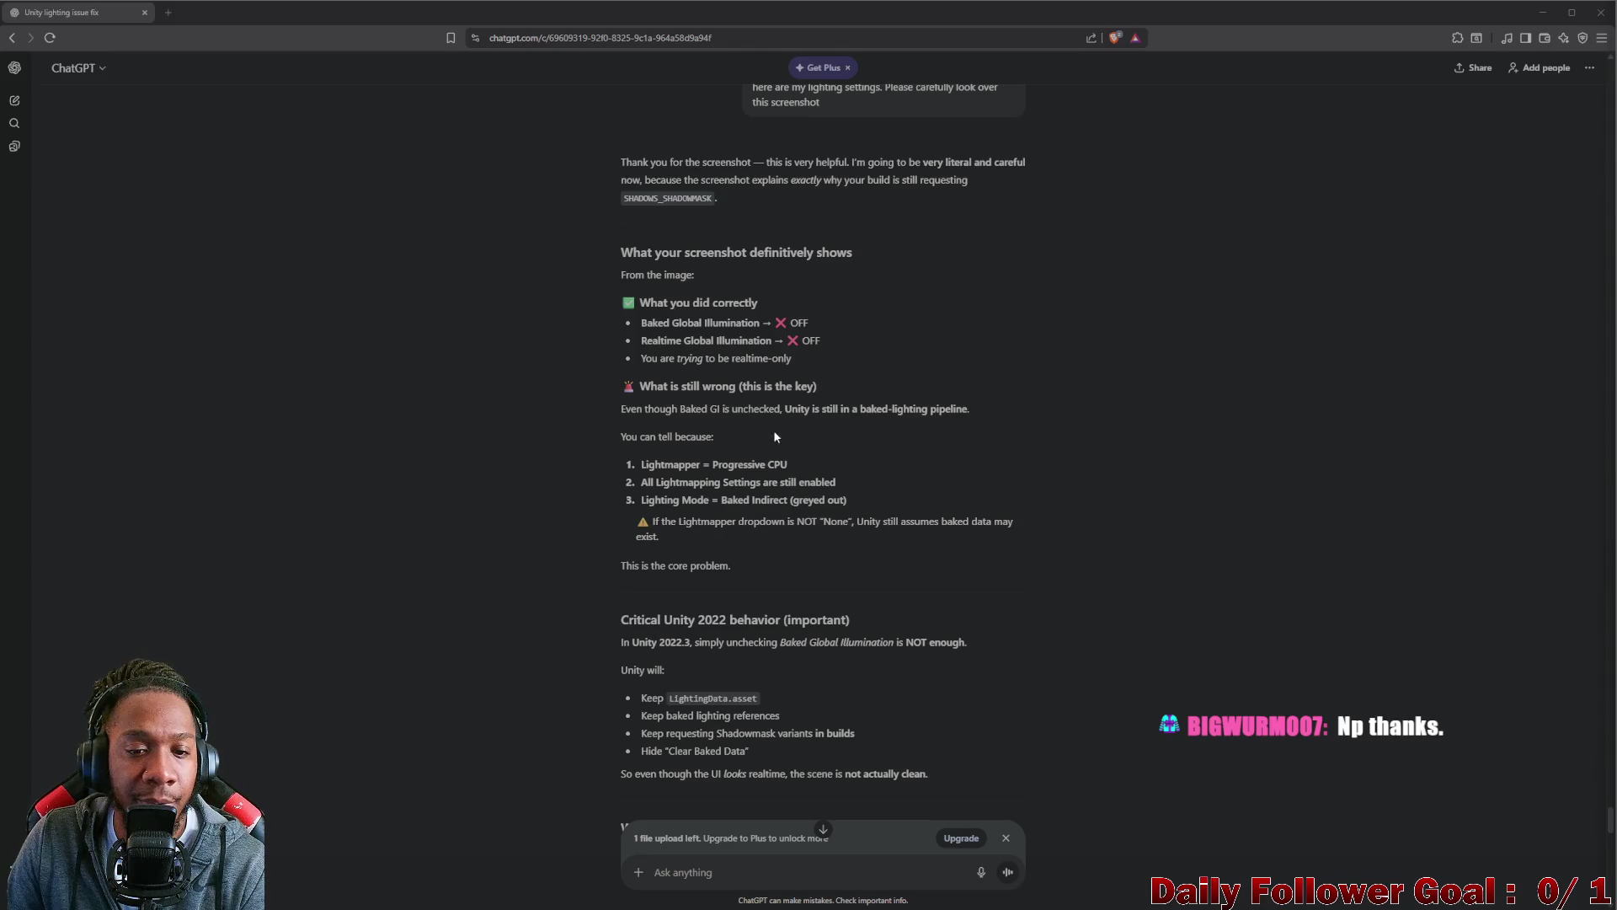
pyautogui.moveTo(631, 410); pyautogui.dragTo(969, 410)
pyautogui.click(714, 435)
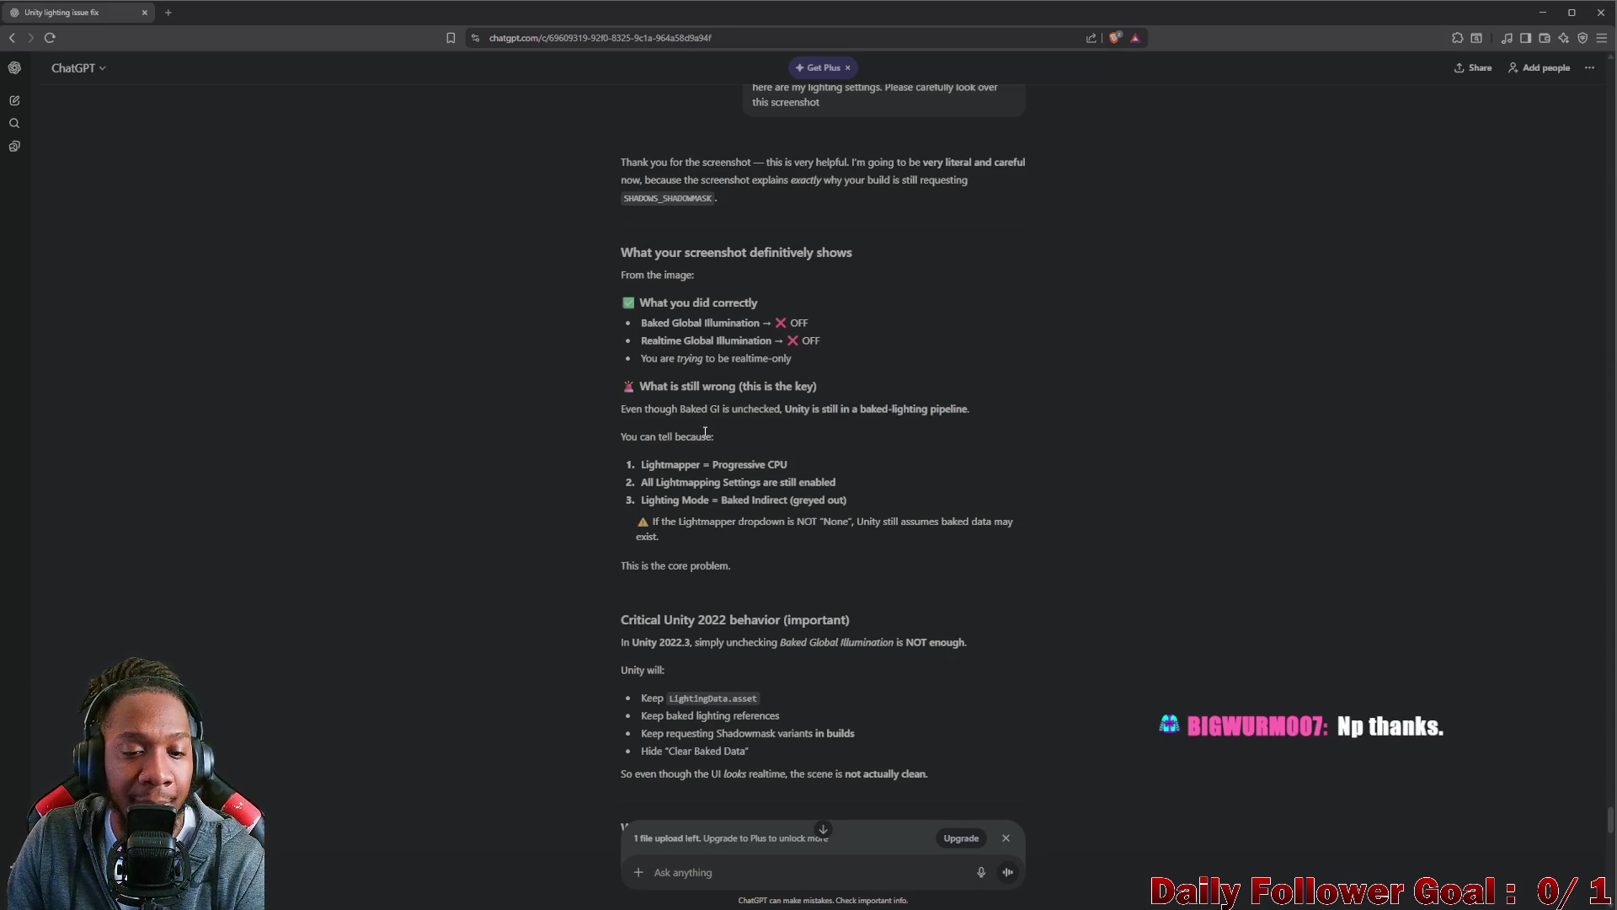
pyautogui.moveTo(642, 465)
pyautogui.mouseDown()
pyautogui.moveTo(747, 480)
pyautogui.moveTo(667, 464)
pyautogui.mouseUp()
pyautogui.click(667, 464)
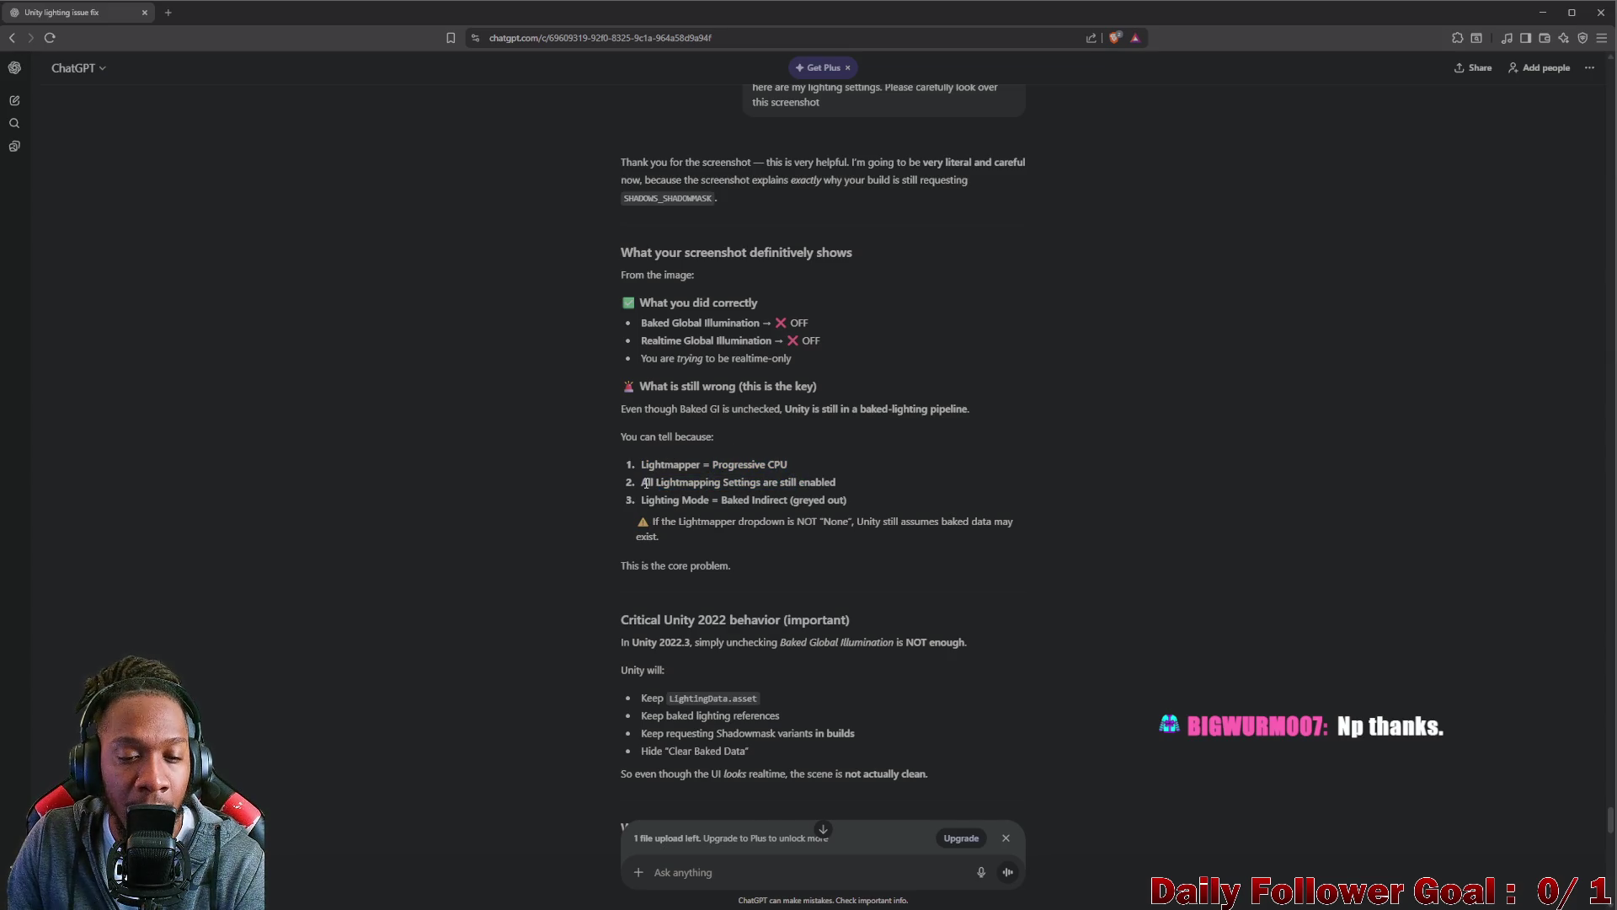
pyautogui.moveTo(675, 487); pyautogui.dragTo(771, 493)
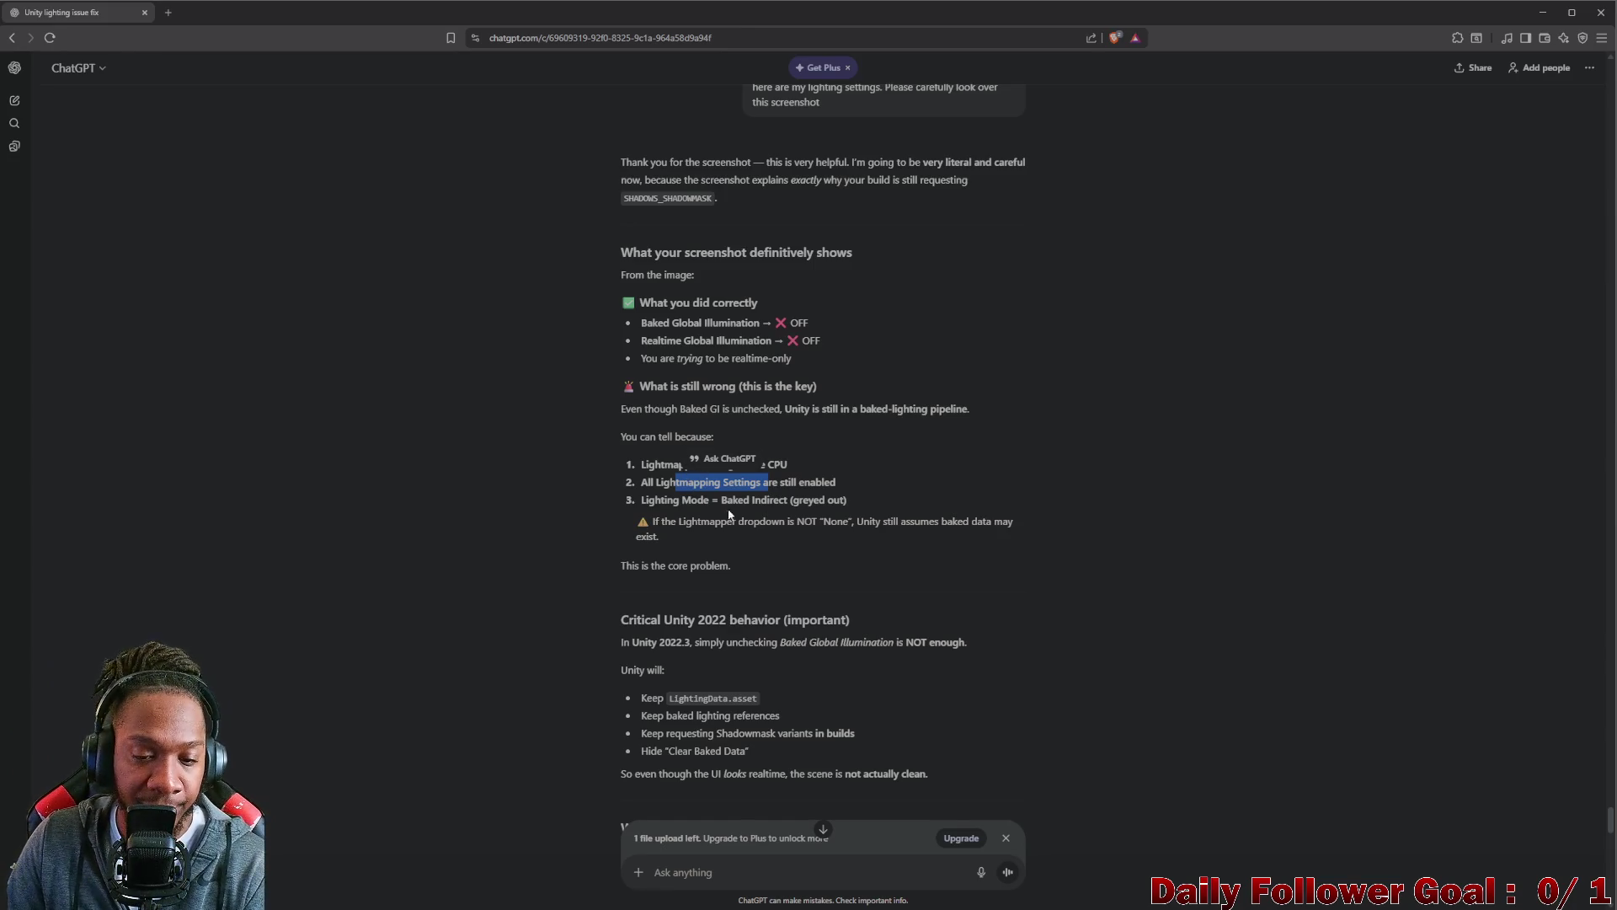
pyautogui.moveTo(651, 523)
pyautogui.mouseDown()
pyautogui.moveTo(978, 522)
pyautogui.moveTo(659, 538)
pyautogui.moveTo(720, 573)
pyautogui.mouseUp()
pyautogui.click(644, 566)
pyautogui.scroll(-2, 589, 520)
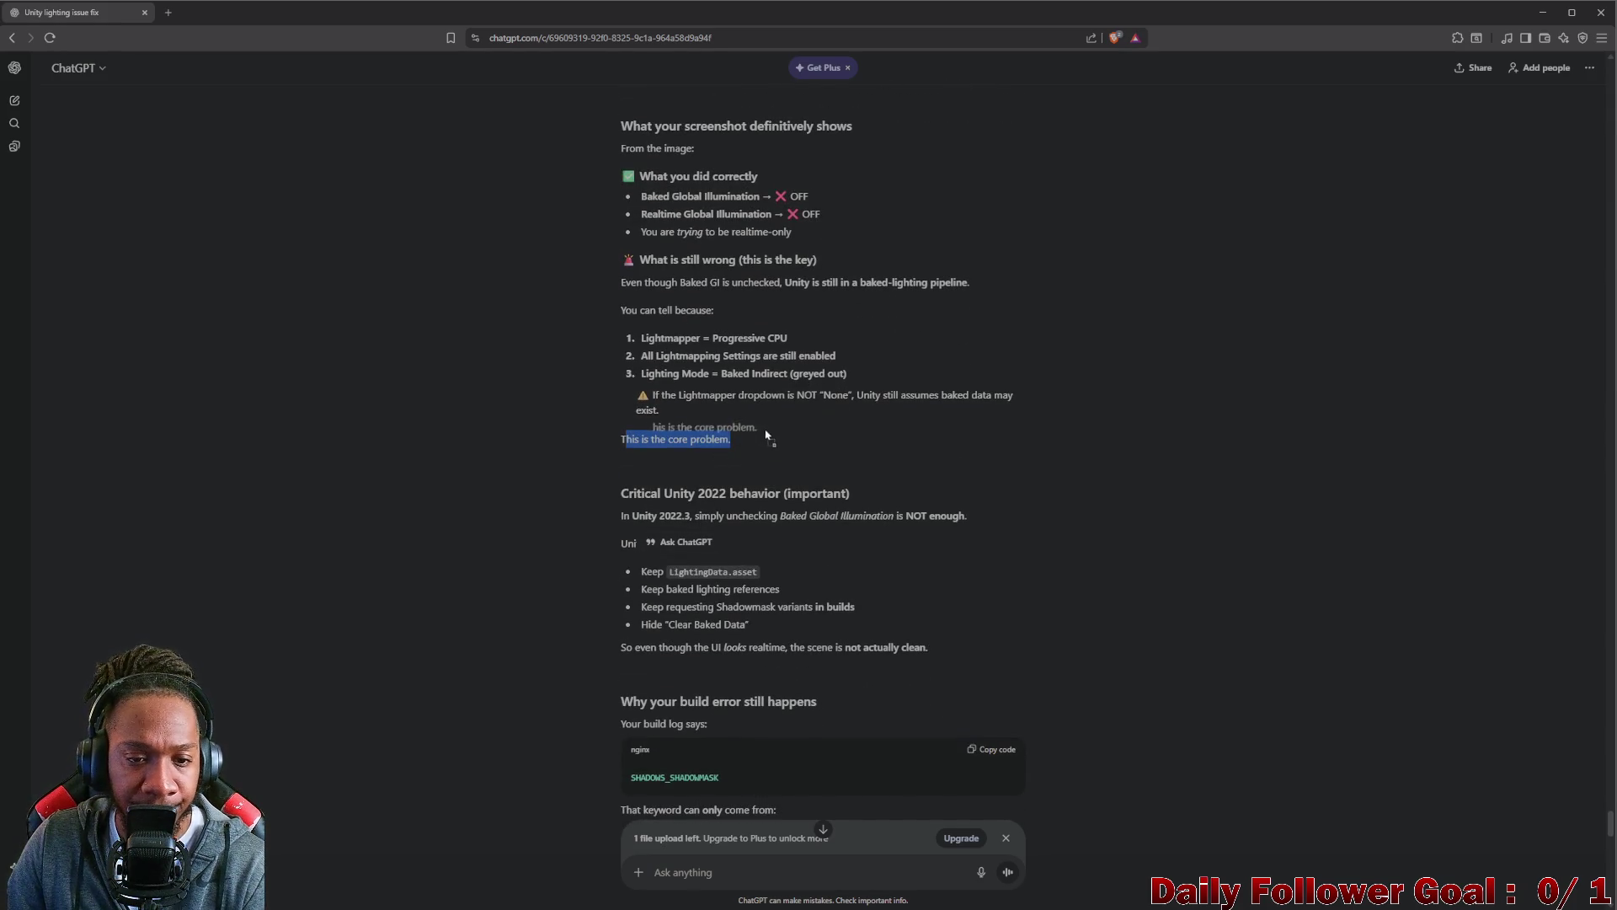
pyautogui.moveTo(850, 494); pyautogui.dragTo(608, 349)
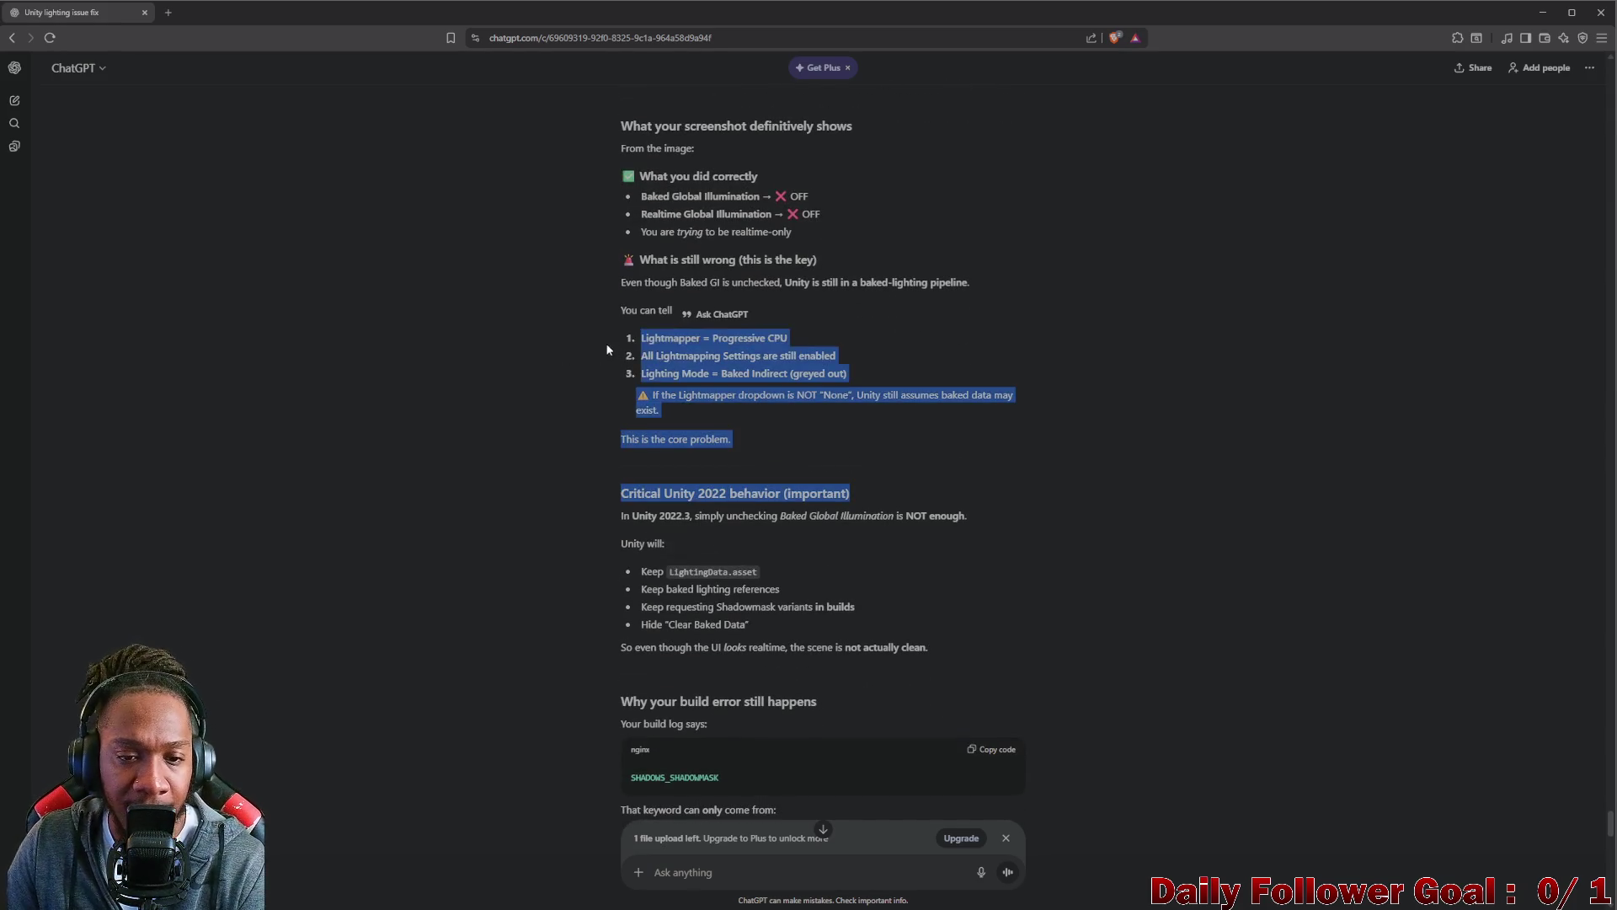
pyautogui.click(859, 462)
pyautogui.scroll(-2, 843, 461)
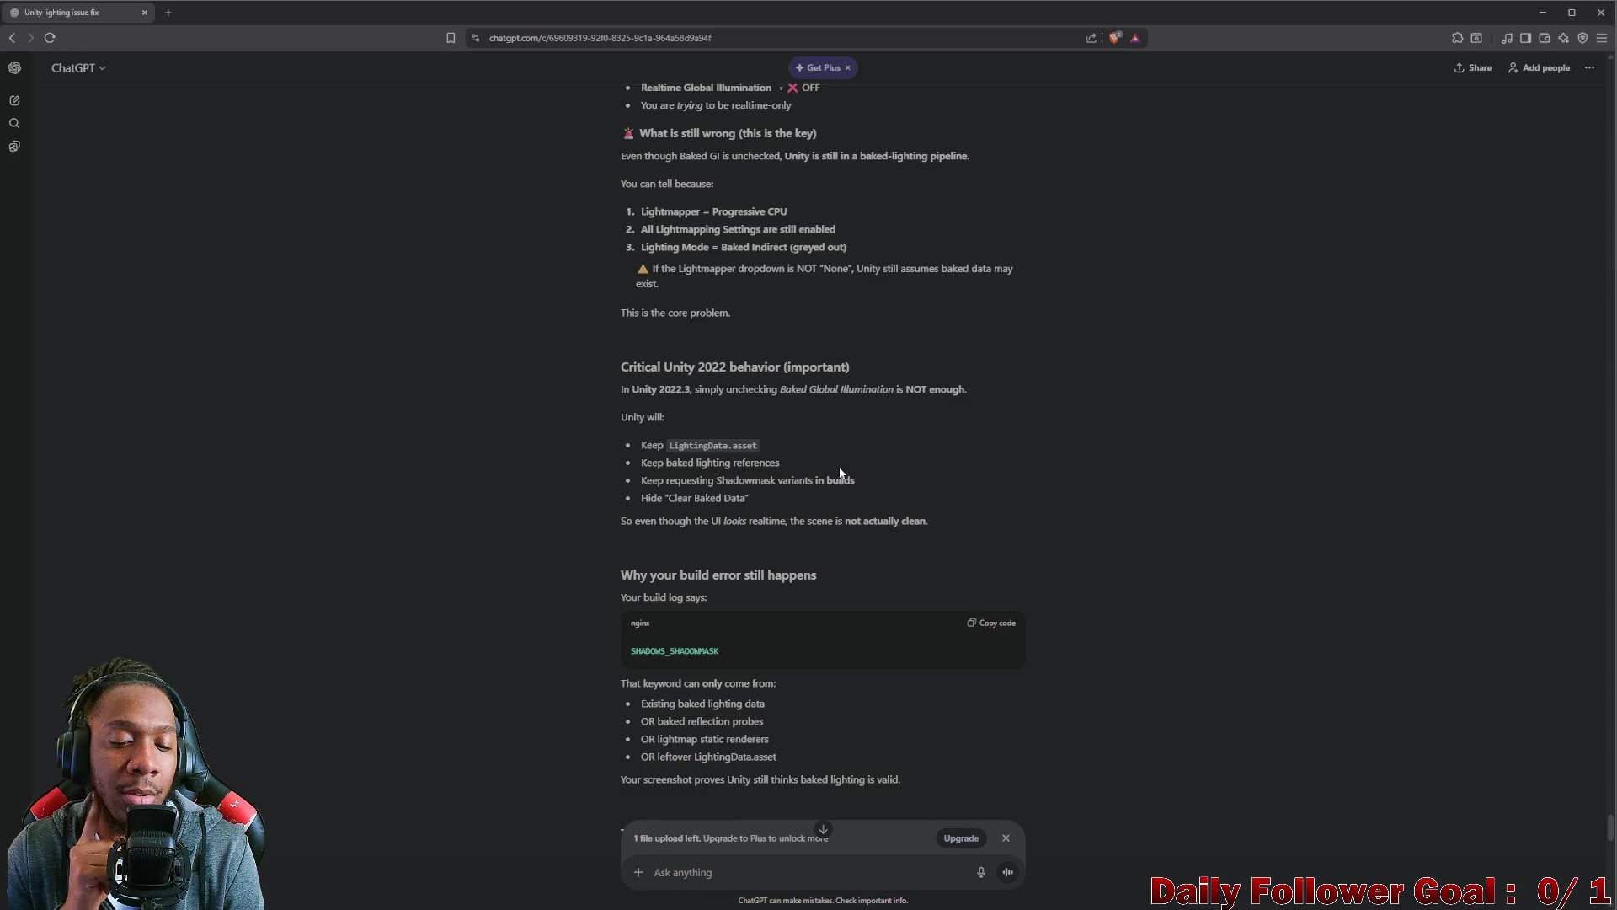
pyautogui.scroll(-4, 834, 477)
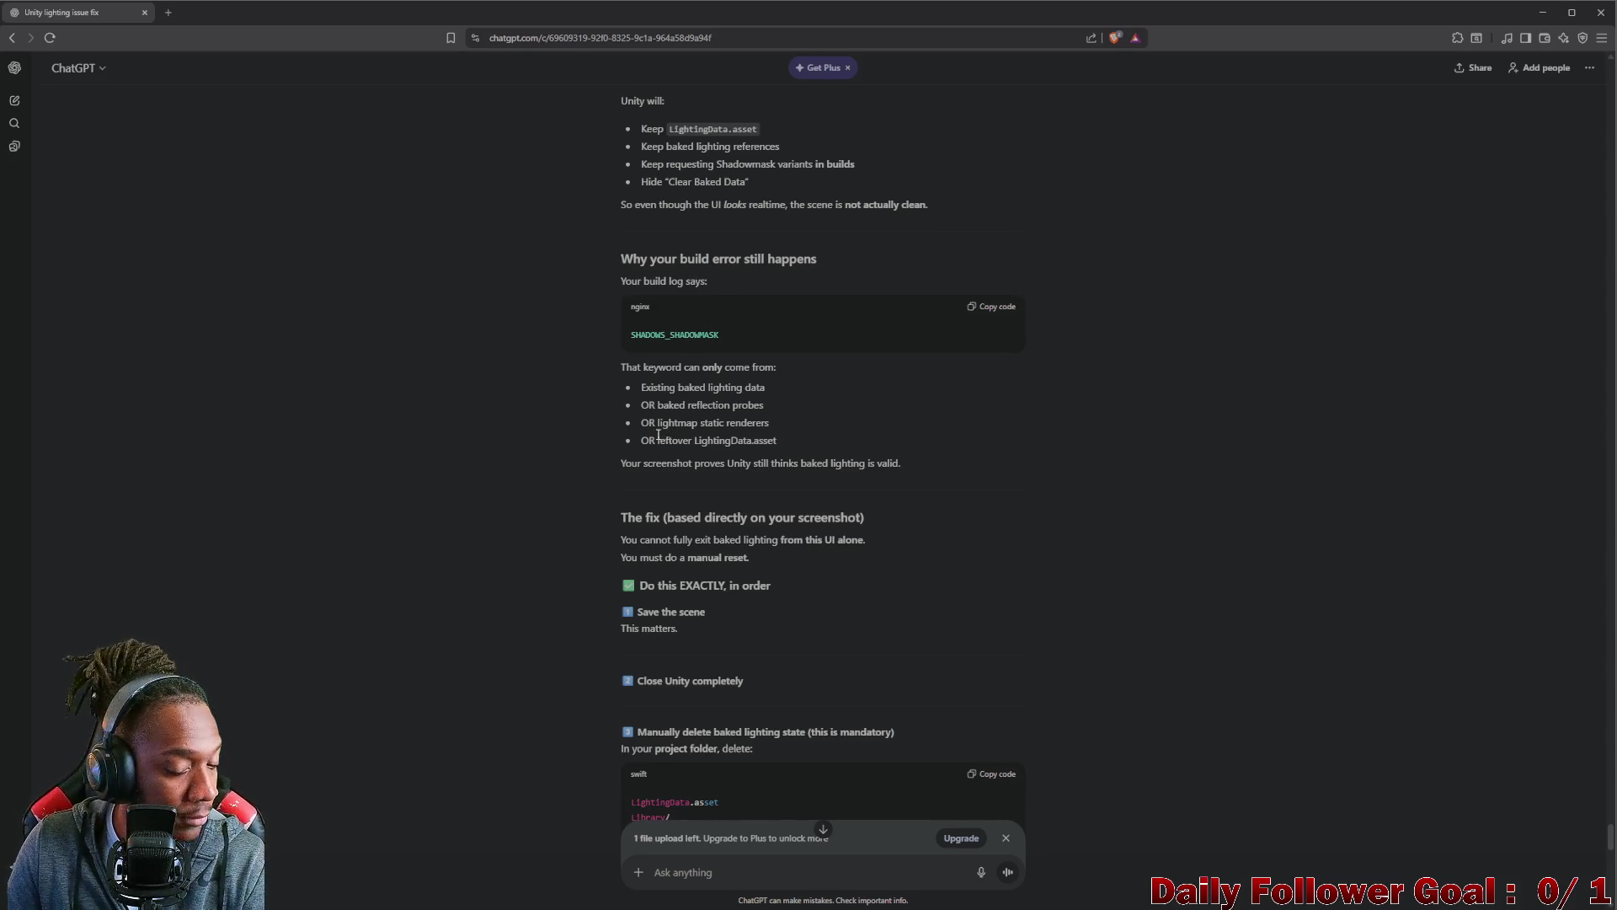
pyautogui.scroll(-4, 670, 445)
pyautogui.scroll(4, 689, 442)
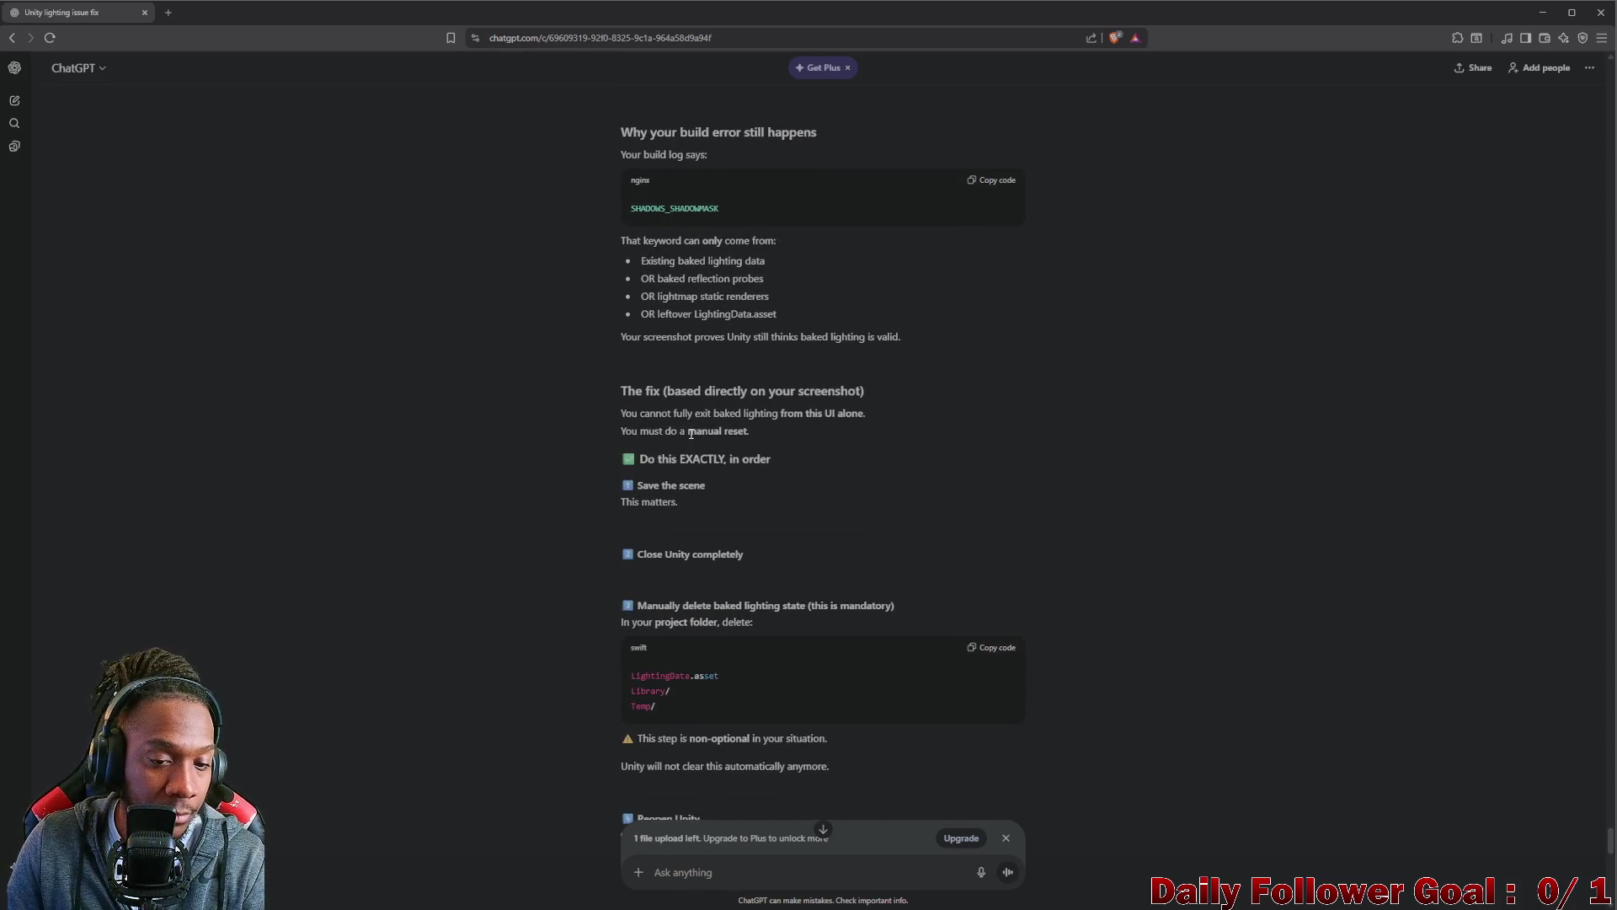
pyautogui.scroll(1, 677, 389)
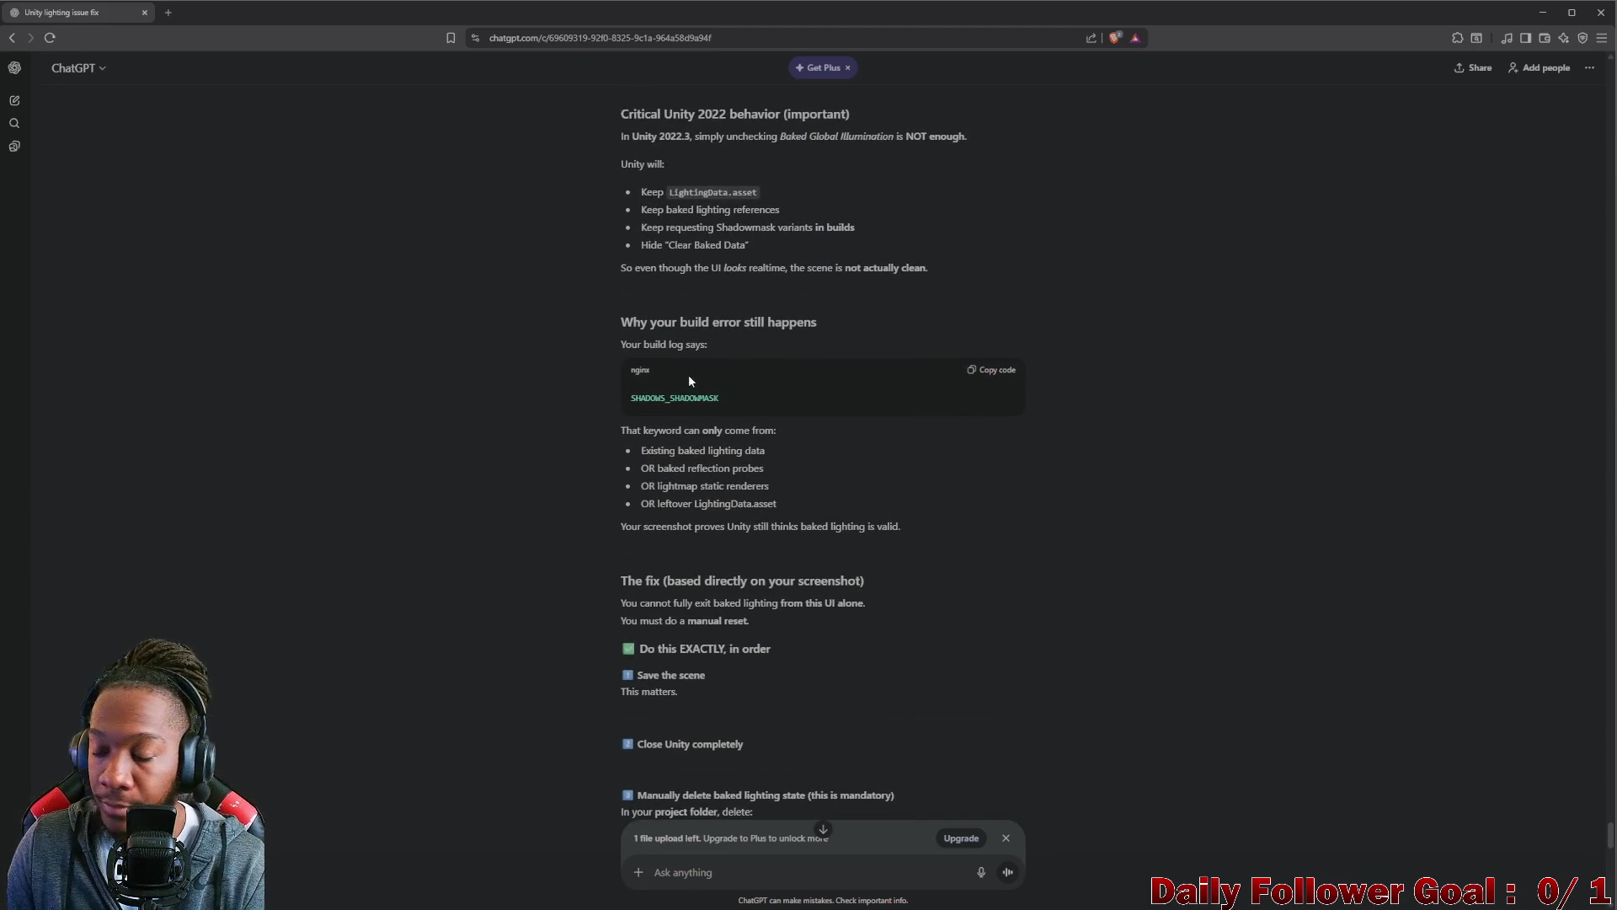
pyautogui.moveTo(618, 427)
pyautogui.mouseDown()
pyautogui.moveTo(785, 421)
pyautogui.moveTo(768, 459)
pyautogui.moveTo(823, 536)
pyautogui.moveTo(819, 506)
pyautogui.moveTo(773, 507)
pyautogui.mouseUp()
pyautogui.scroll(-1, 663, 479)
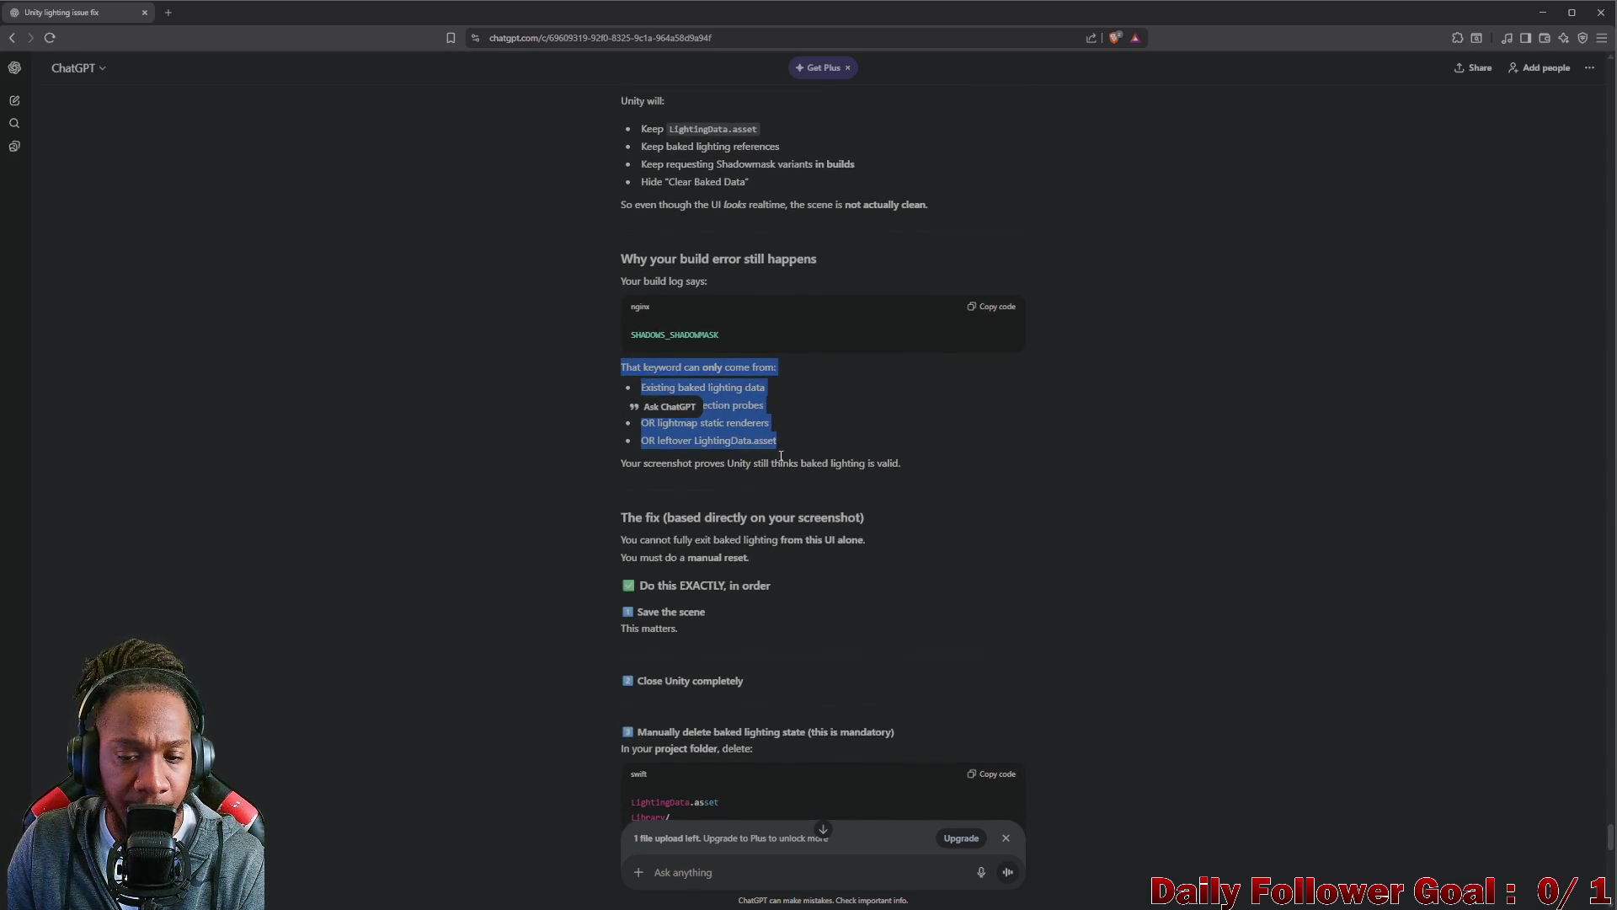
pyautogui.scroll(-1, 662, 497)
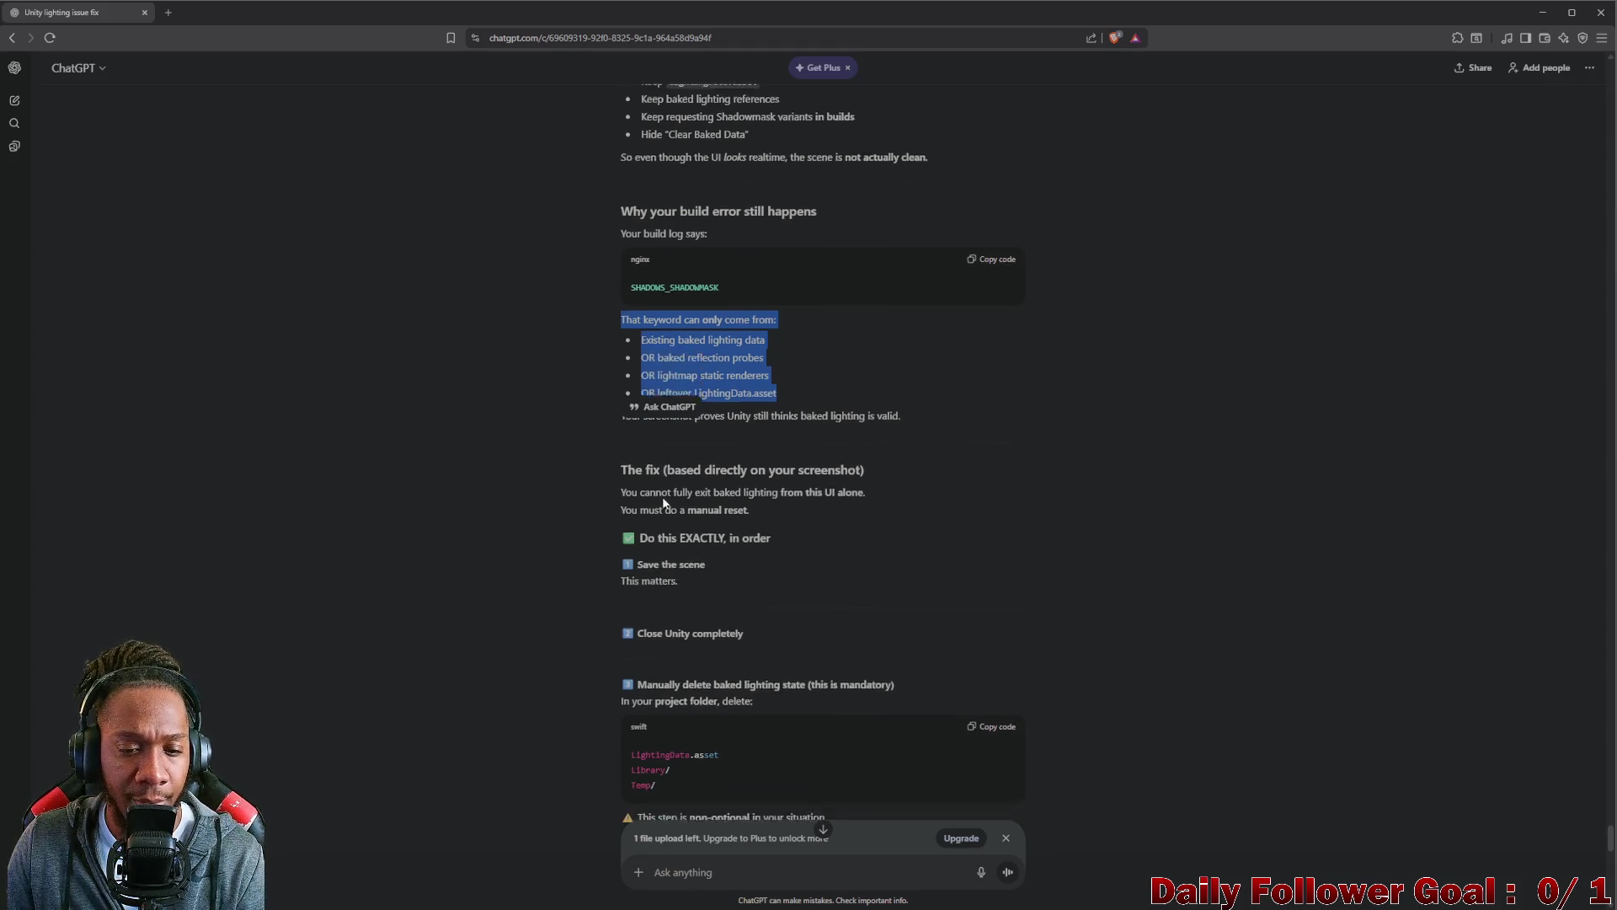
pyautogui.moveTo(621, 454); pyautogui.dragTo(875, 460)
pyautogui.click(875, 463)
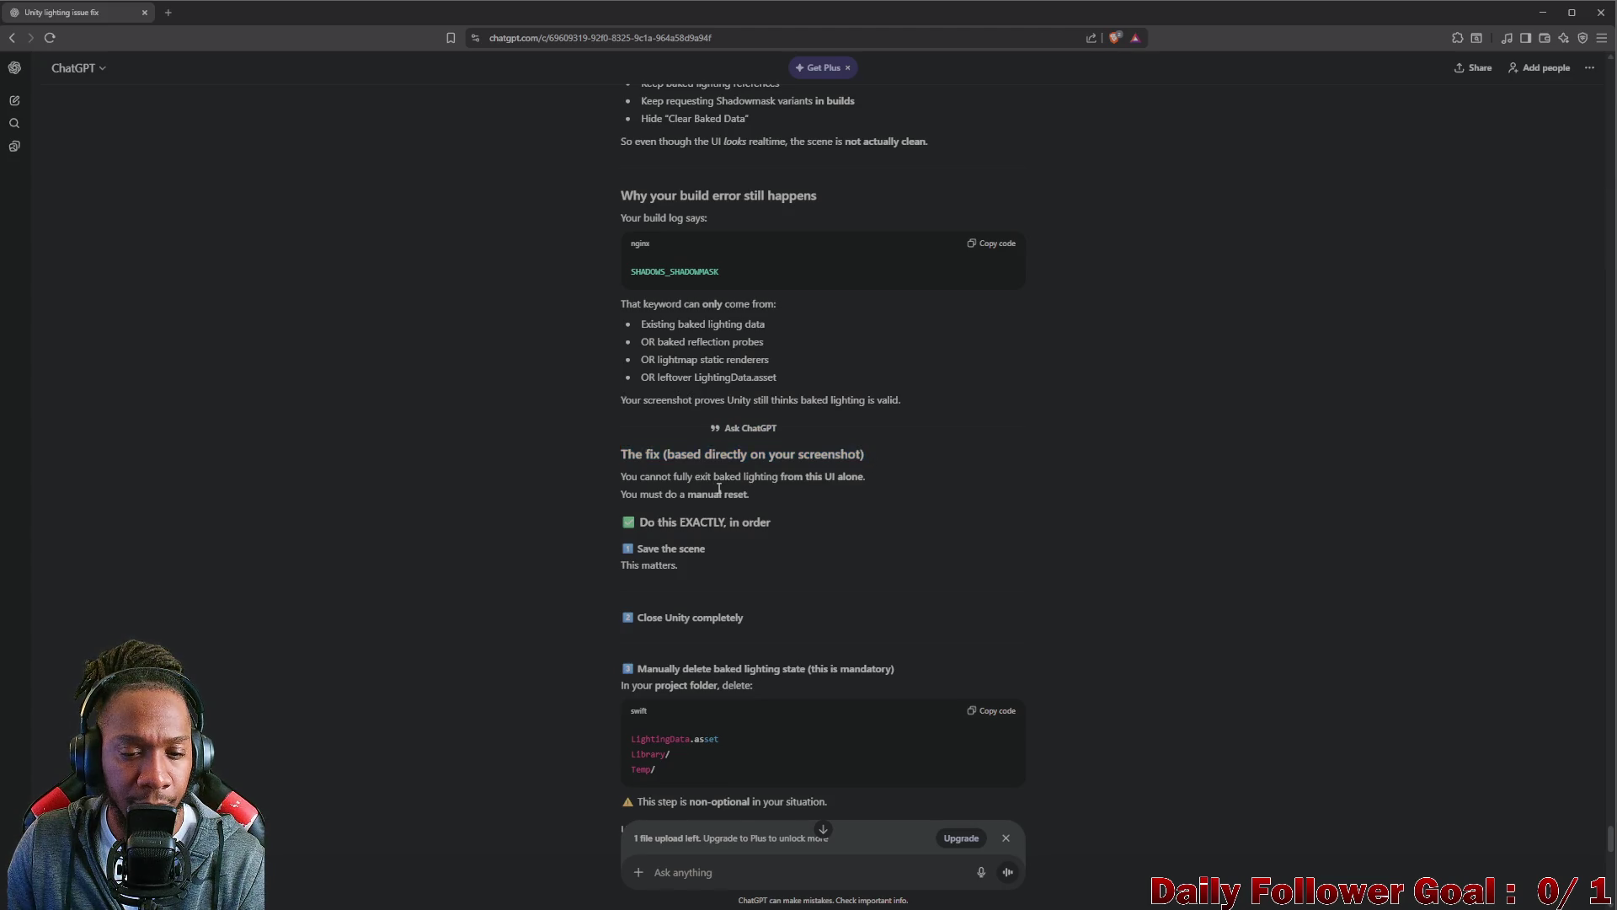
pyautogui.moveTo(613, 475)
pyautogui.mouseDown()
pyautogui.moveTo(872, 479)
pyautogui.moveTo(789, 502)
pyautogui.mouseUp()
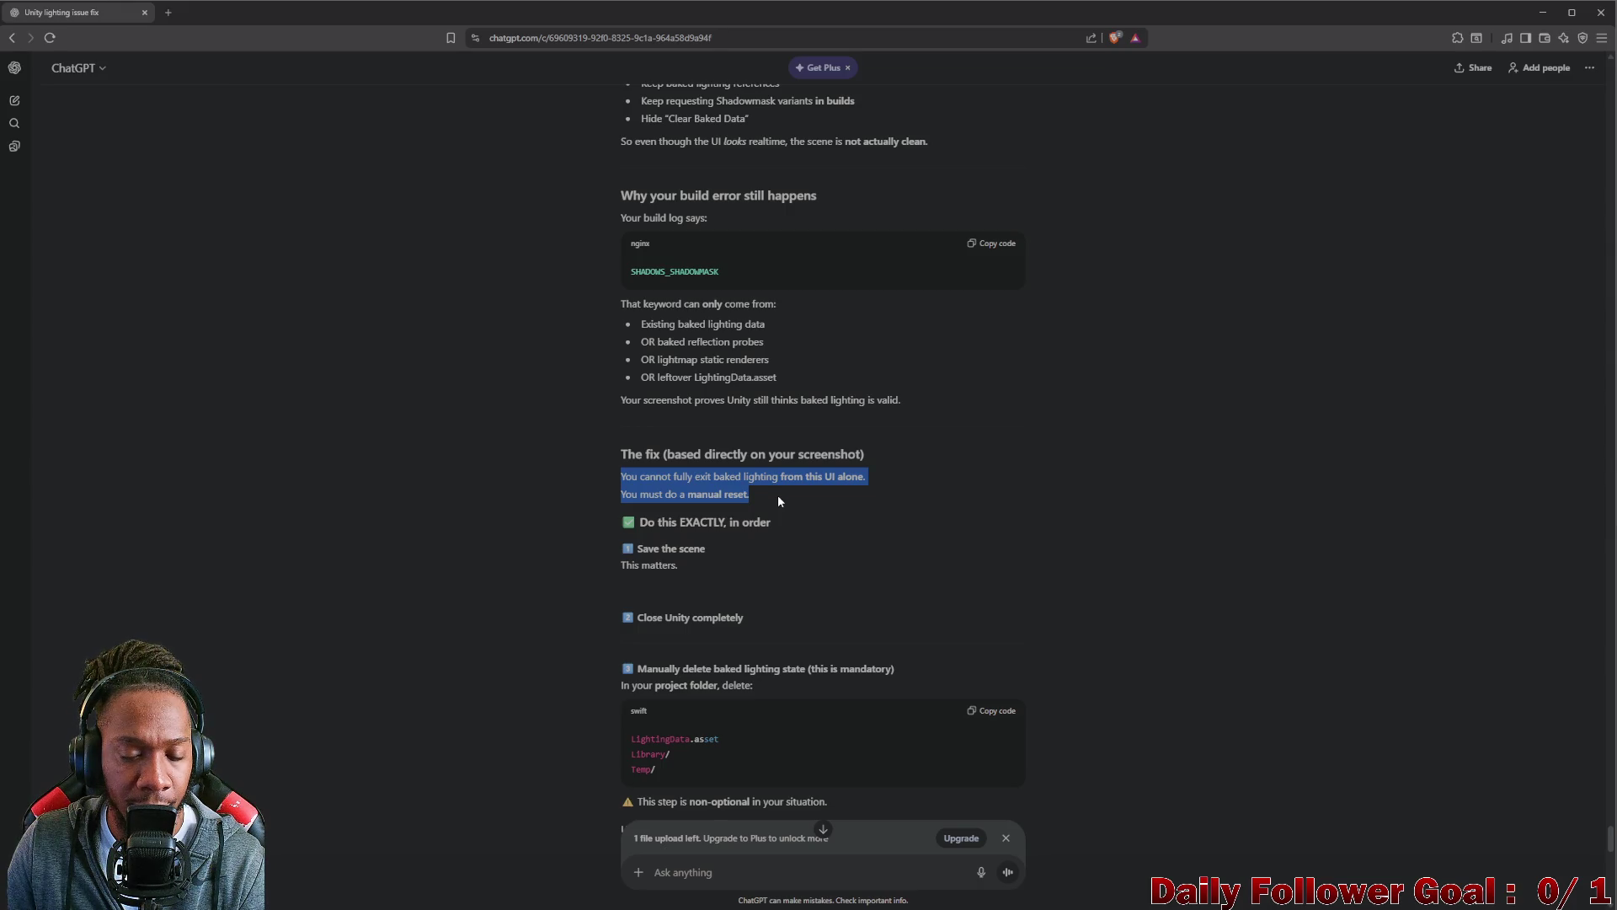
pyautogui.scroll(-1, 670, 520)
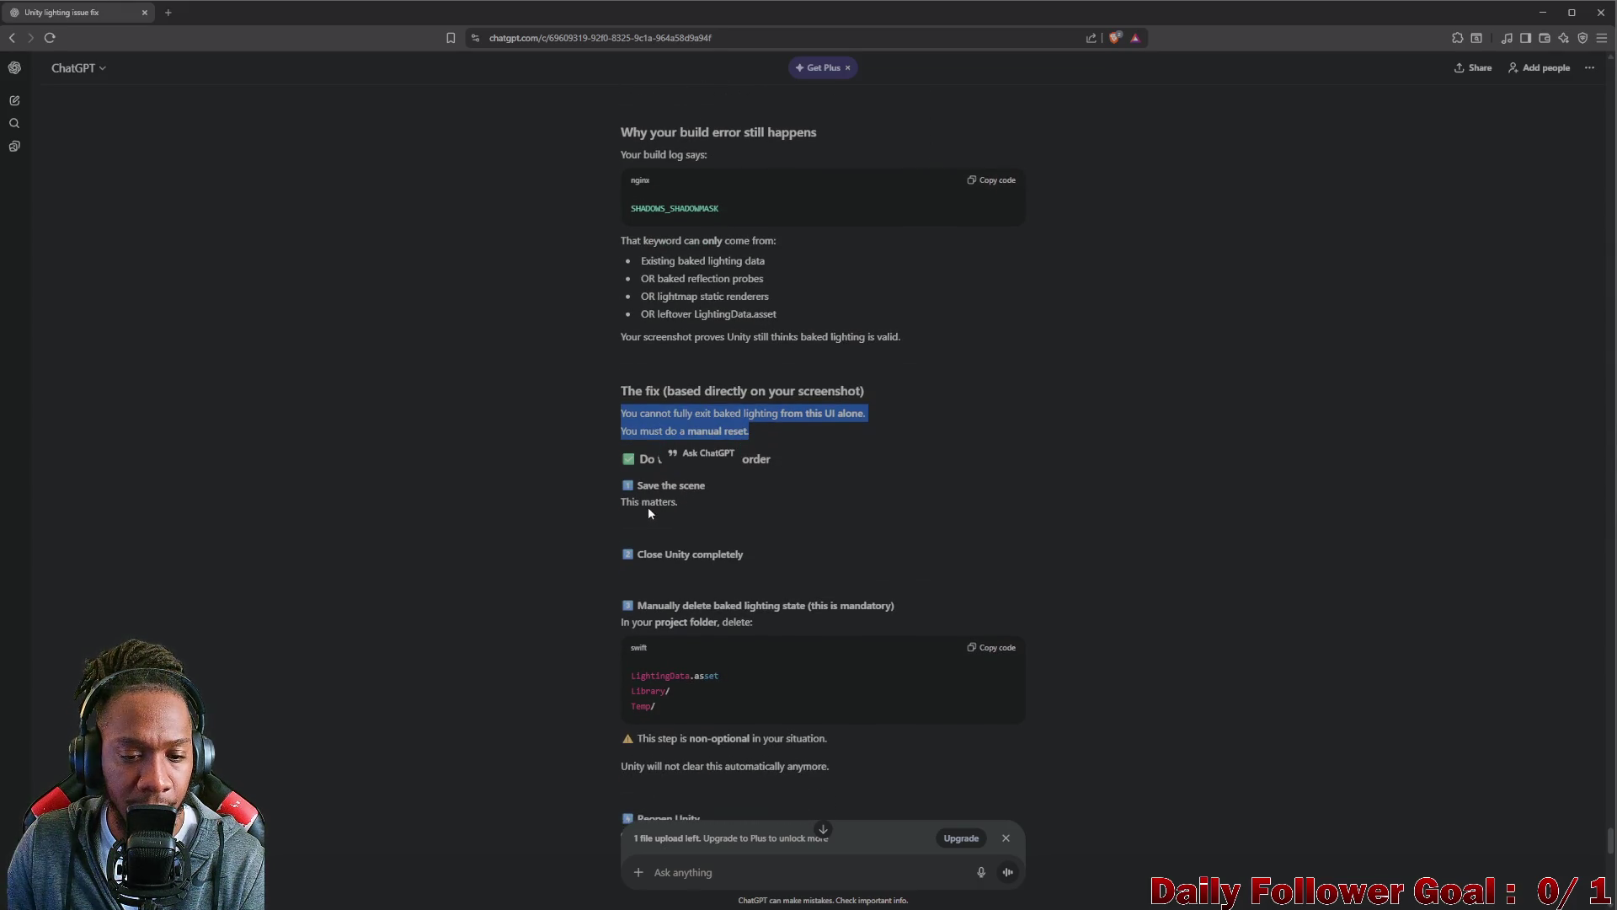
pyautogui.scroll(-1, 689, 578)
pyautogui.scroll(-2, 687, 572)
pyautogui.scroll(-2, 679, 560)
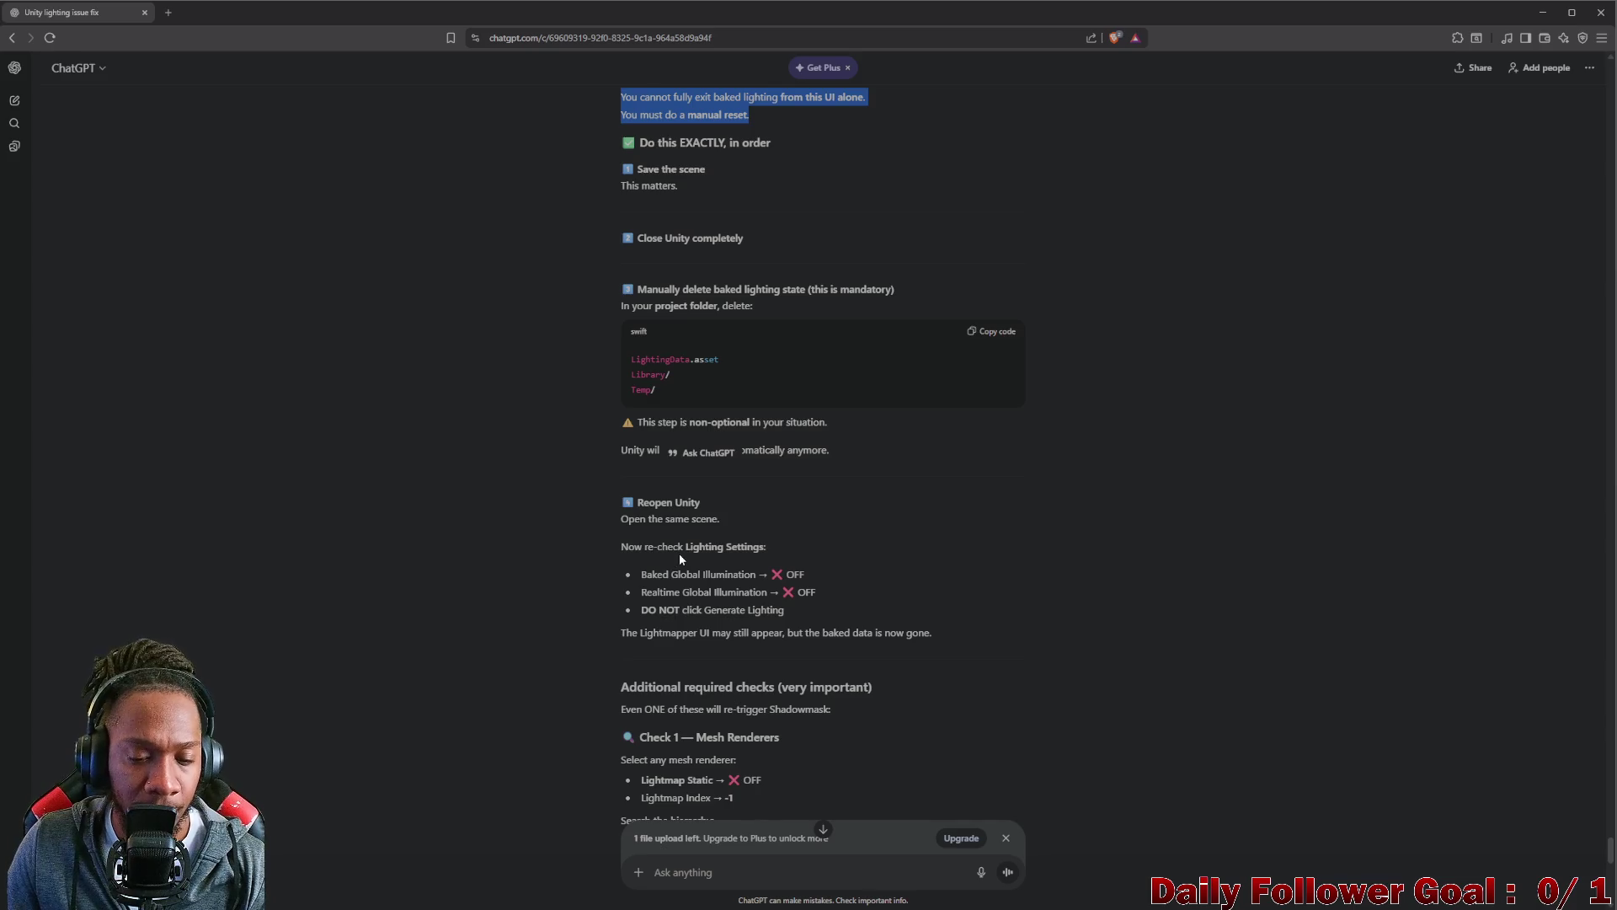
pyautogui.scroll(-3, 679, 553)
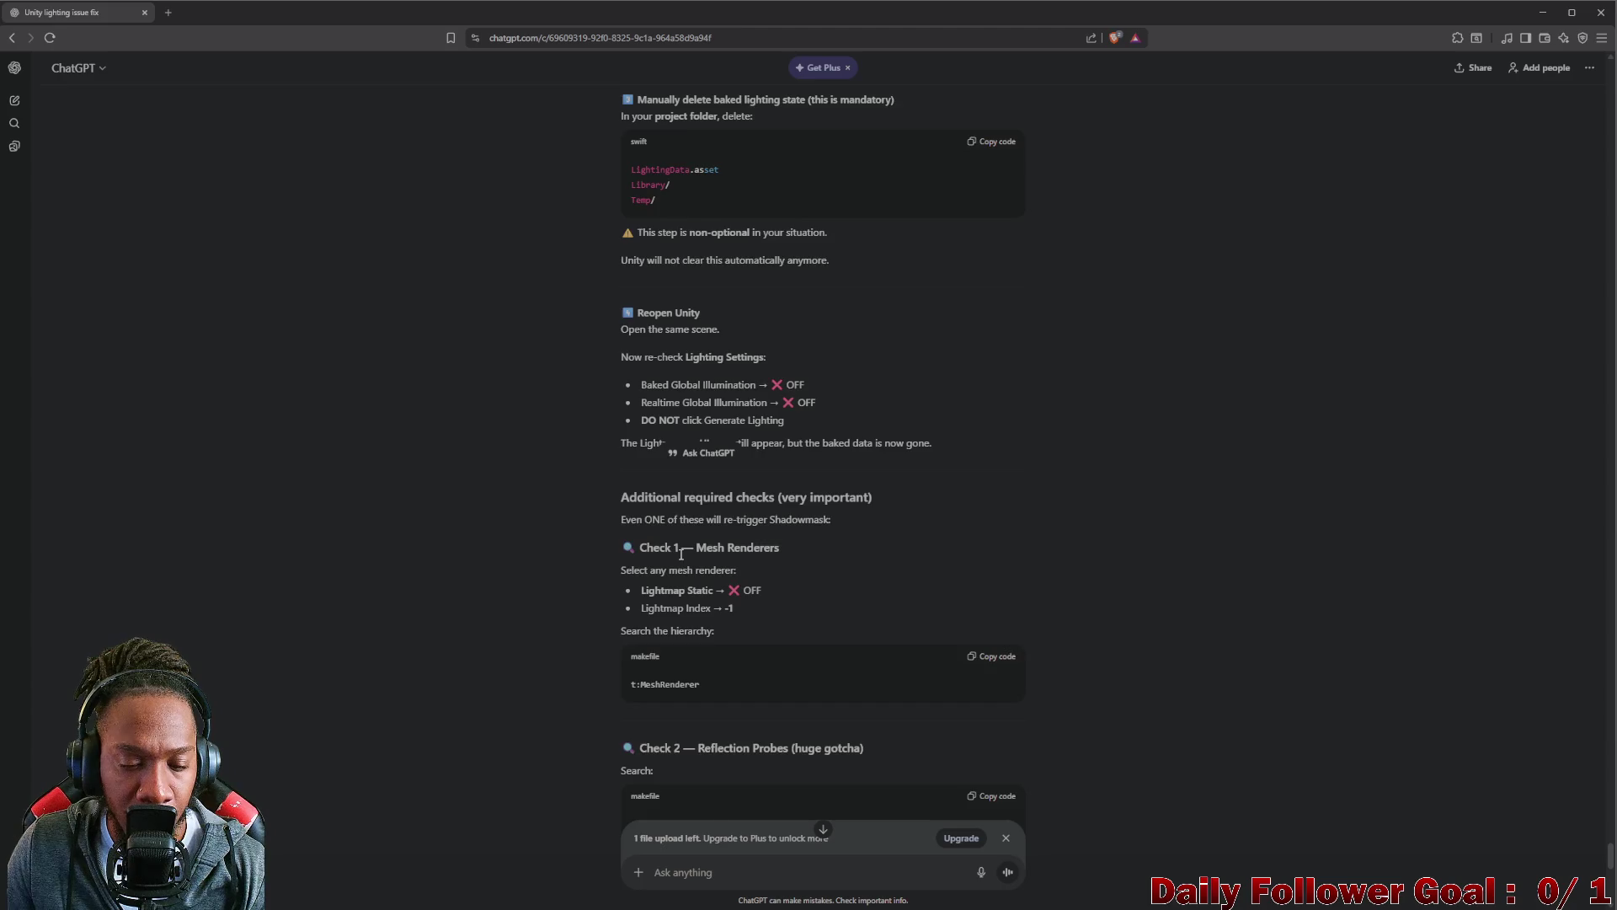
pyautogui.scroll(-8, 681, 554)
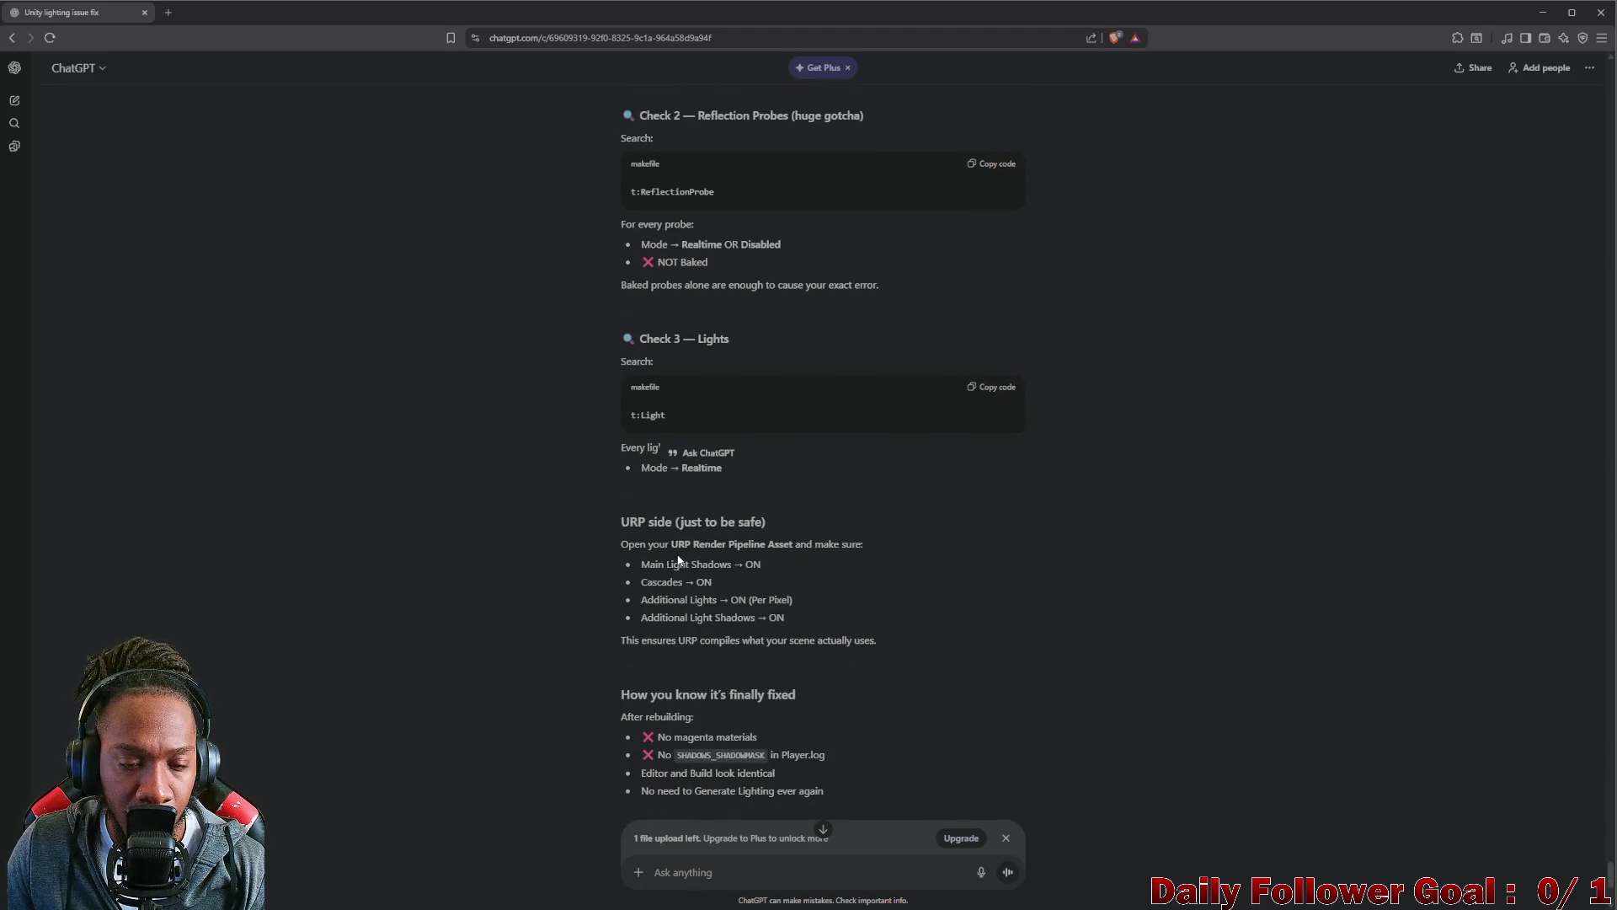
pyautogui.scroll(-3, 677, 552)
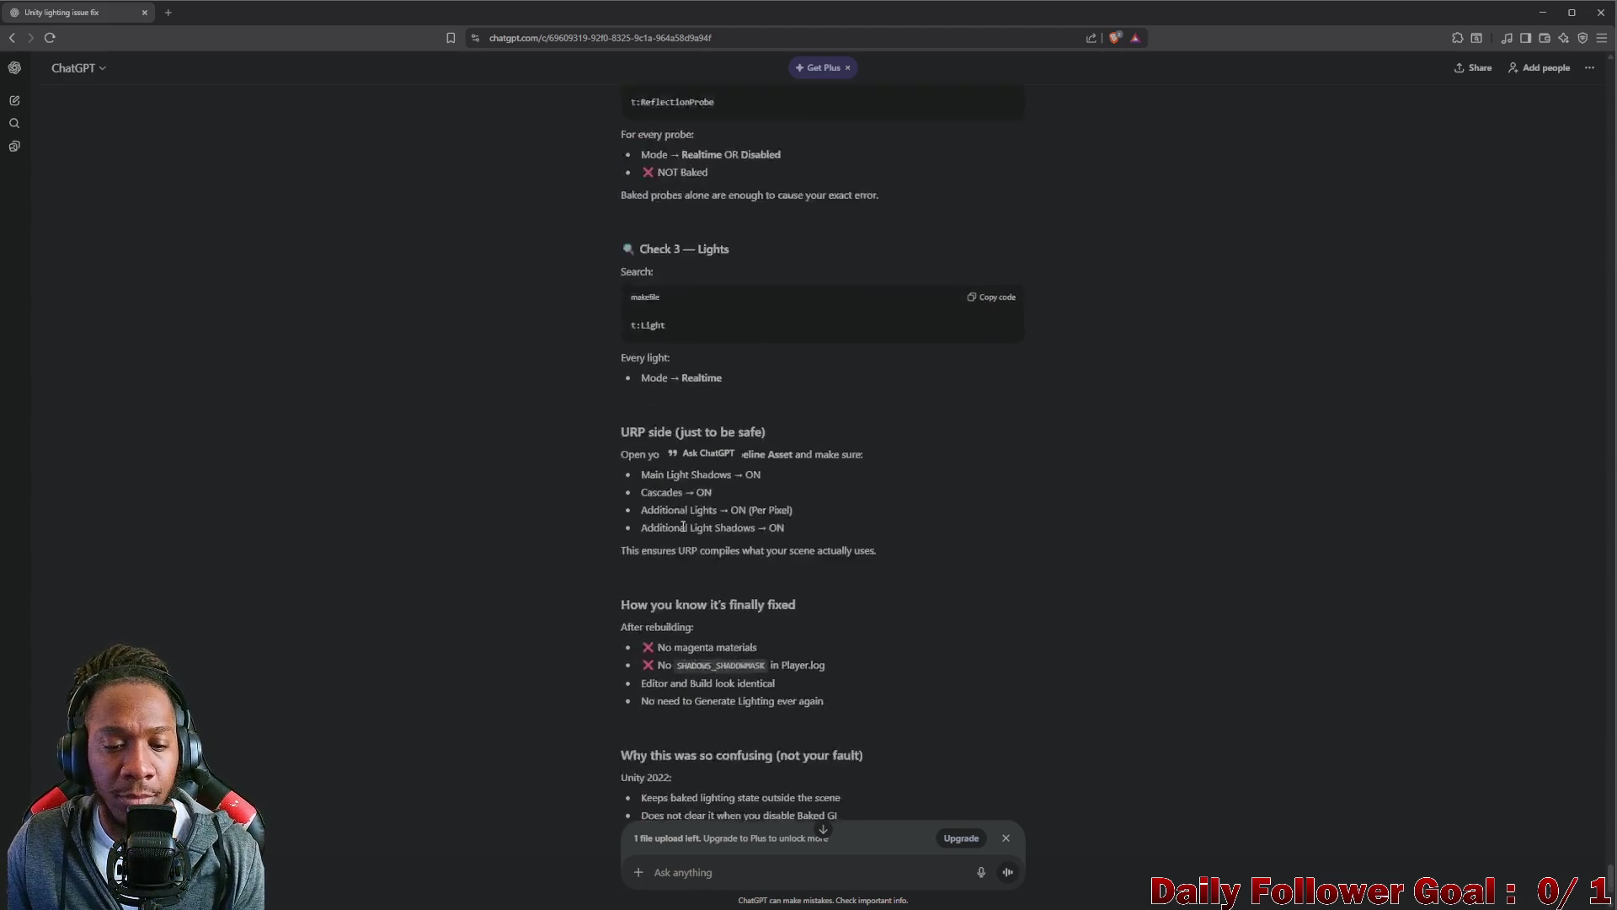
pyautogui.scroll(-2, 639, 517)
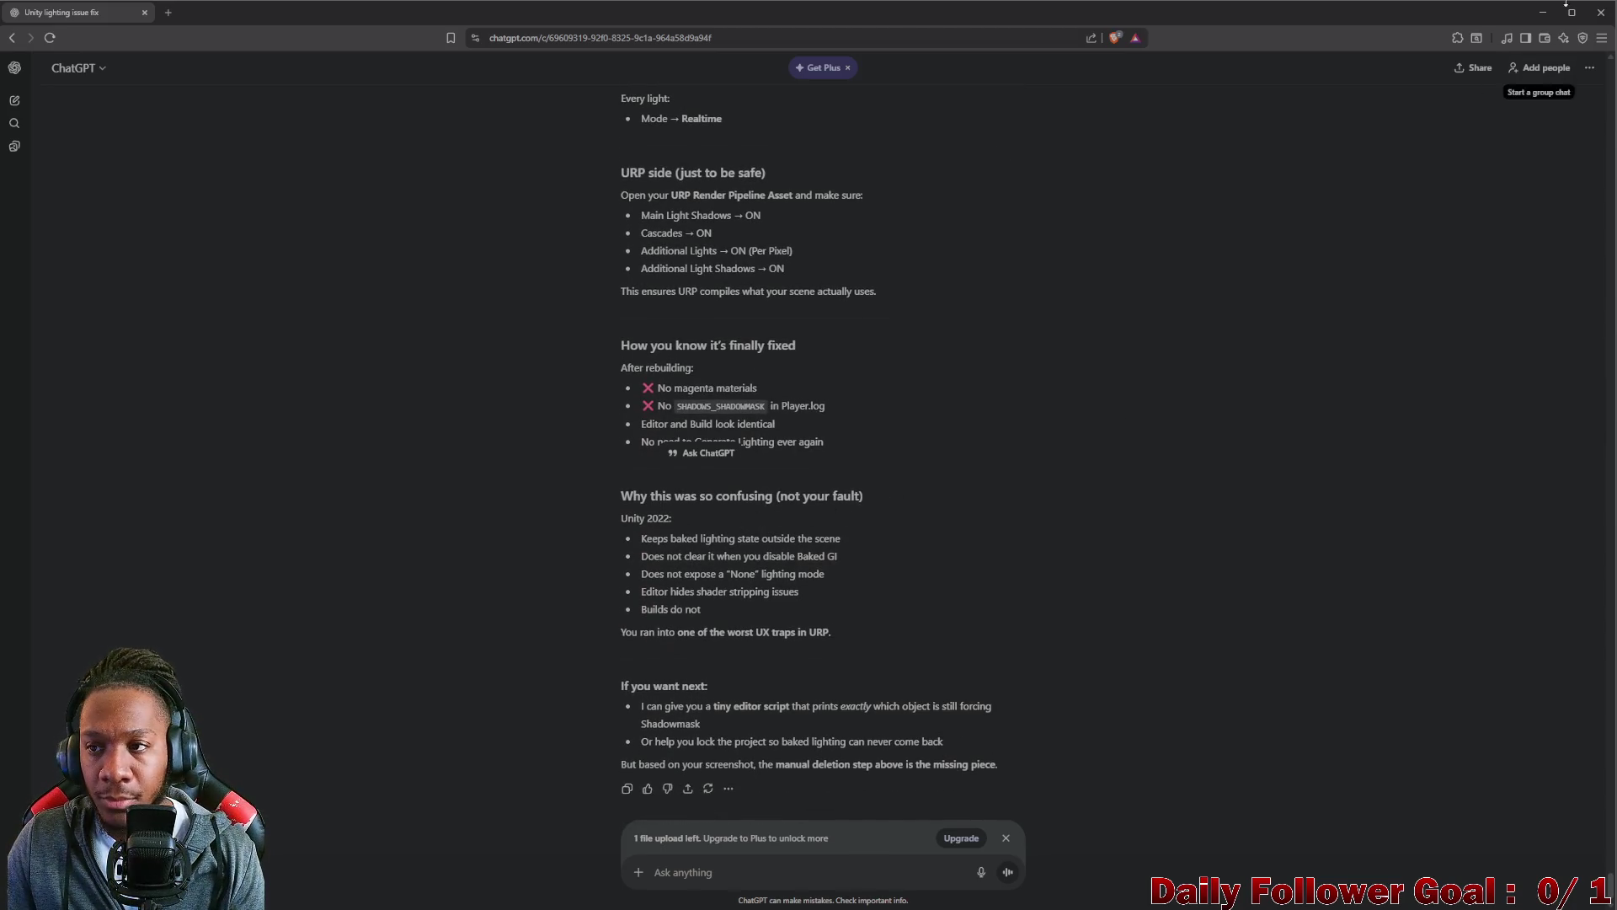
pyautogui.click(1548, 12)
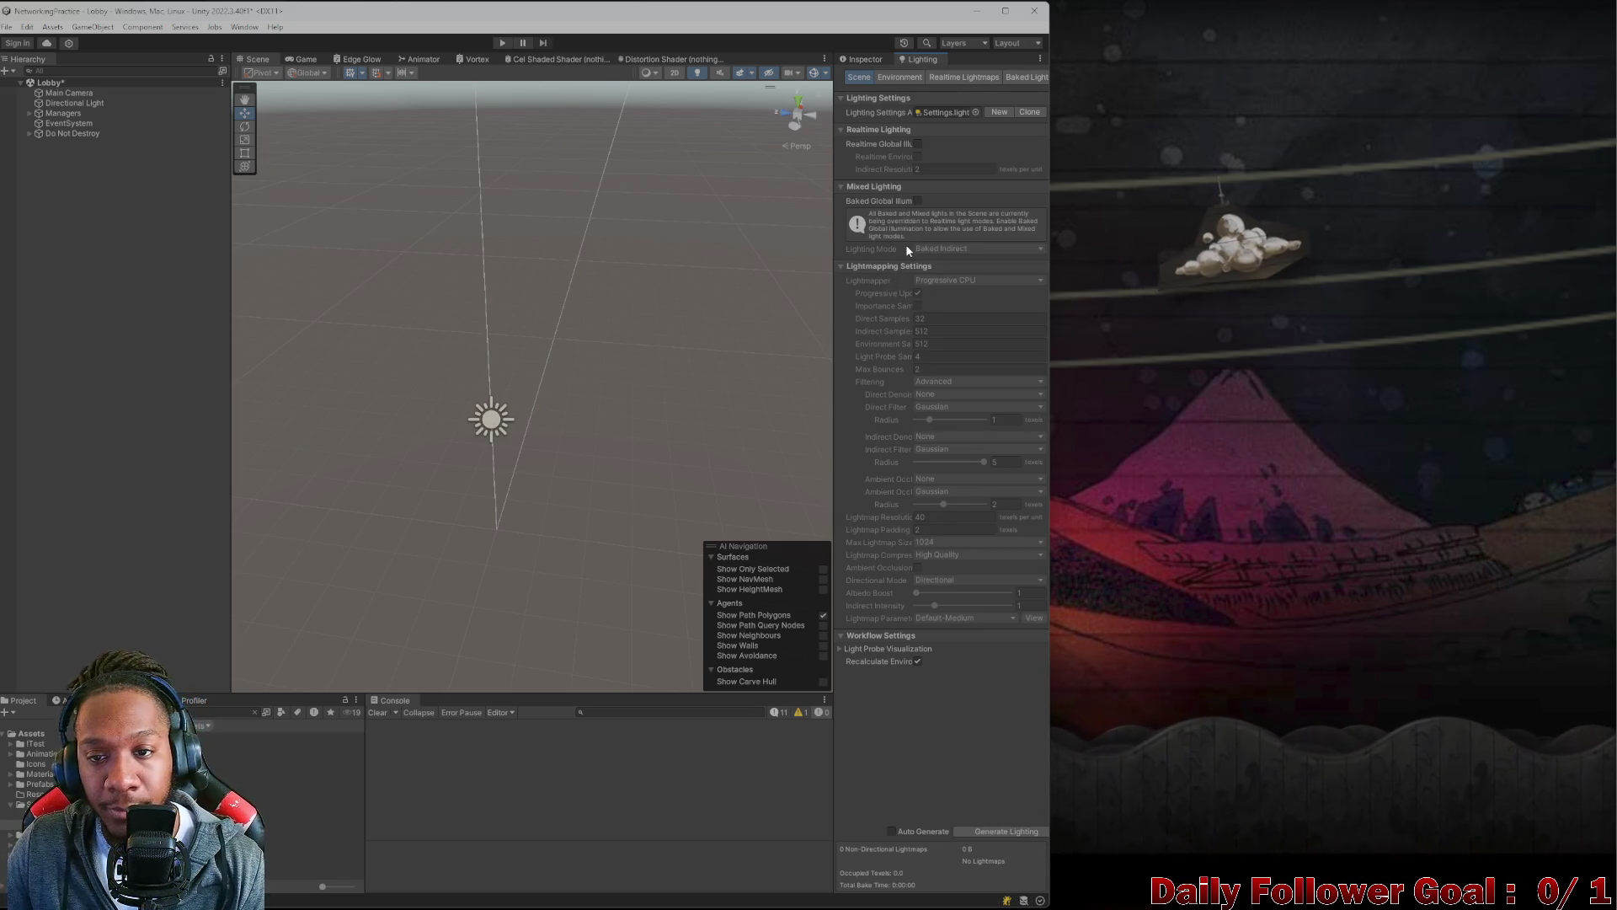
# Set the Lighting Data Asset under Baked Lightmaps to None and save the Lobby scene
pyautogui.click(887, 114)
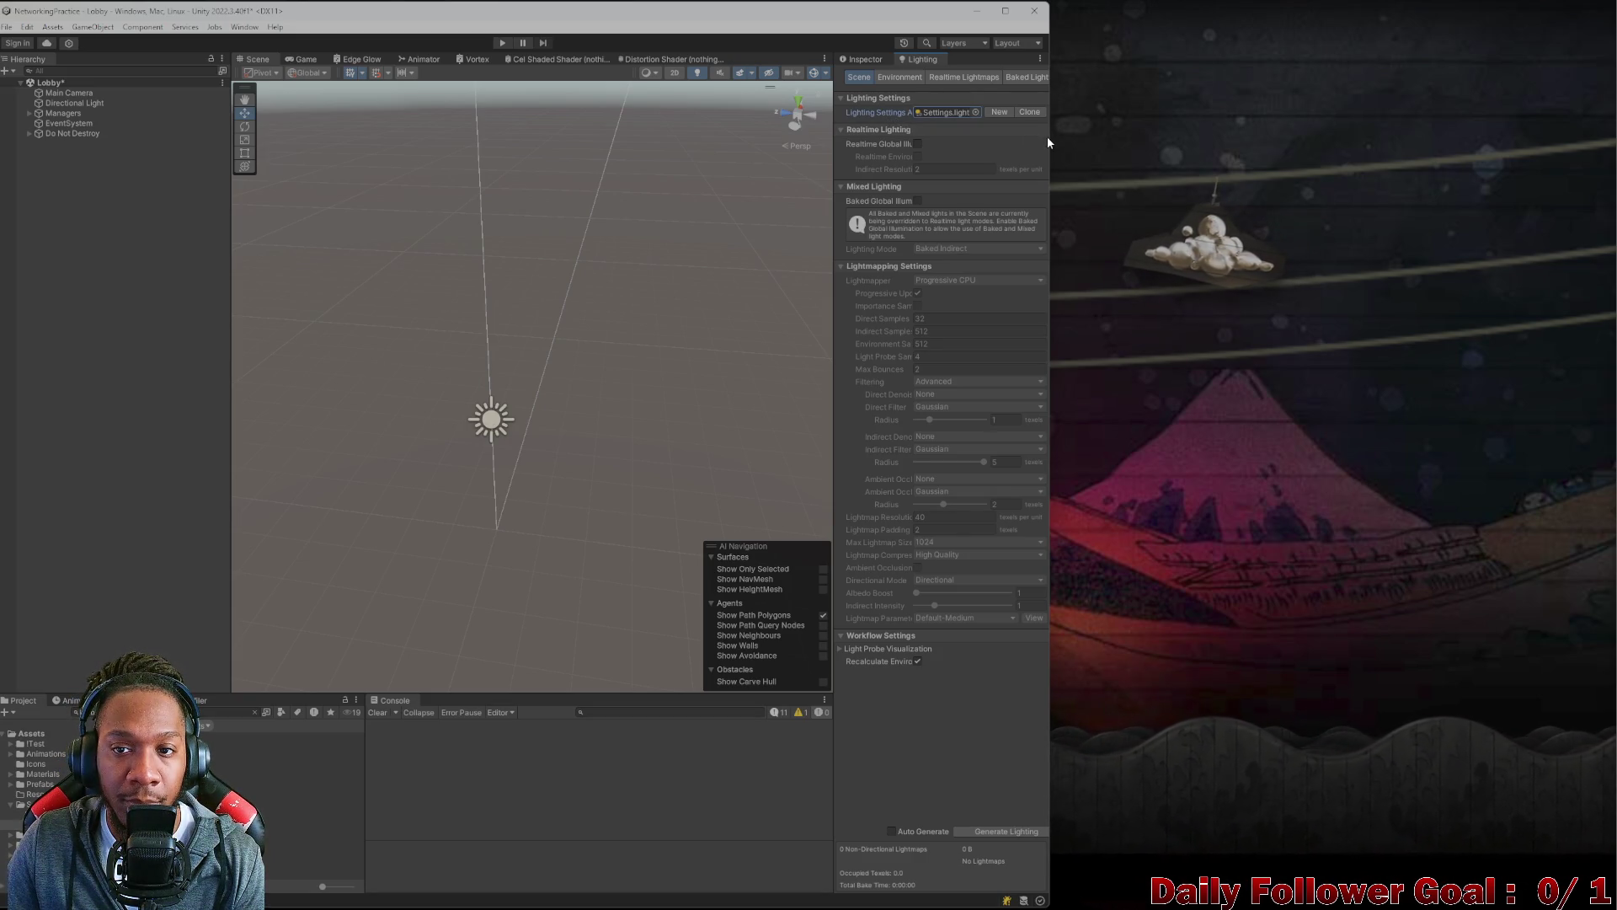
pyautogui.click(1010, 76)
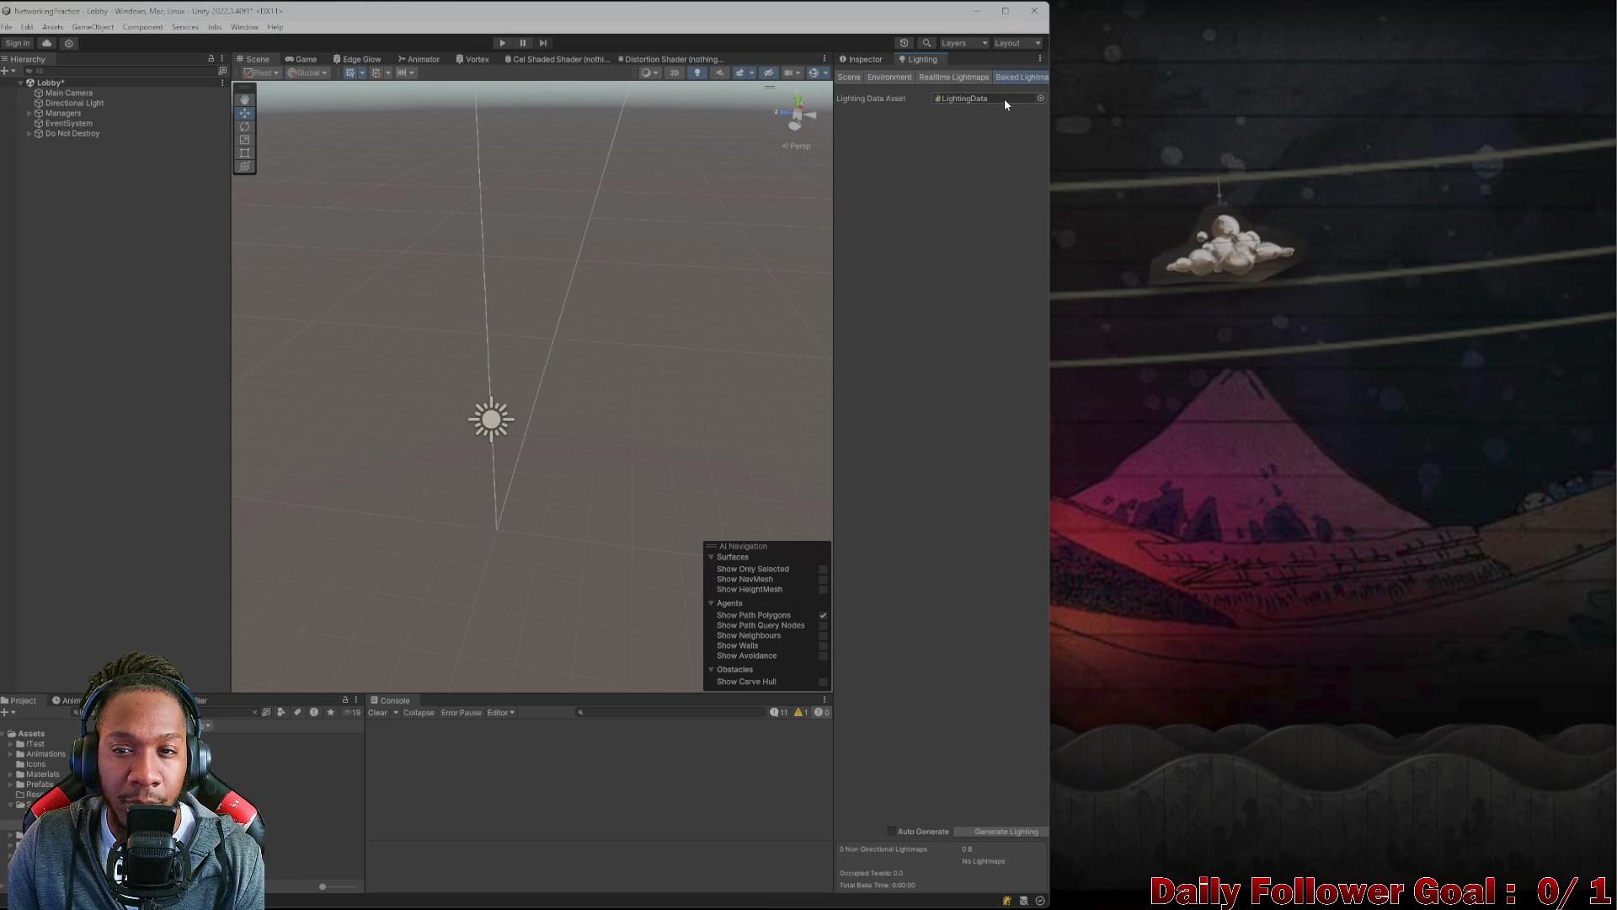
pyautogui.click(1041, 98)
pyautogui.click(1057, 162)
pyautogui.click(950, 290)
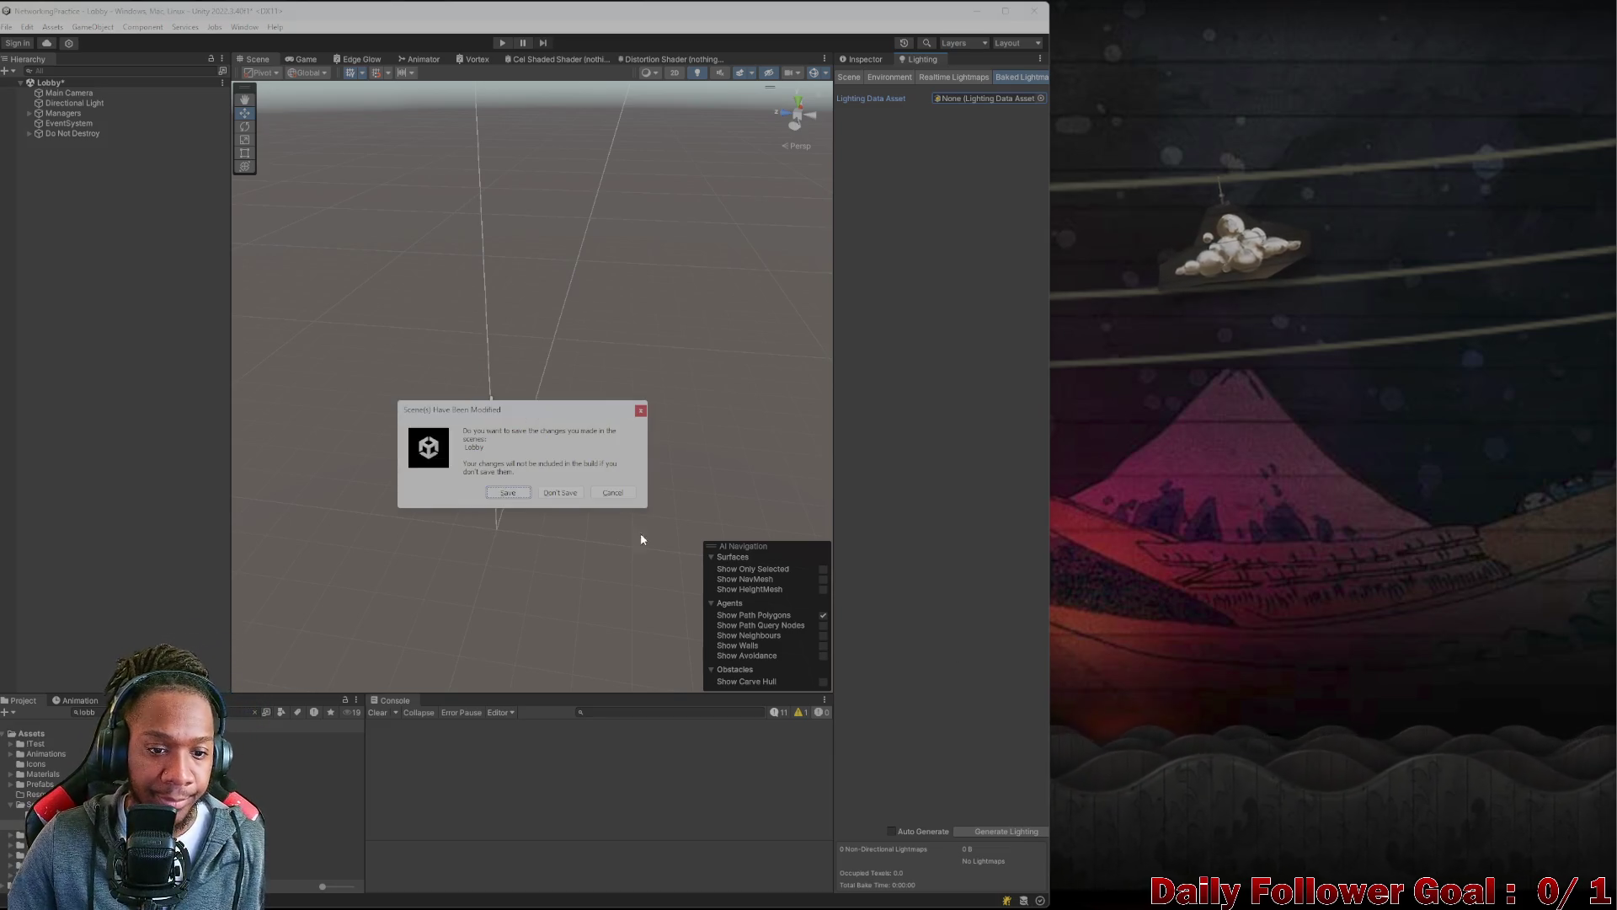
pyautogui.click(508, 493)
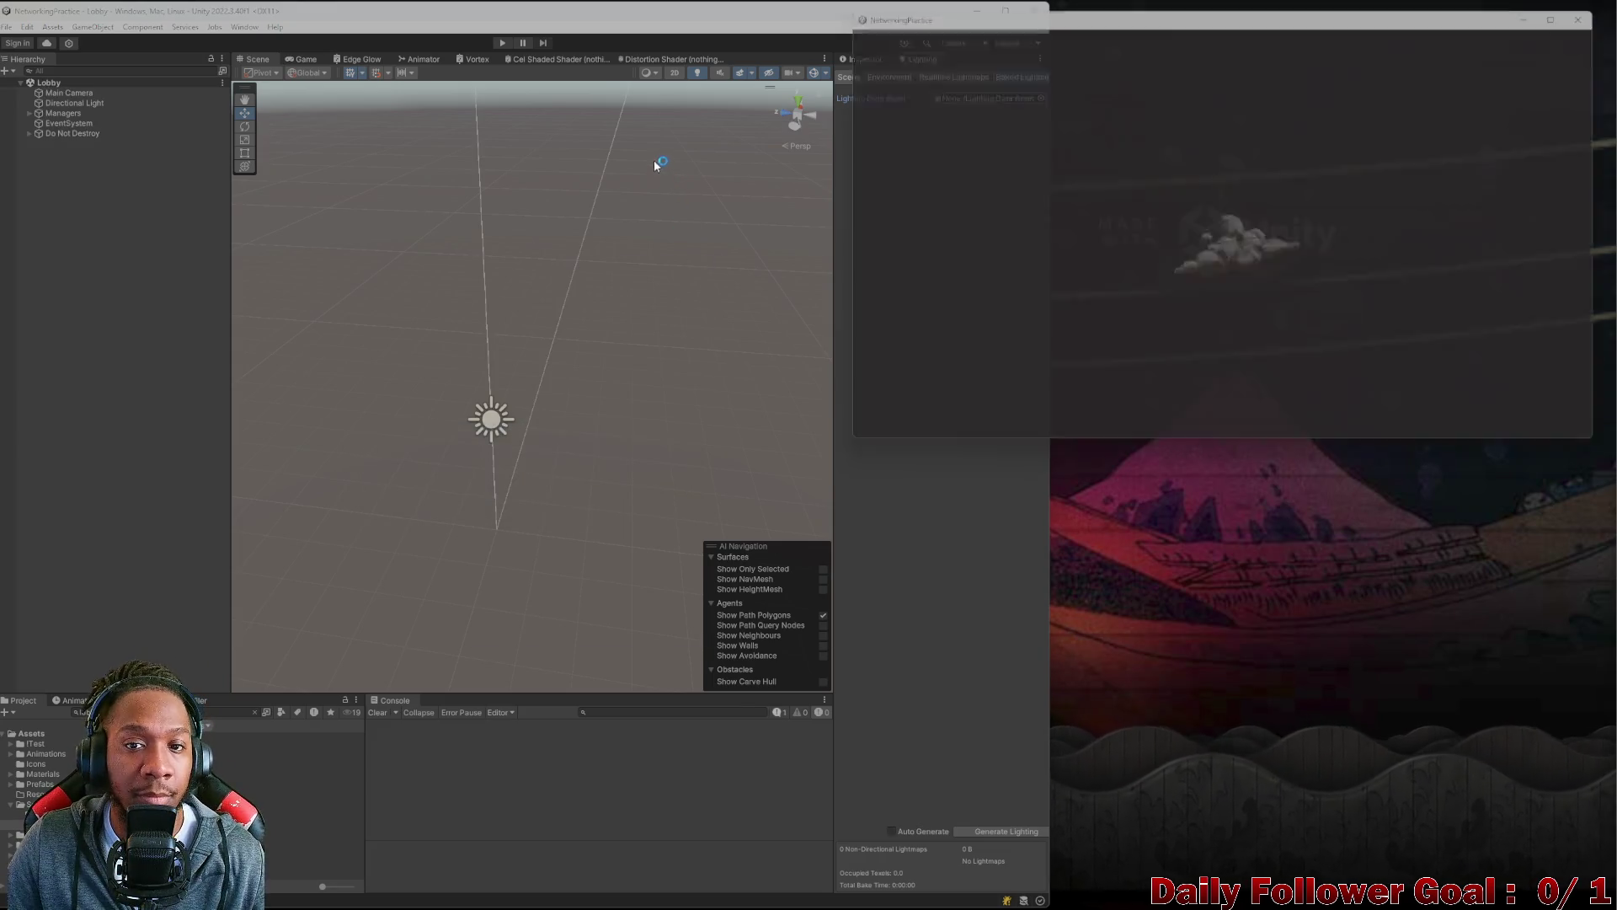
pyautogui.click(677, 136)
# Enter Play mode and connect the editor player 'sd' and build player 'xcvb' to the lobby
pyautogui.hotkey('ctrl', 'p')
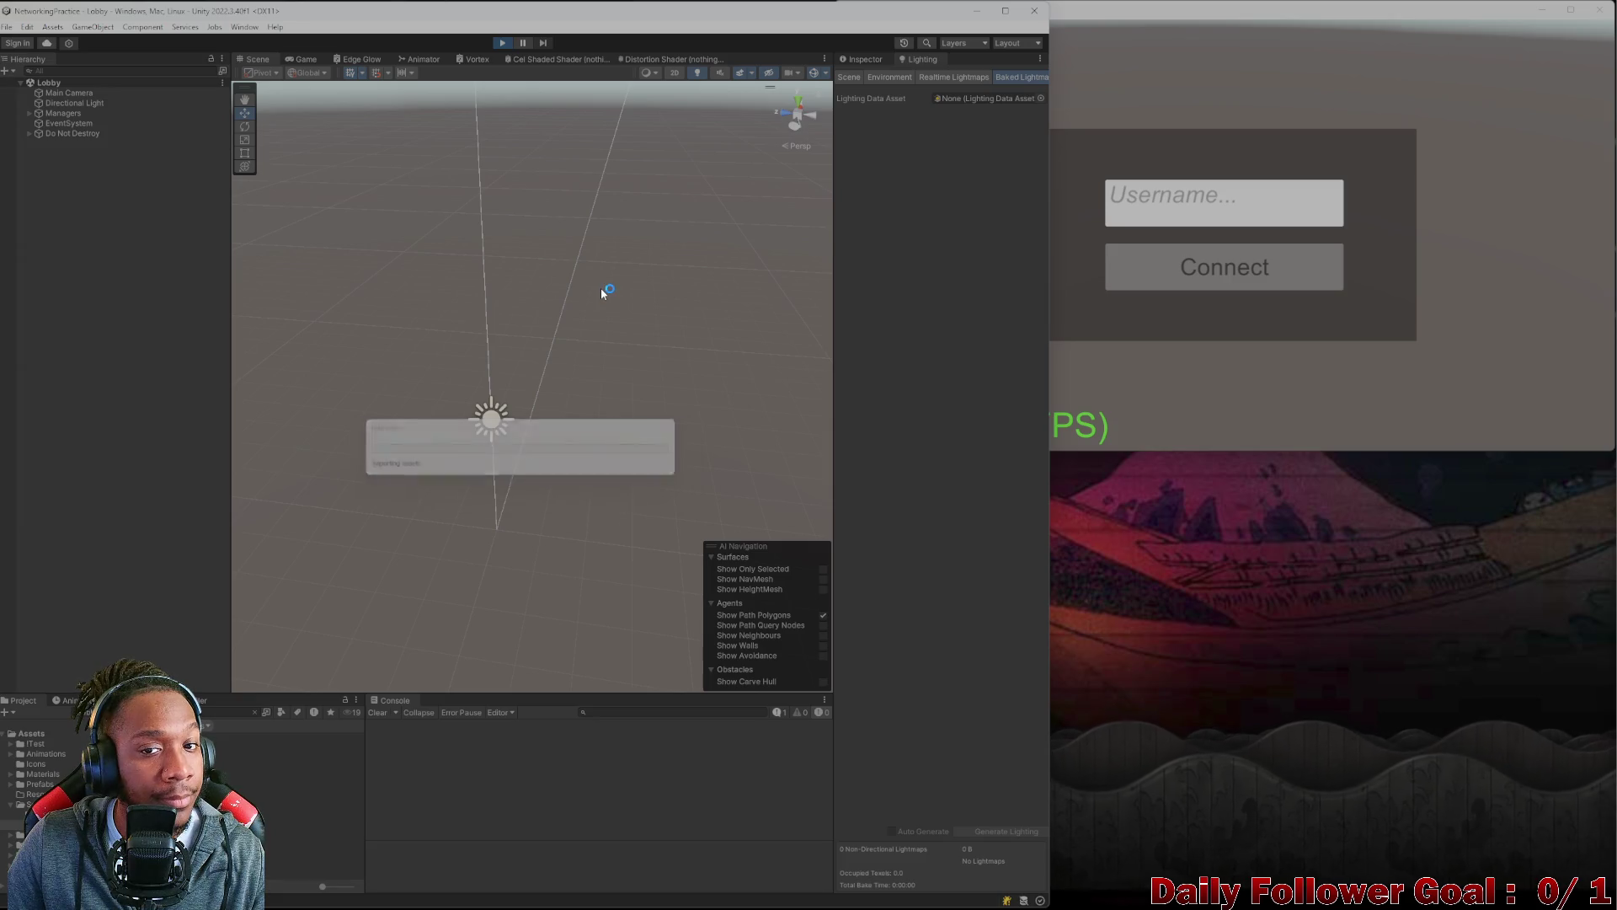
pyautogui.write('sd')
pyautogui.click(546, 396)
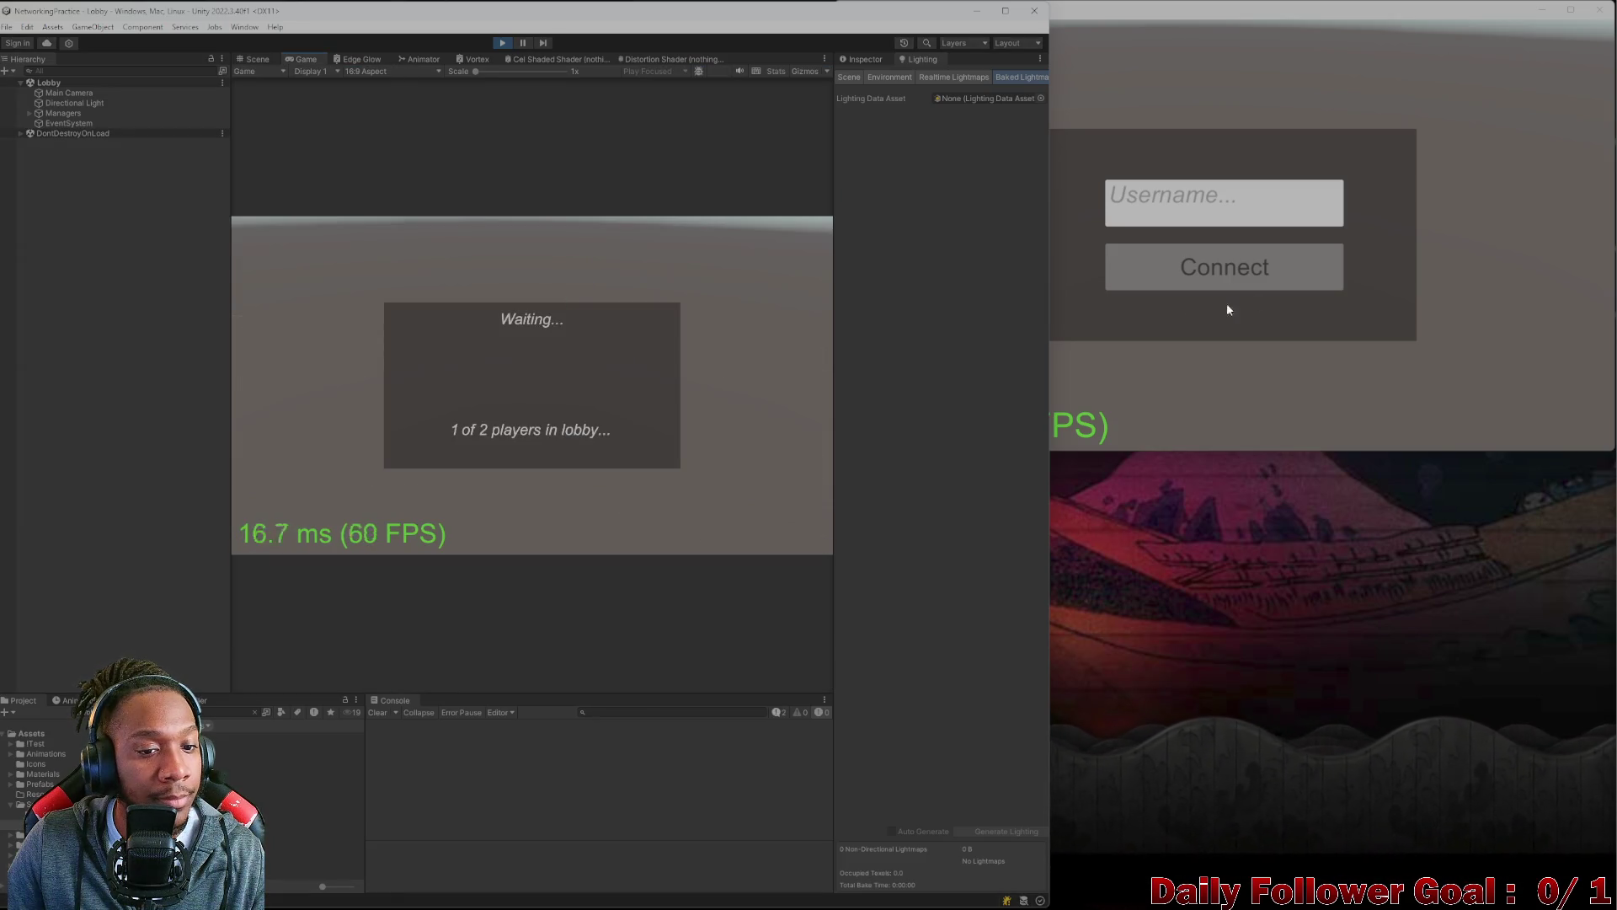
pyautogui.click(1282, 201)
pyautogui.write('xcvb')
pyautogui.click(1224, 267)
pyautogui.moveTo(880, 902)
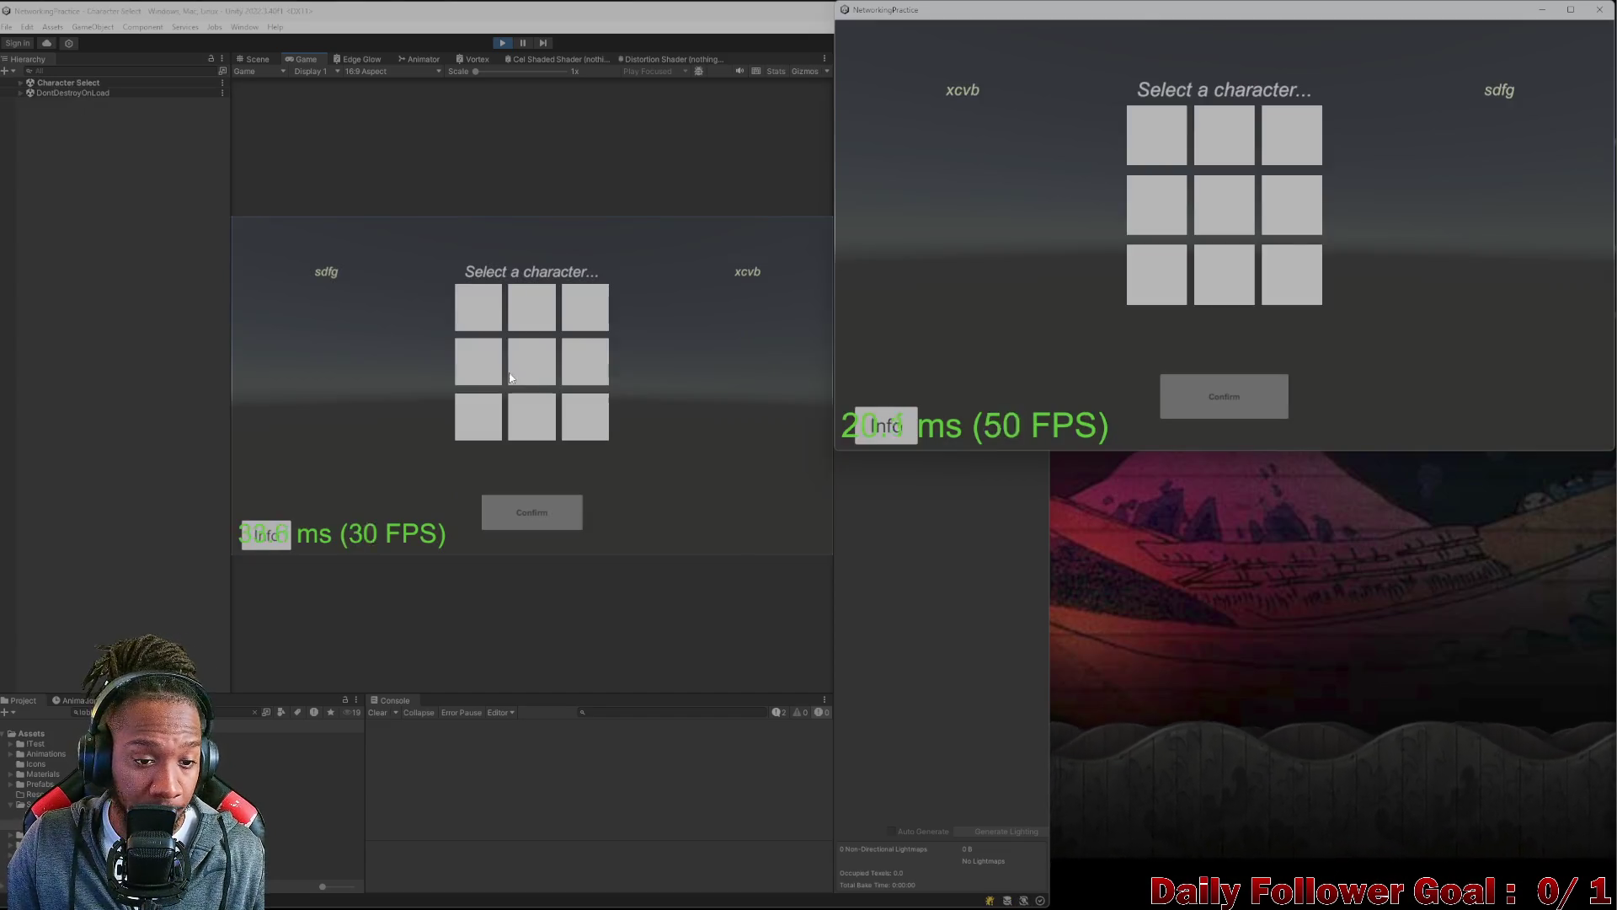
# Confirm The Speedster in the editor and The Brawn in the build, then close the build and stop play
pyautogui.click(517, 302)
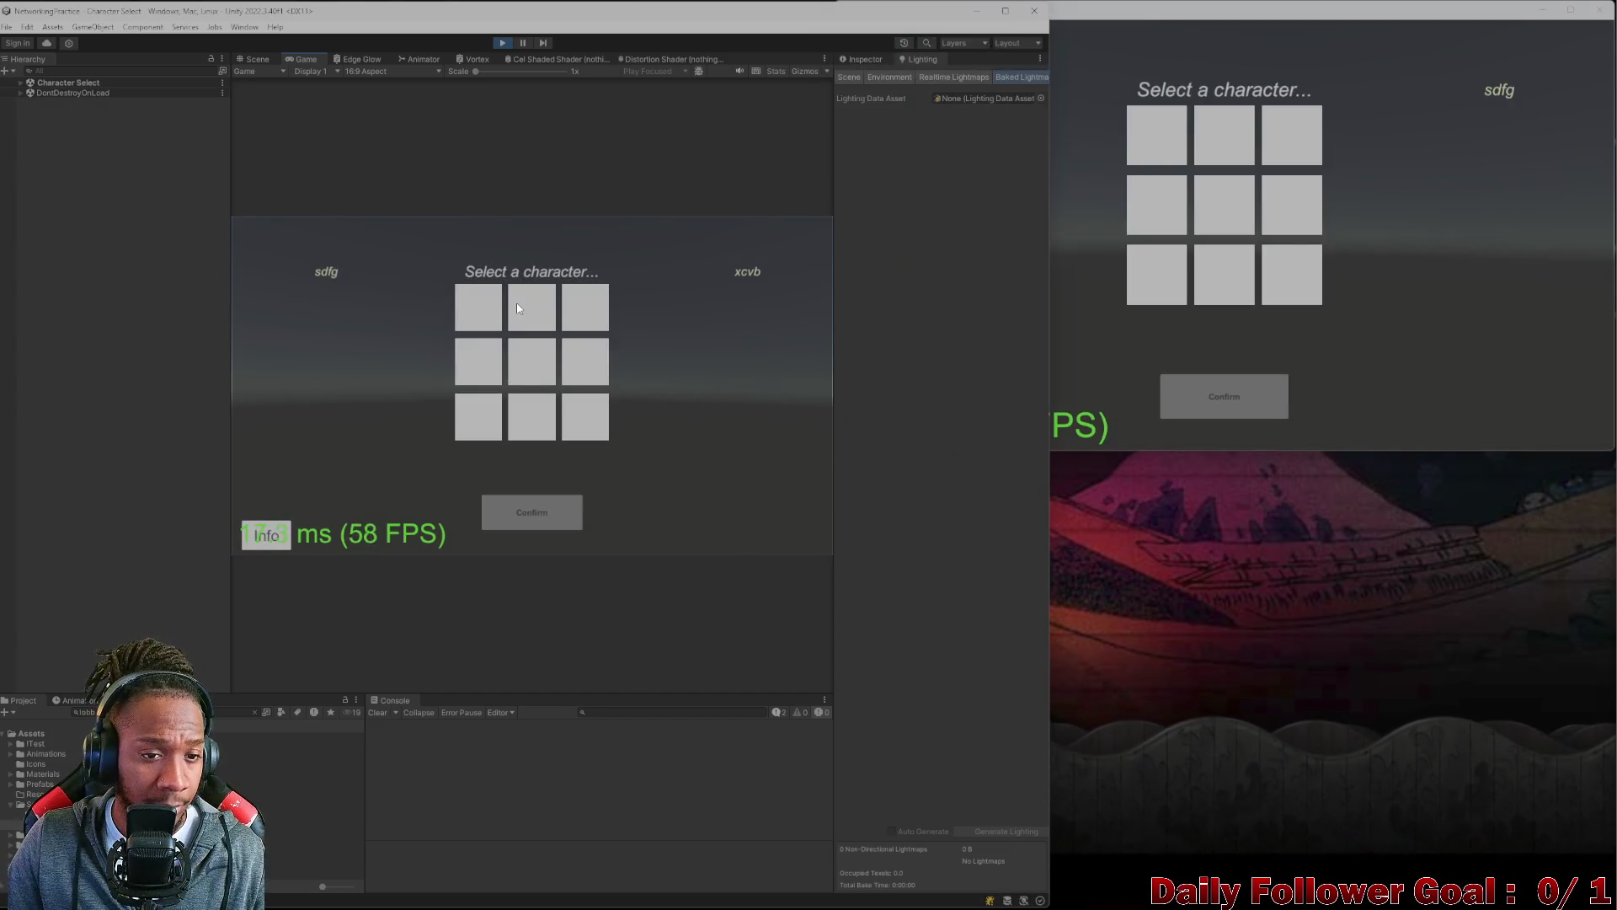
pyautogui.click(480, 310)
pyautogui.click(541, 529)
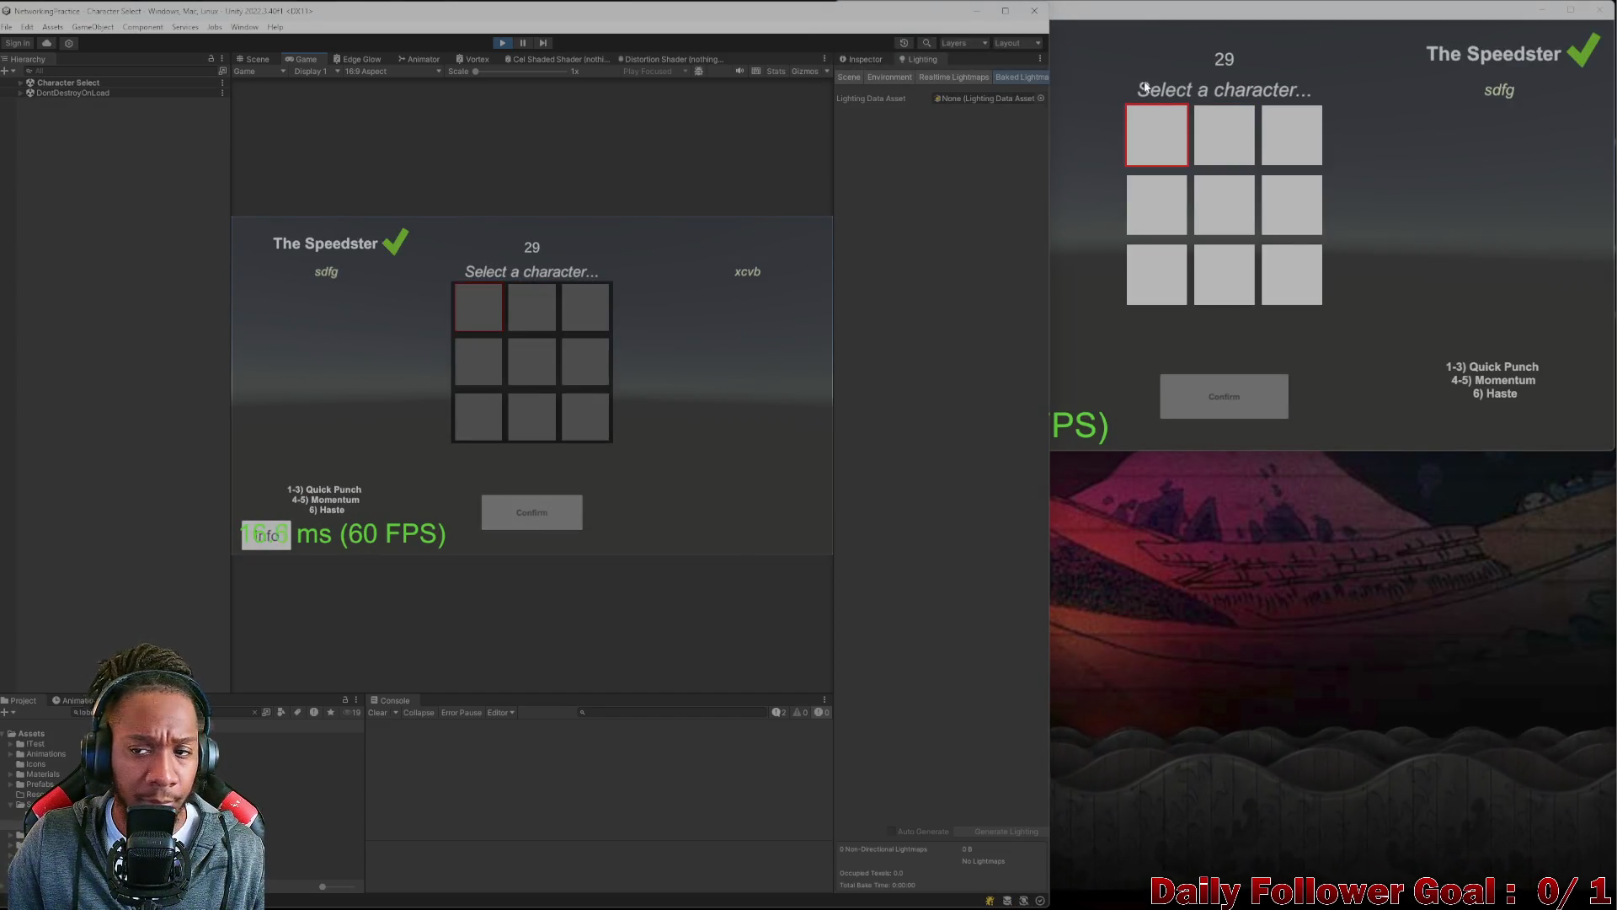
pyautogui.click(1224, 134)
pyautogui.click(1213, 398)
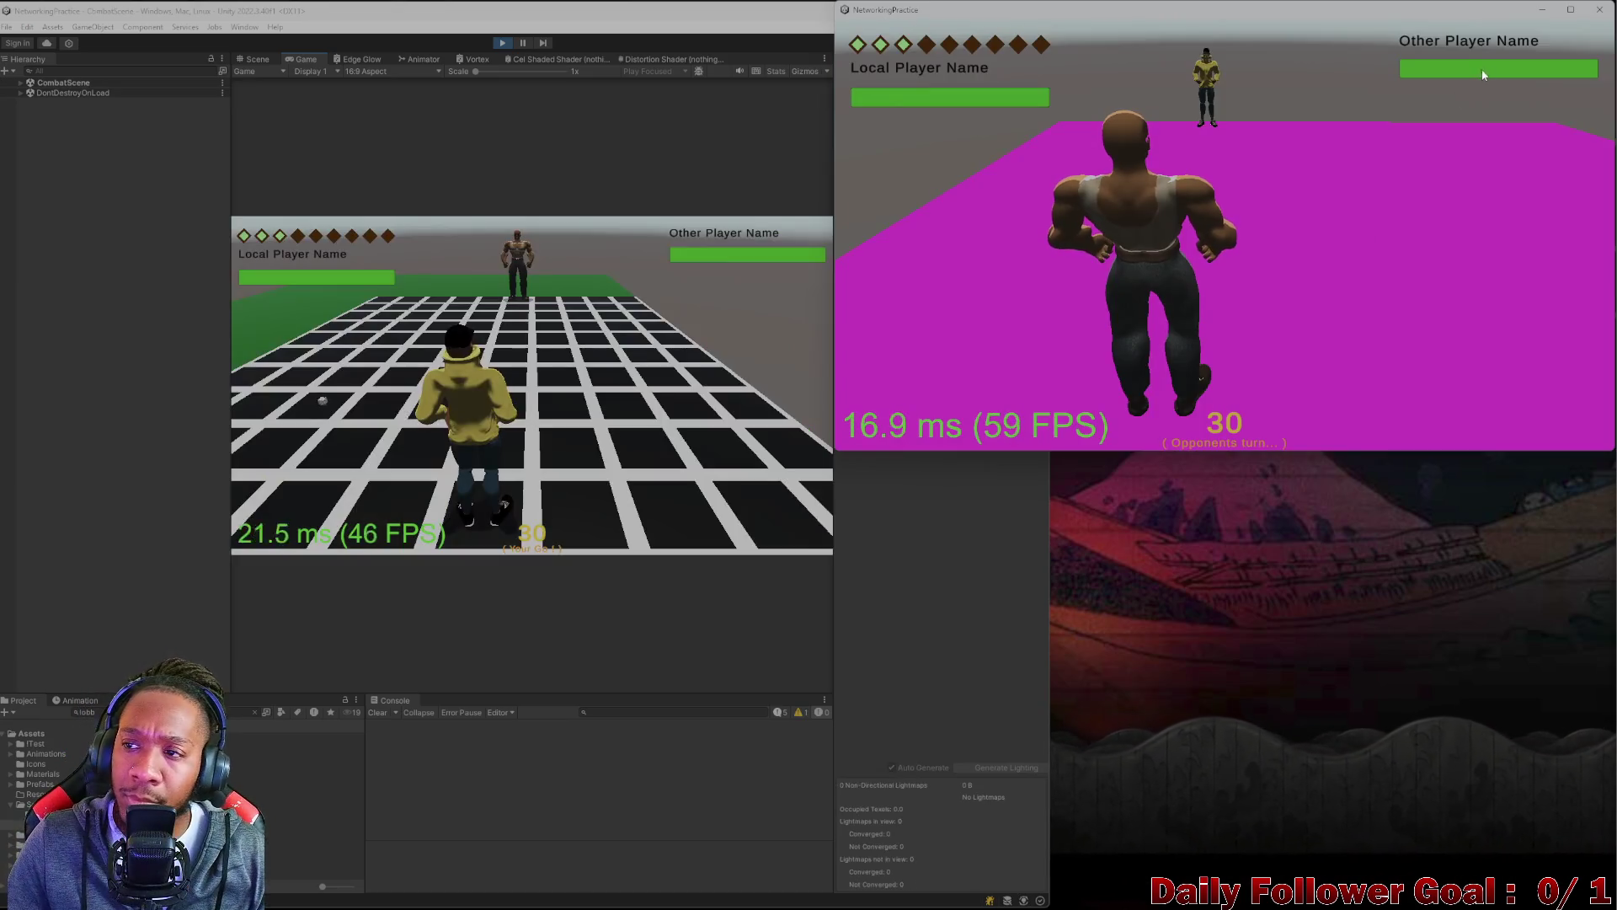
pyautogui.click(1600, 10)
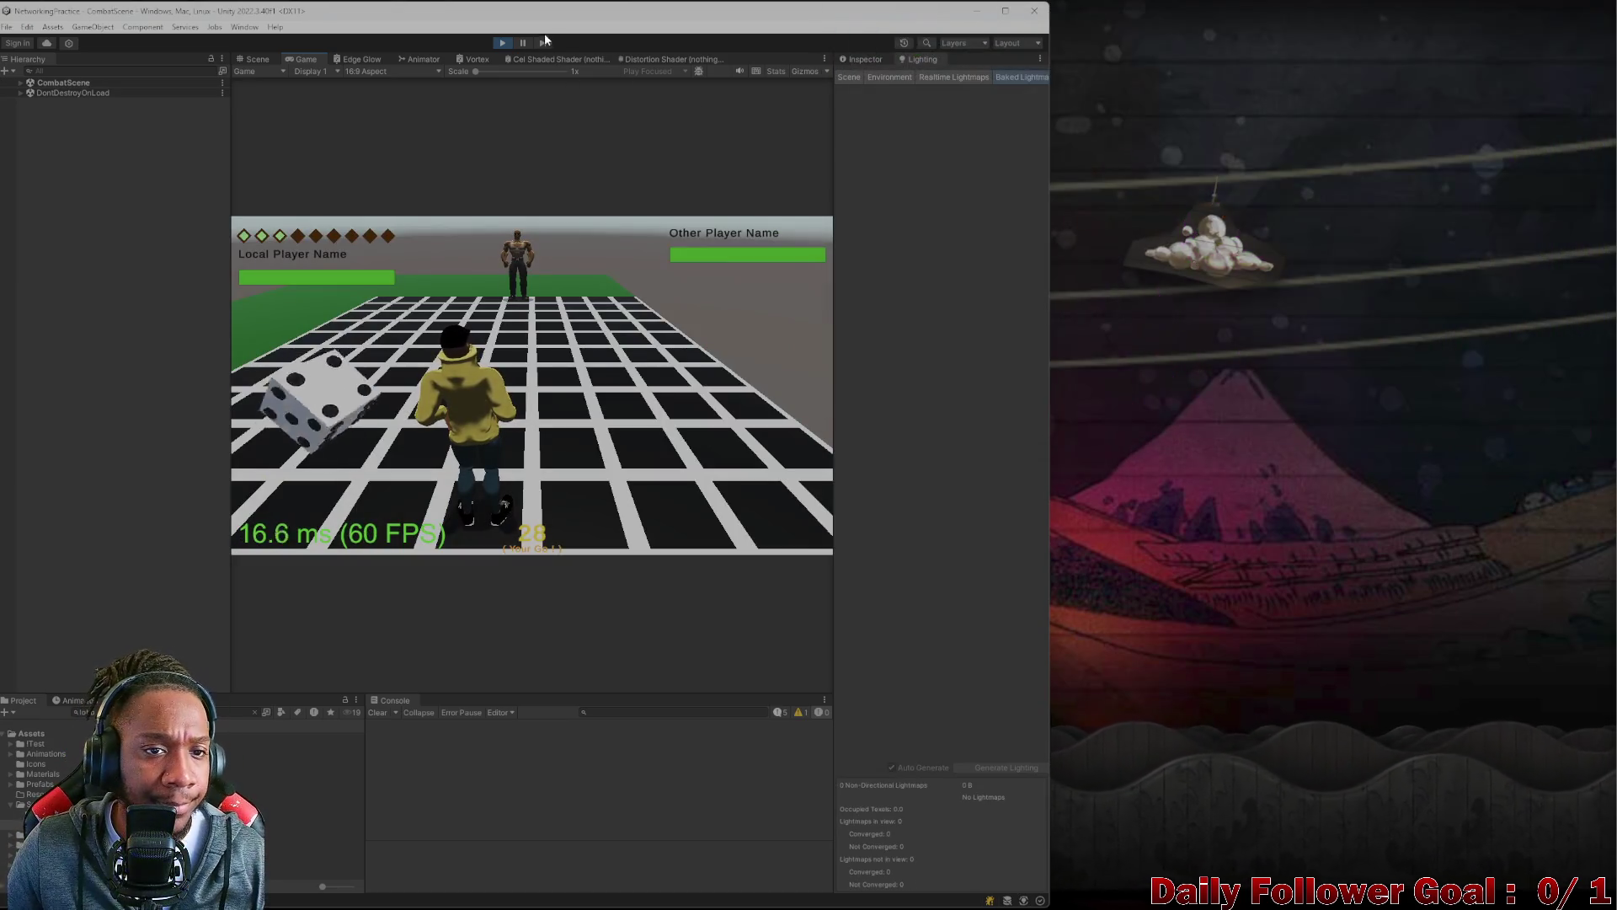
pyautogui.hotkey('ctrl', 'p')
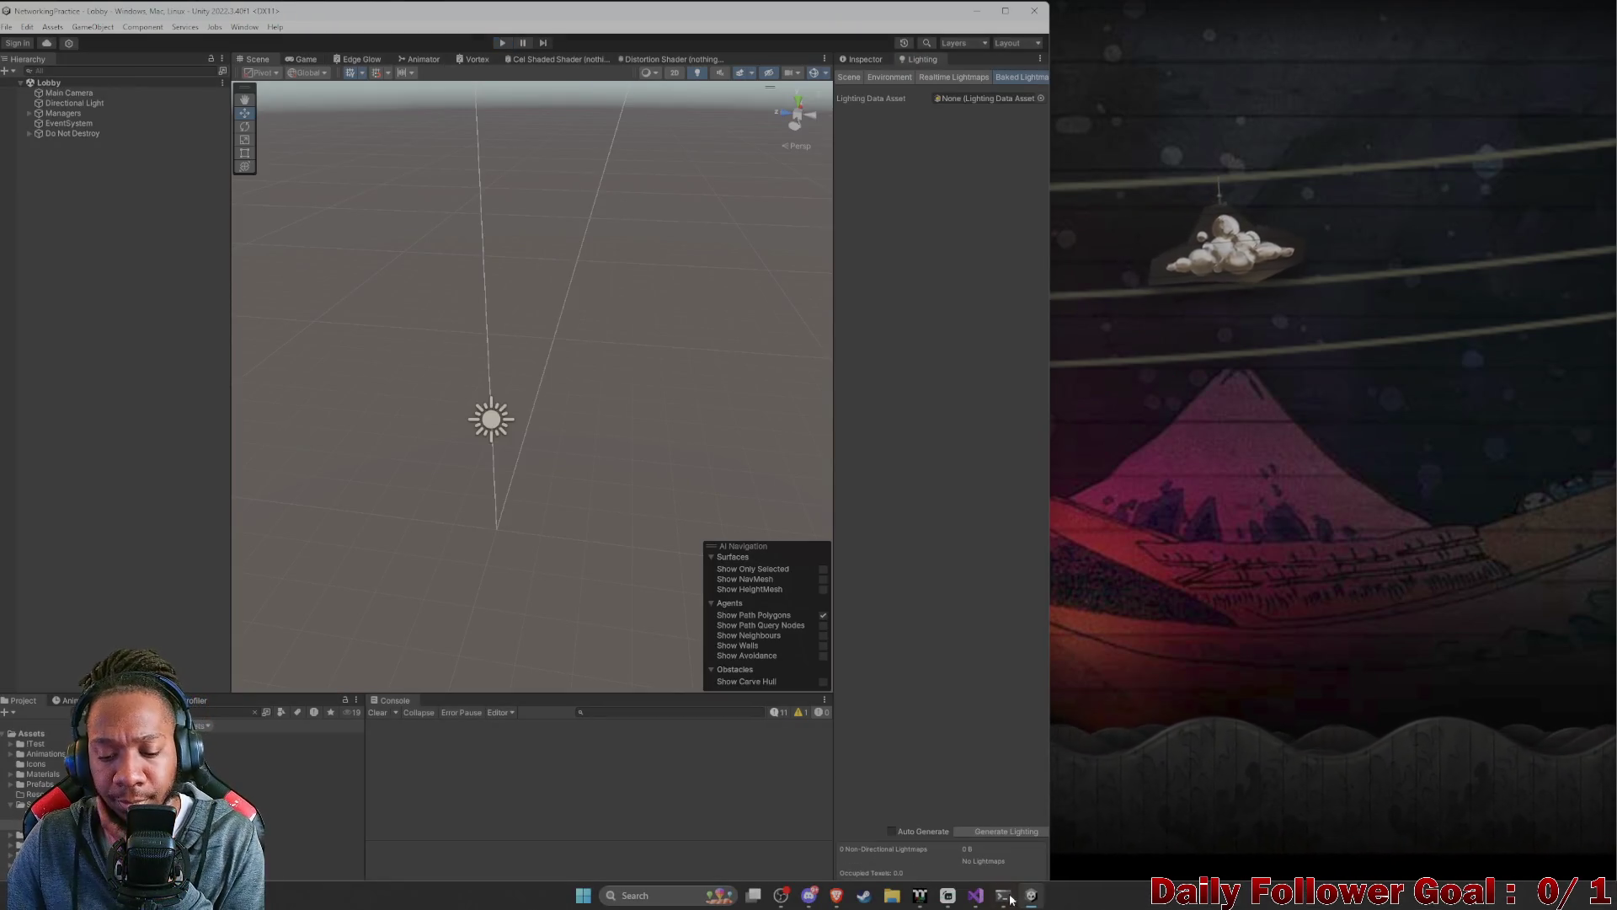
# Enable Auto Generate in the Lighting window's Scene settings
pyautogui.click(942, 78)
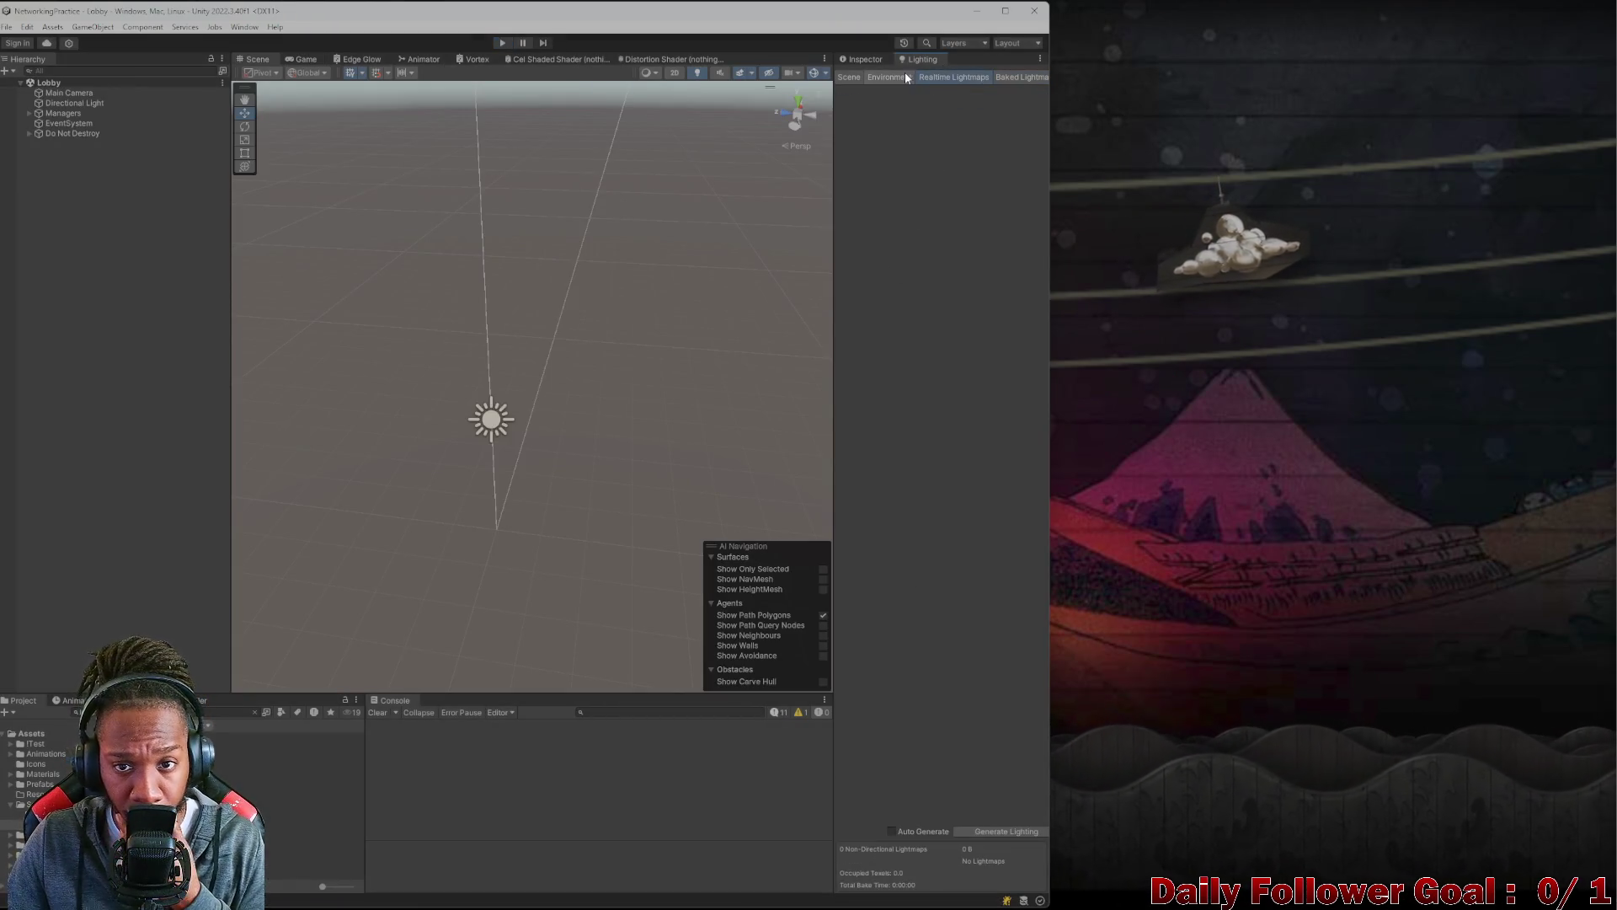
pyautogui.click(903, 76)
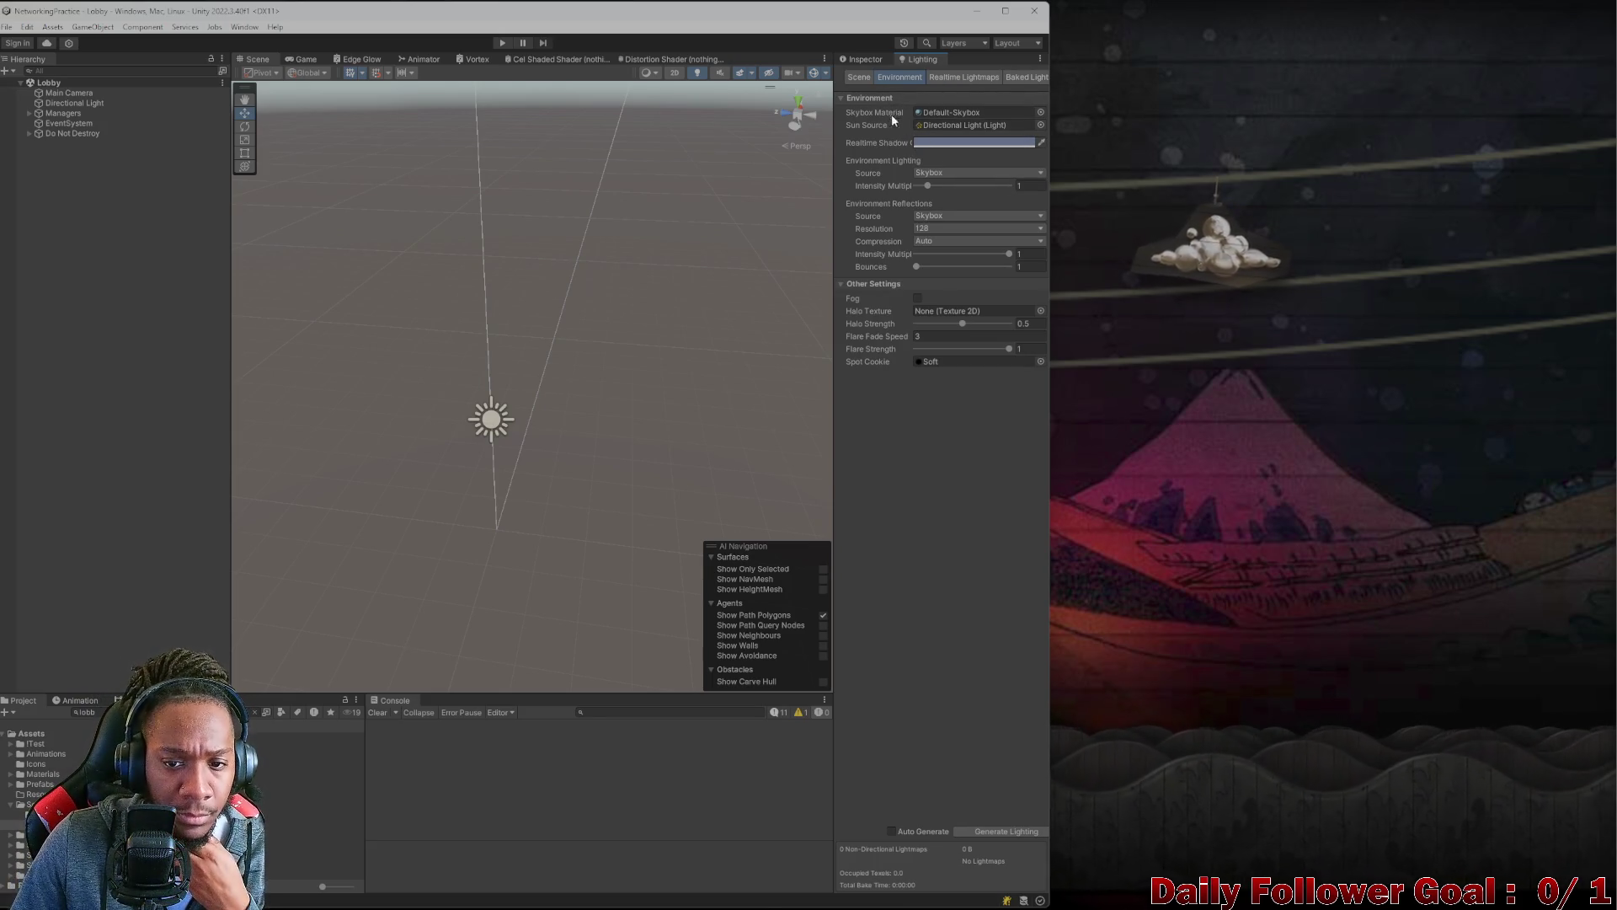
pyautogui.click(861, 78)
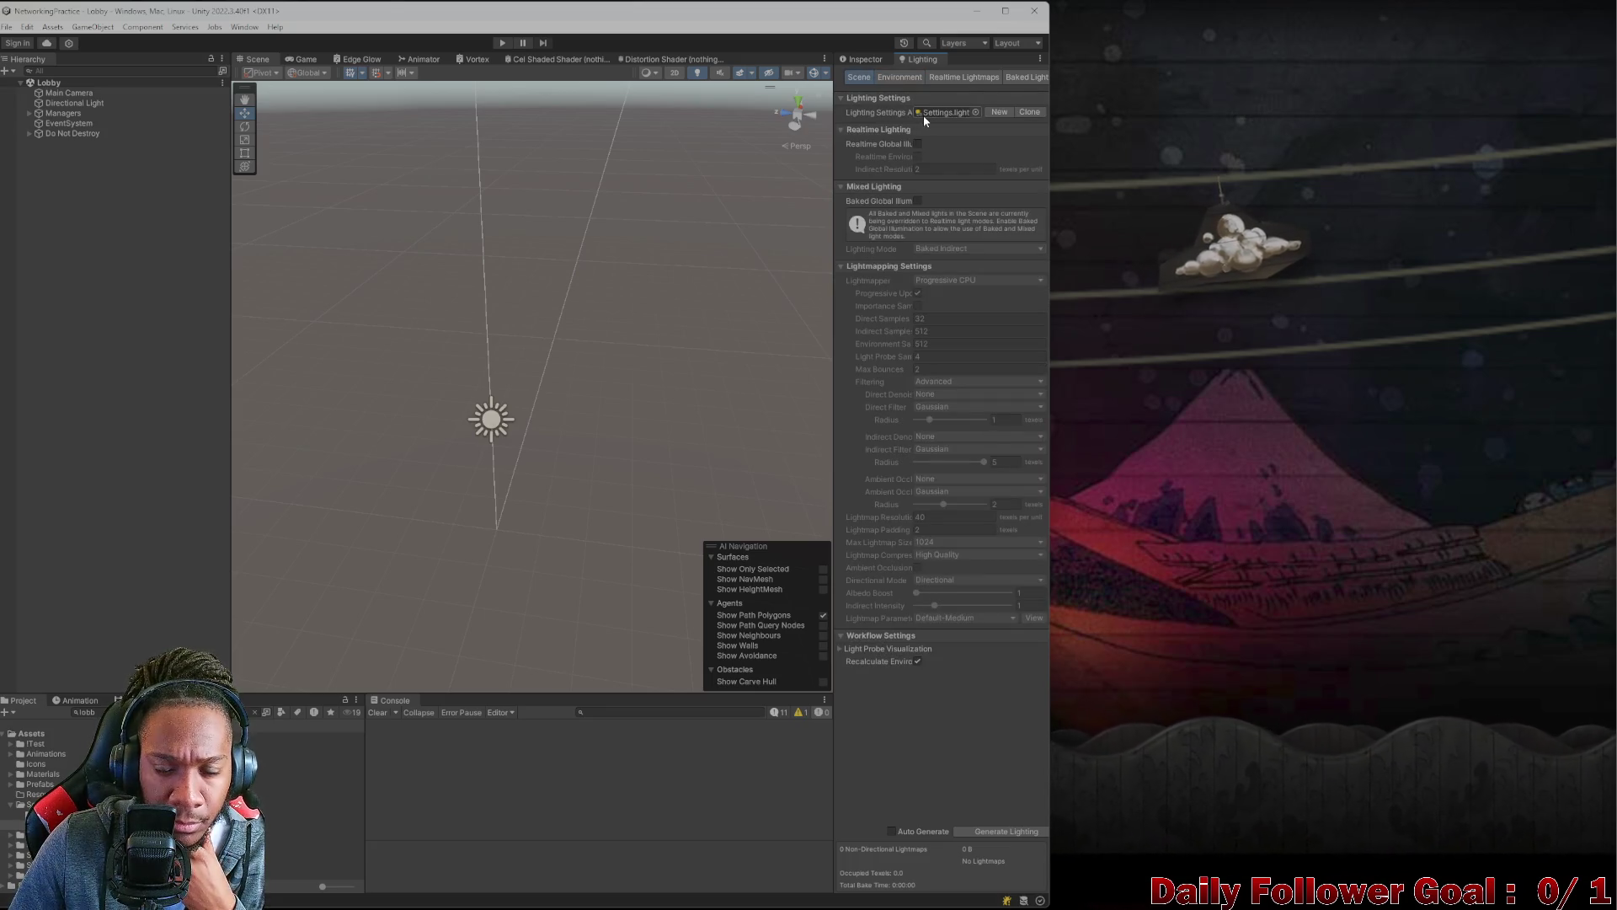
pyautogui.moveTo(1050, 165)
pyautogui.mouseDown()
pyautogui.moveTo(1200, 165)
pyautogui.moveTo(1004, 166)
pyautogui.mouseUp()
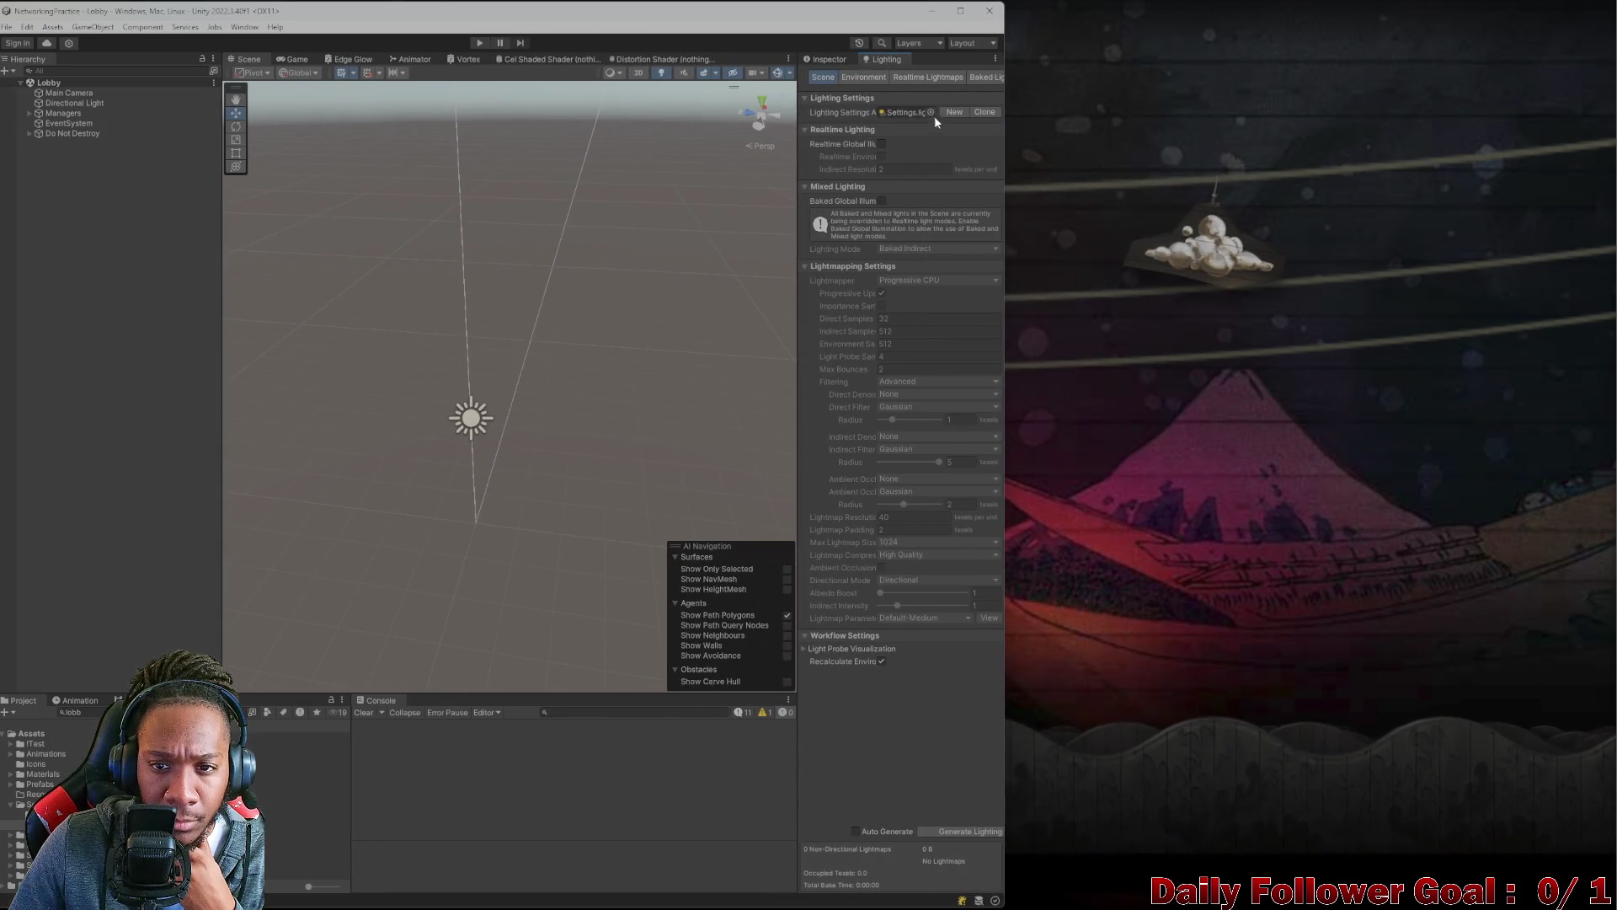
pyautogui.click(933, 113)
pyautogui.click(840, 113)
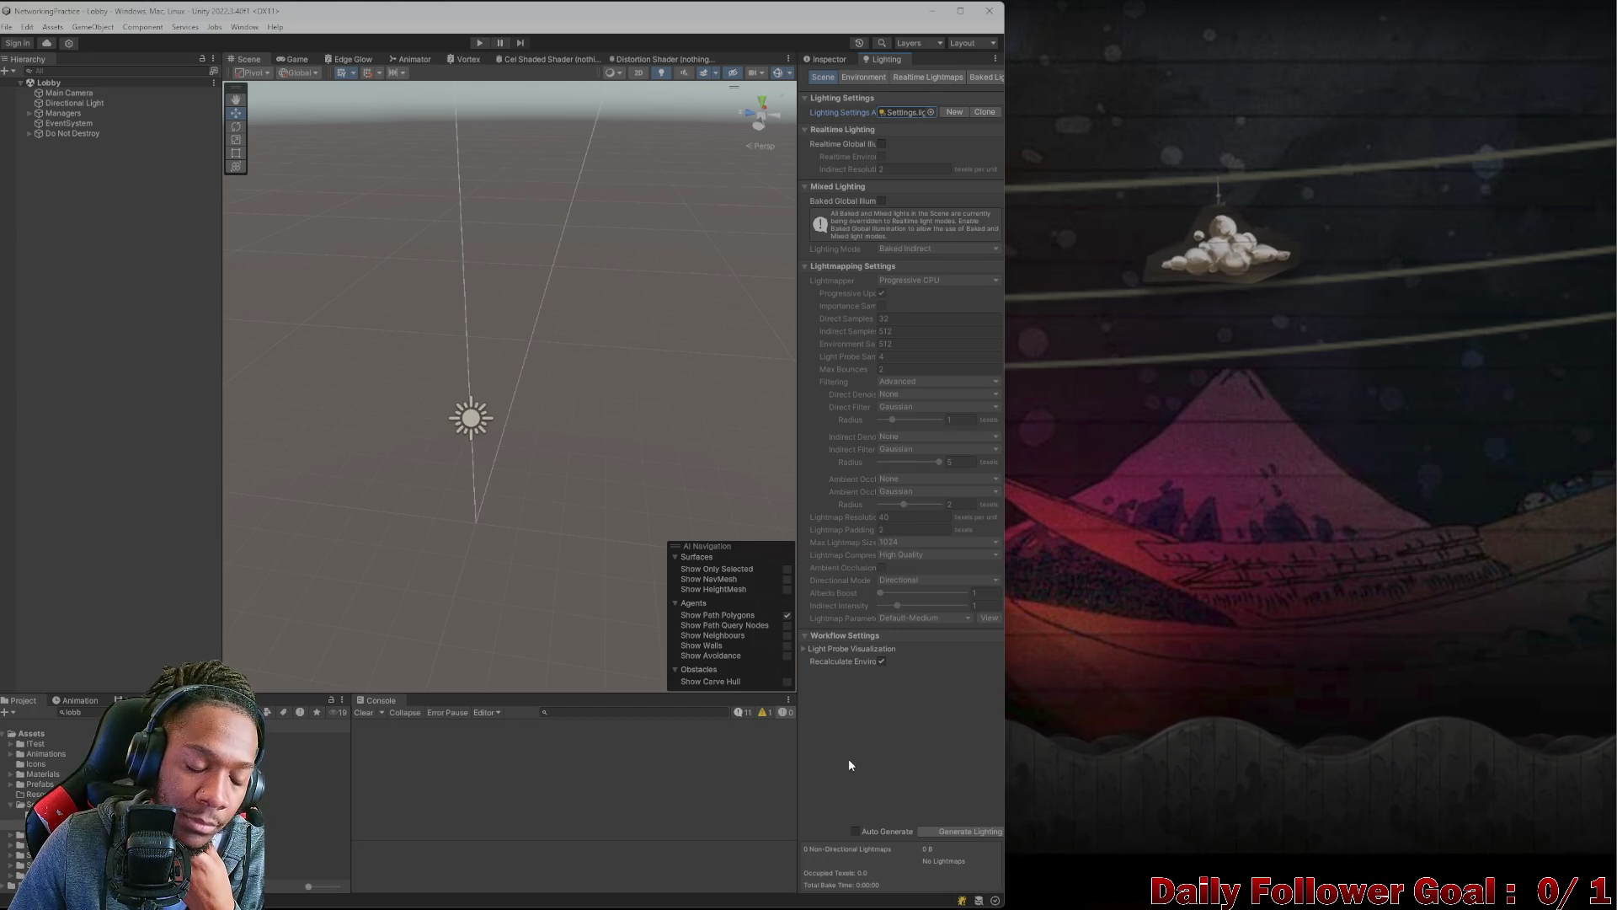
pyautogui.click(856, 832)
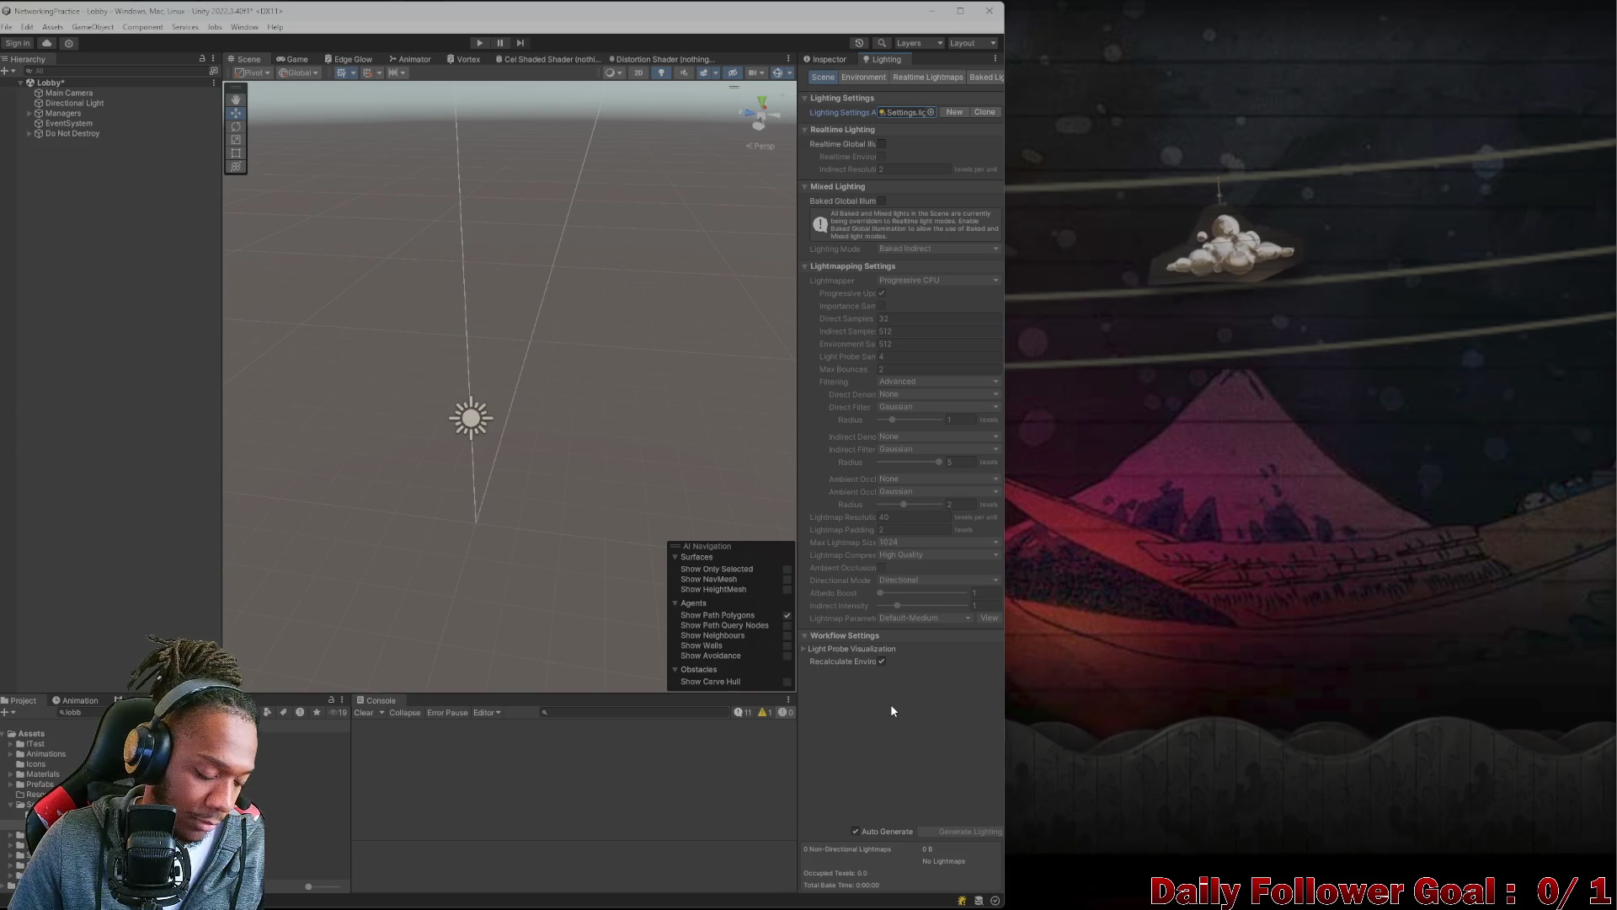
# Build and run the game, saving the modified Lobby scene first
pyautogui.hotkey('ctrl', 'n')
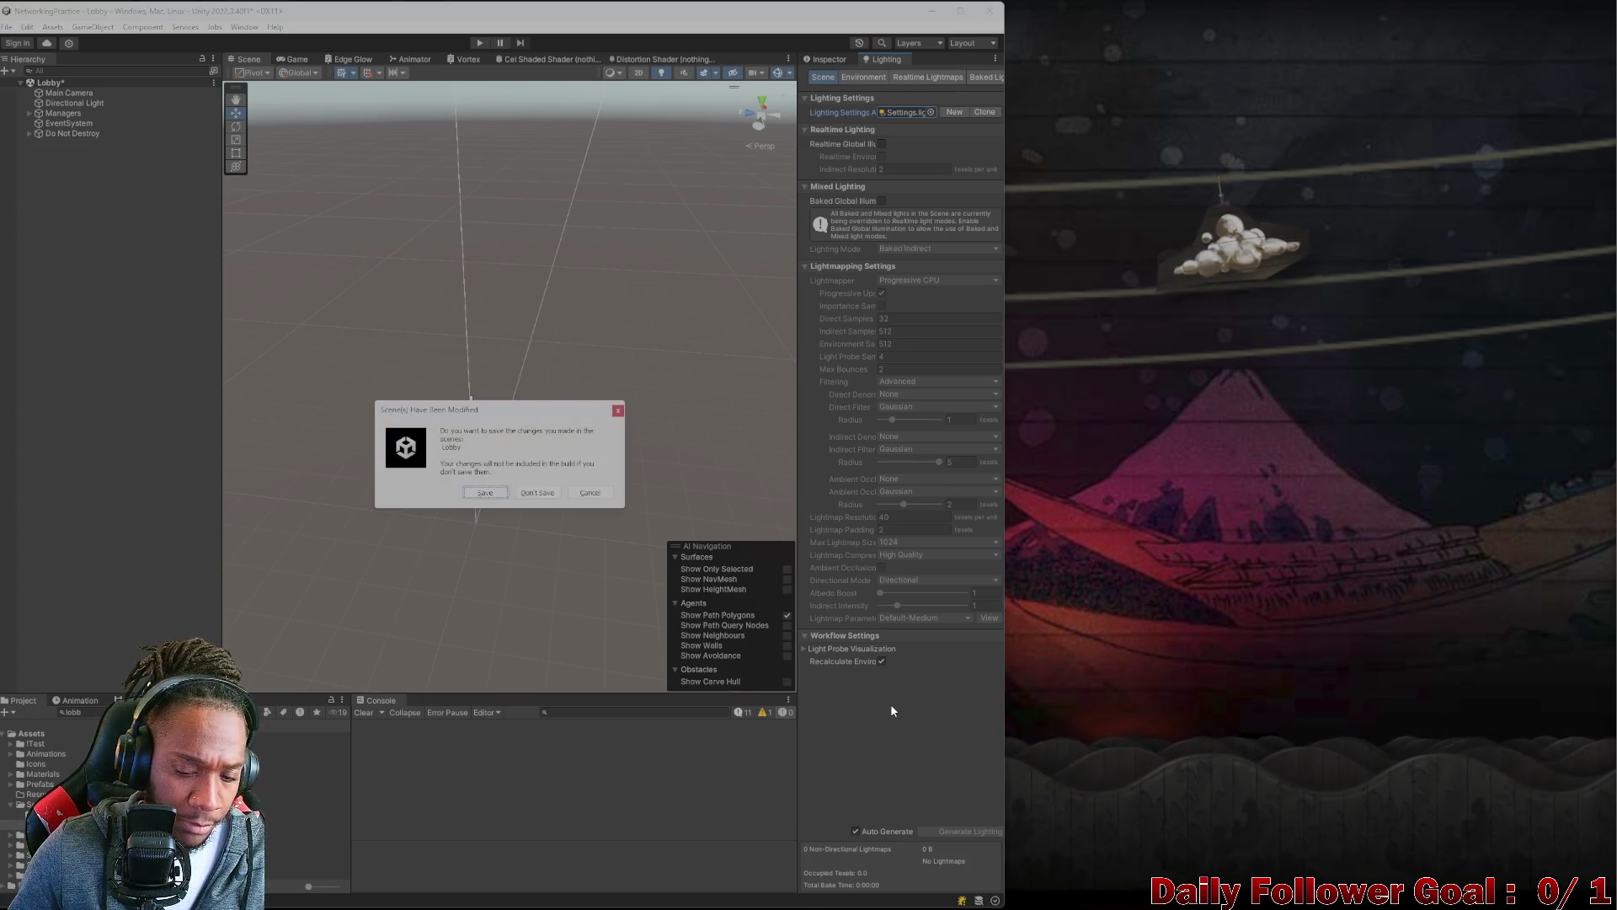
pyautogui.click(489, 492)
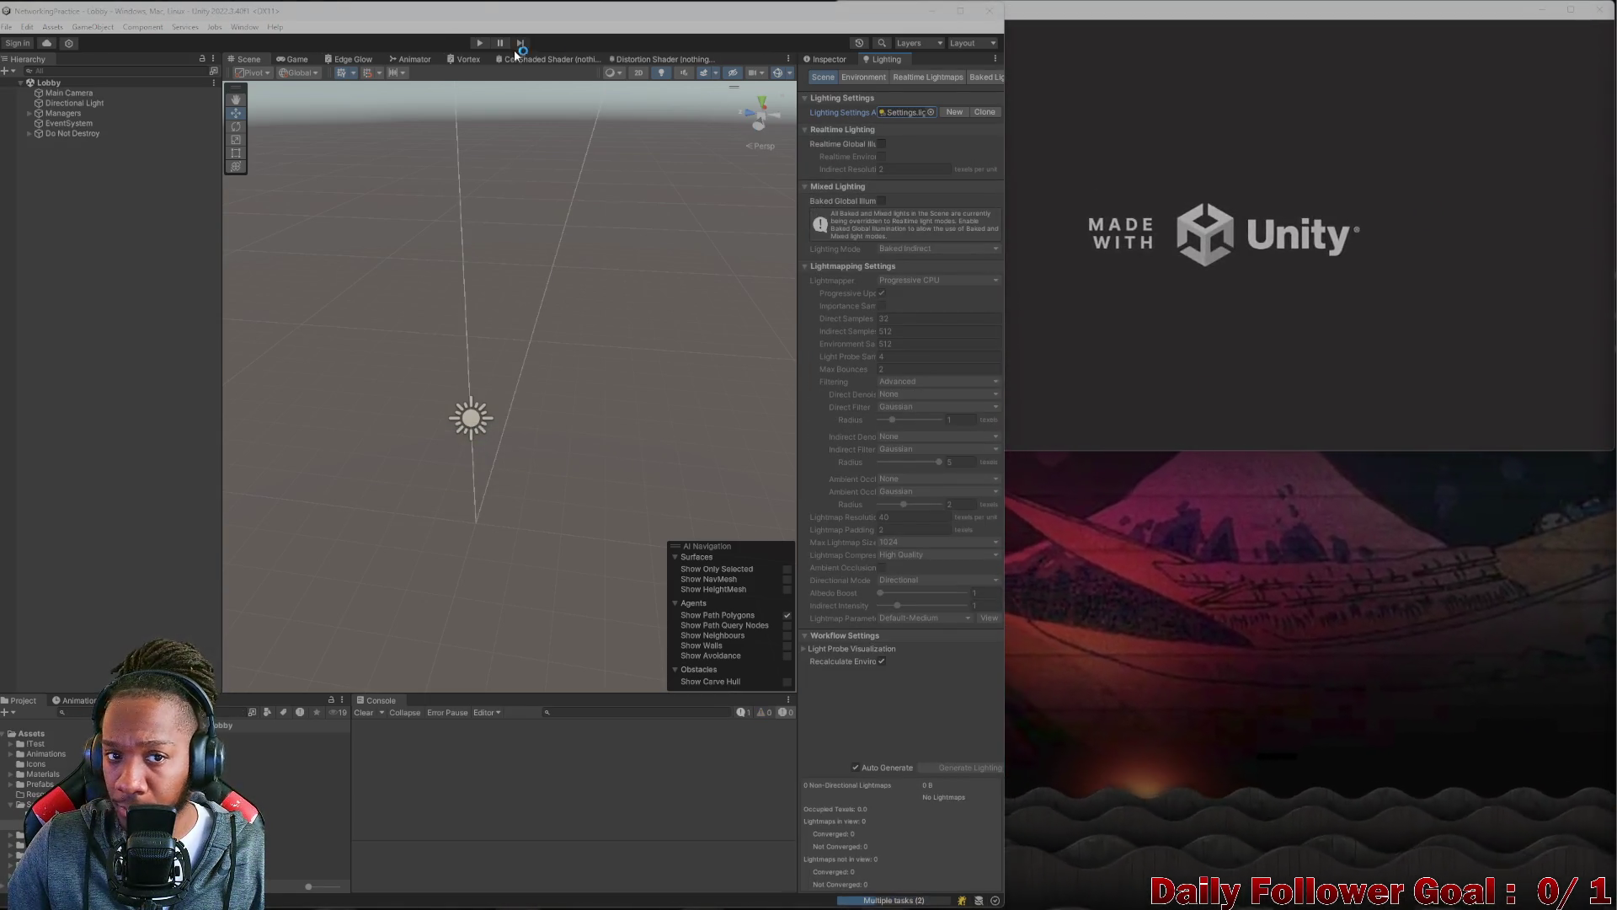
pyautogui.hotkey('ctrl', 'p')
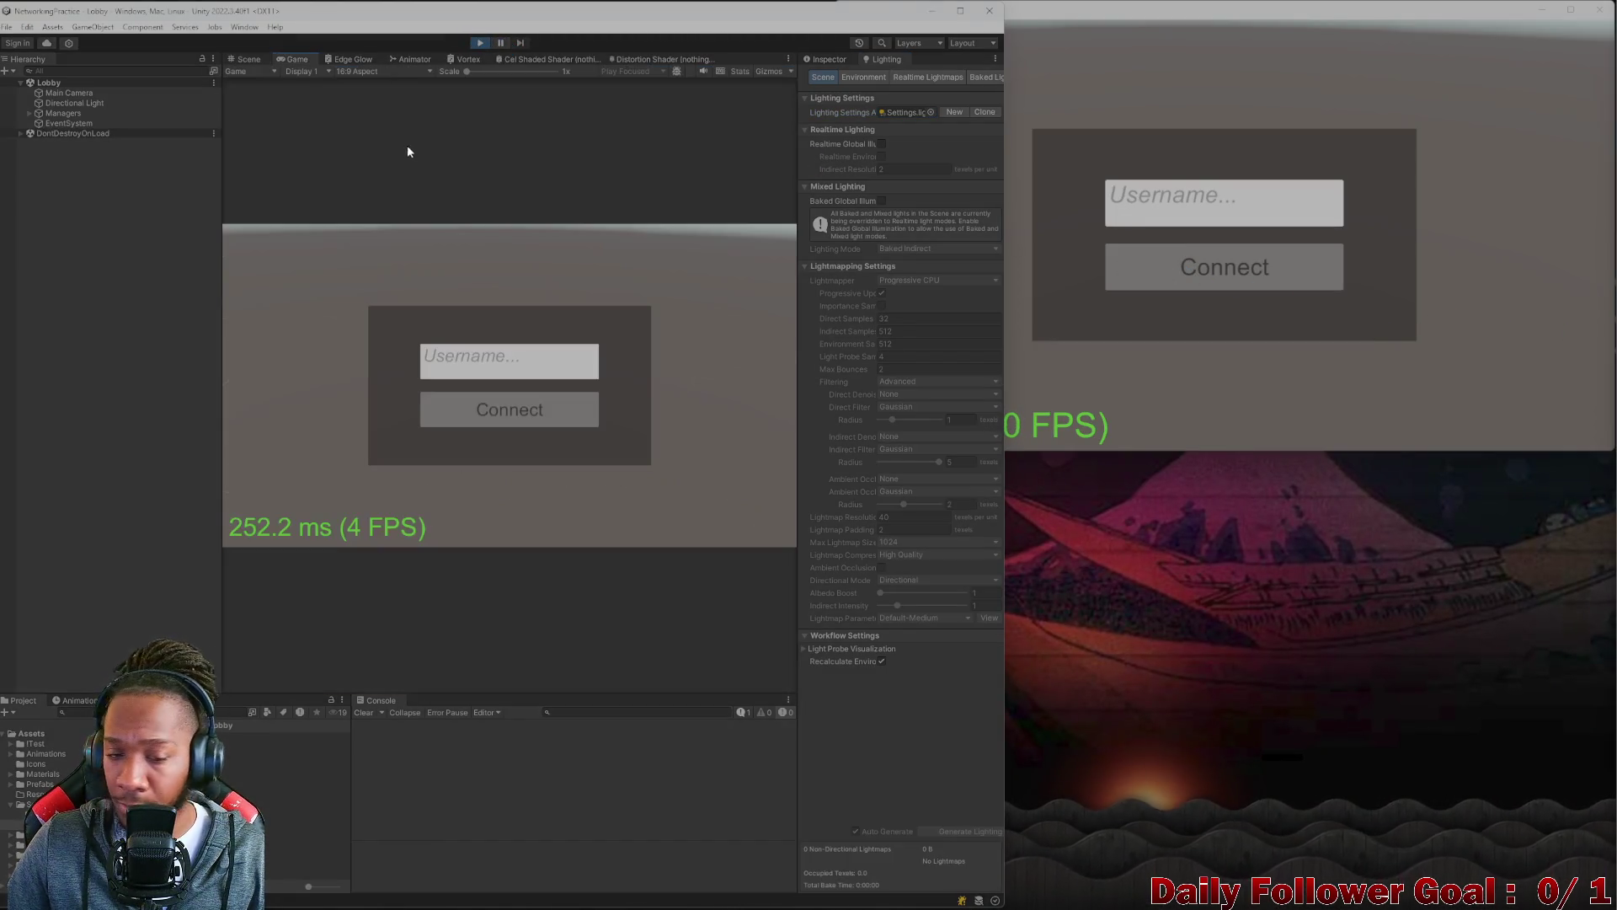
# Connect both the editor and build players to the lobby with username 'asdf'
pyautogui.click(508, 360)
pyautogui.write('asdf')
pyautogui.click(495, 431)
pyautogui.click(1162, 206)
pyautogui.write('asdf')
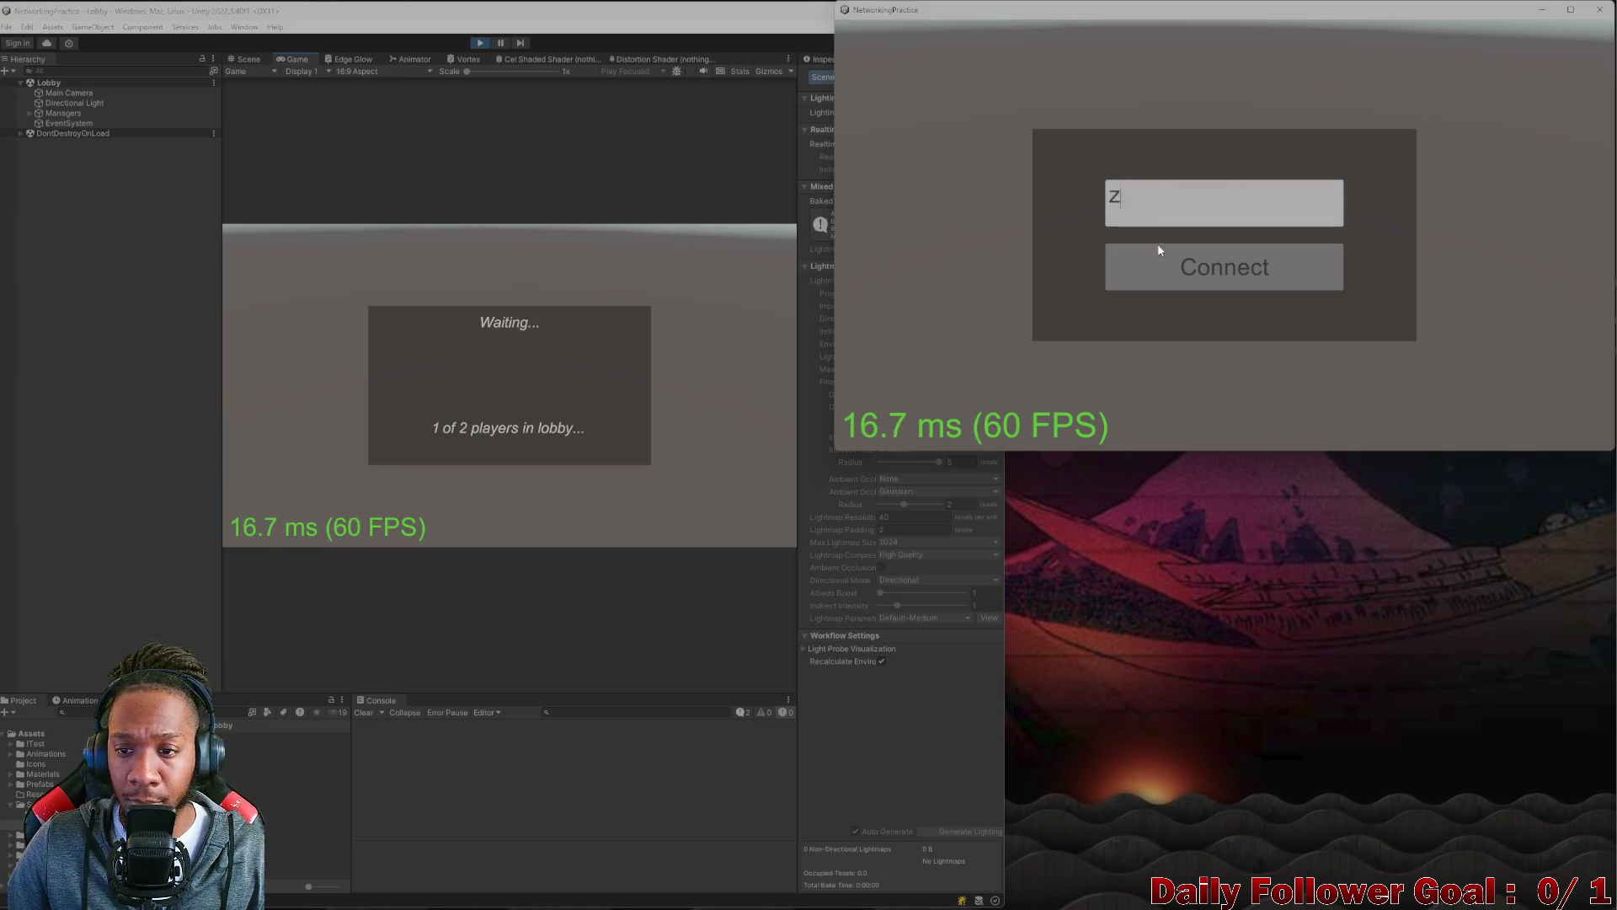
pyautogui.click(1159, 266)
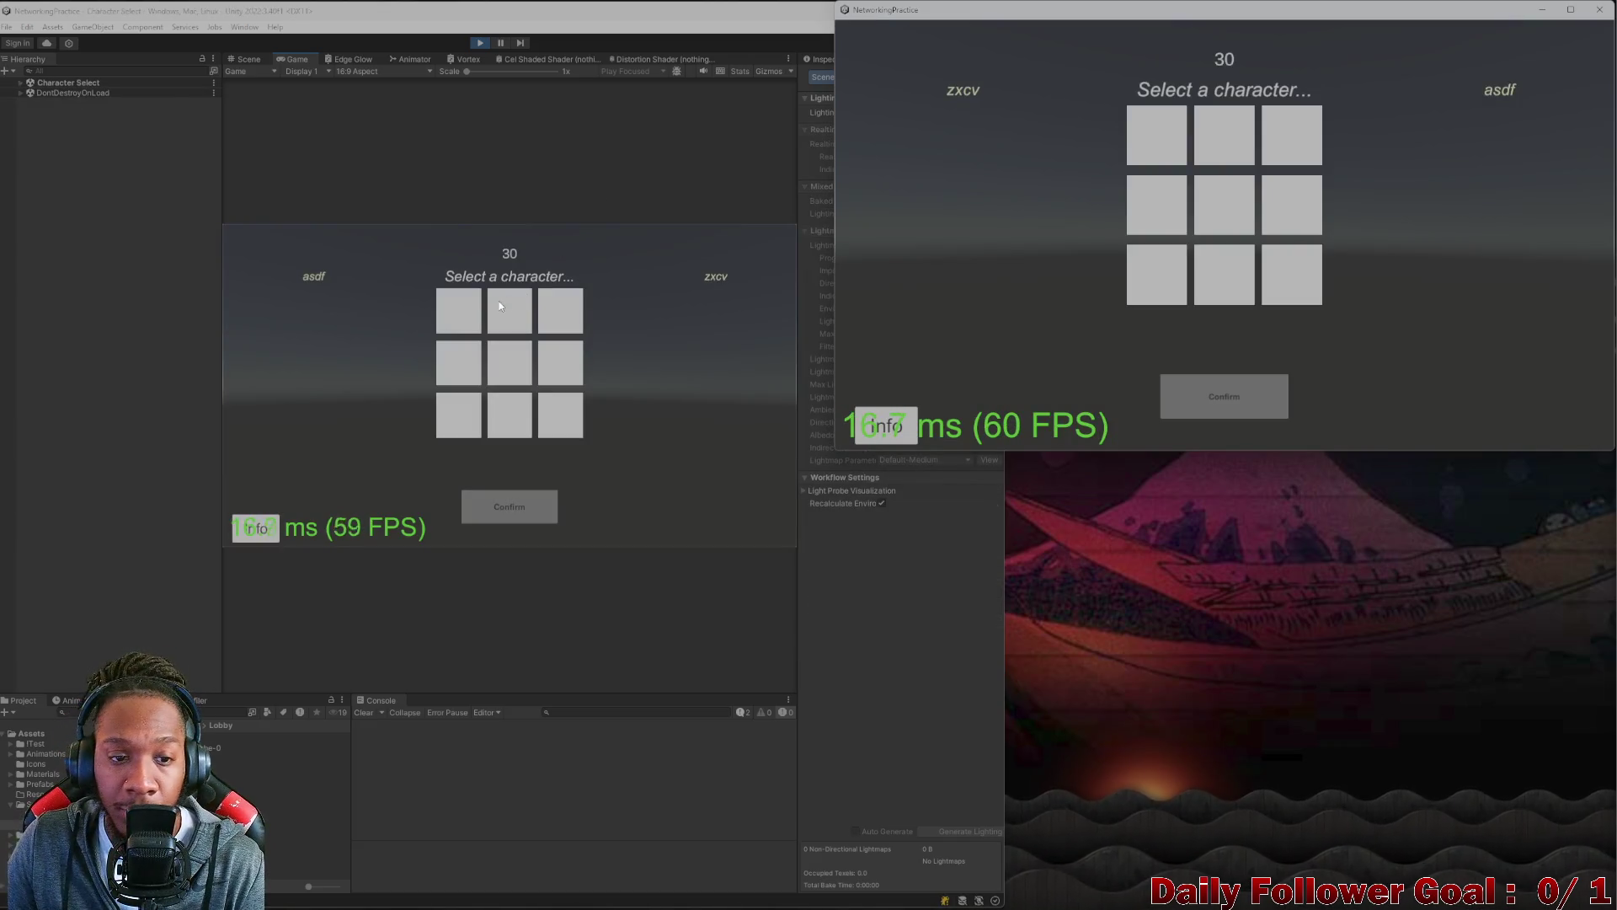
# Confirm The Speedster in the editor and The Brawn in the build, then close the build with Alt+F4
pyautogui.click(457, 309)
pyautogui.click(505, 512)
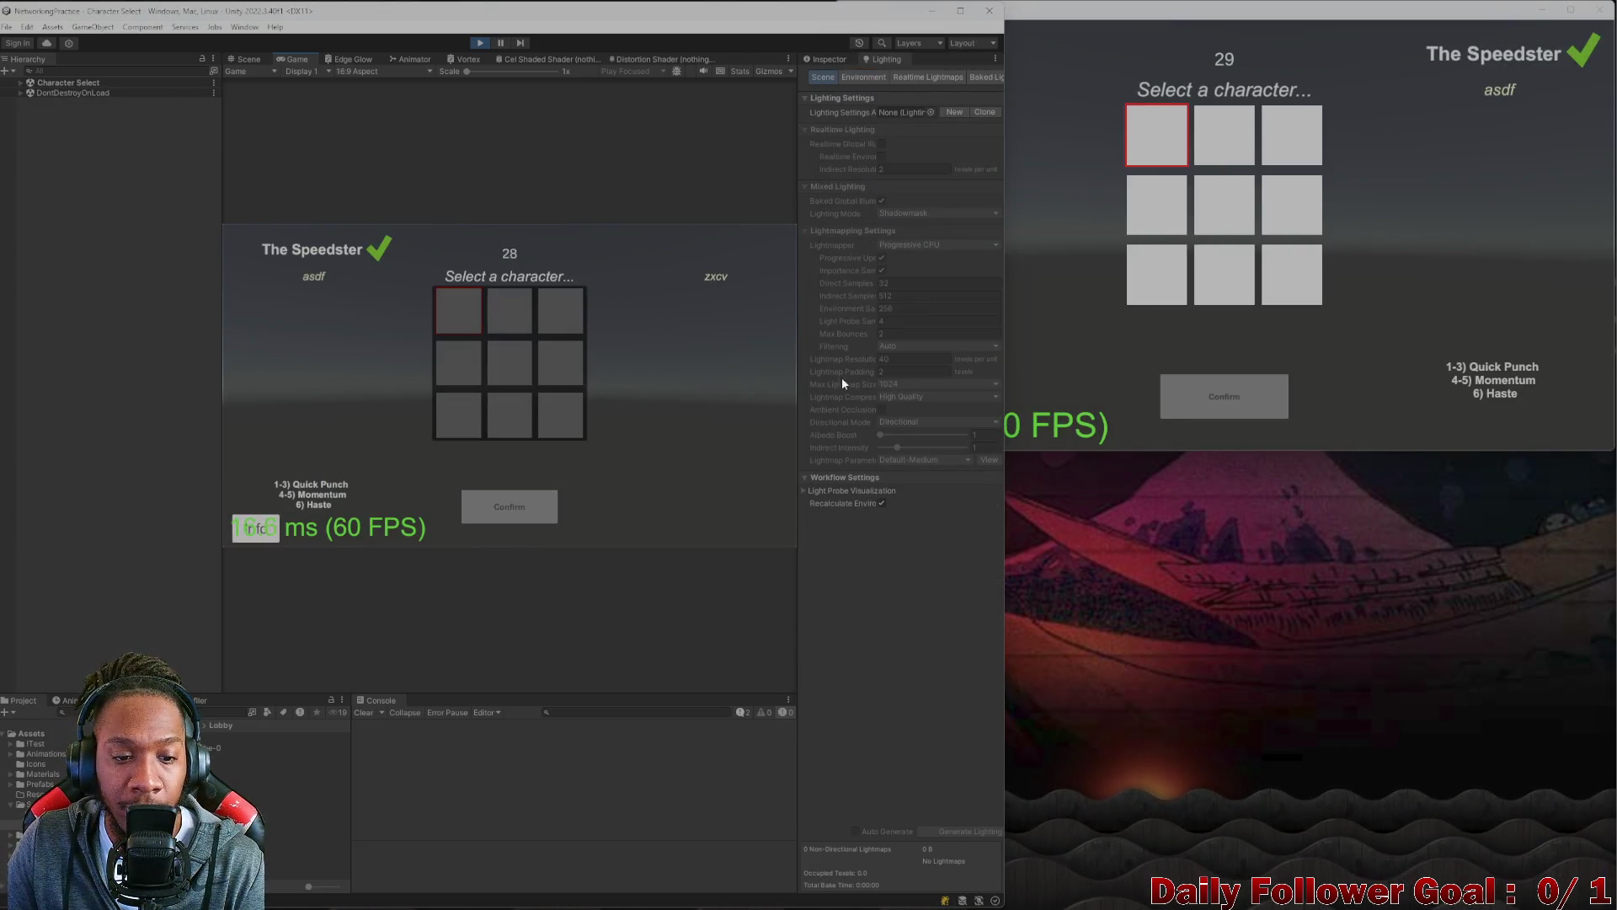
pyautogui.click(1217, 130)
pyautogui.click(1224, 396)
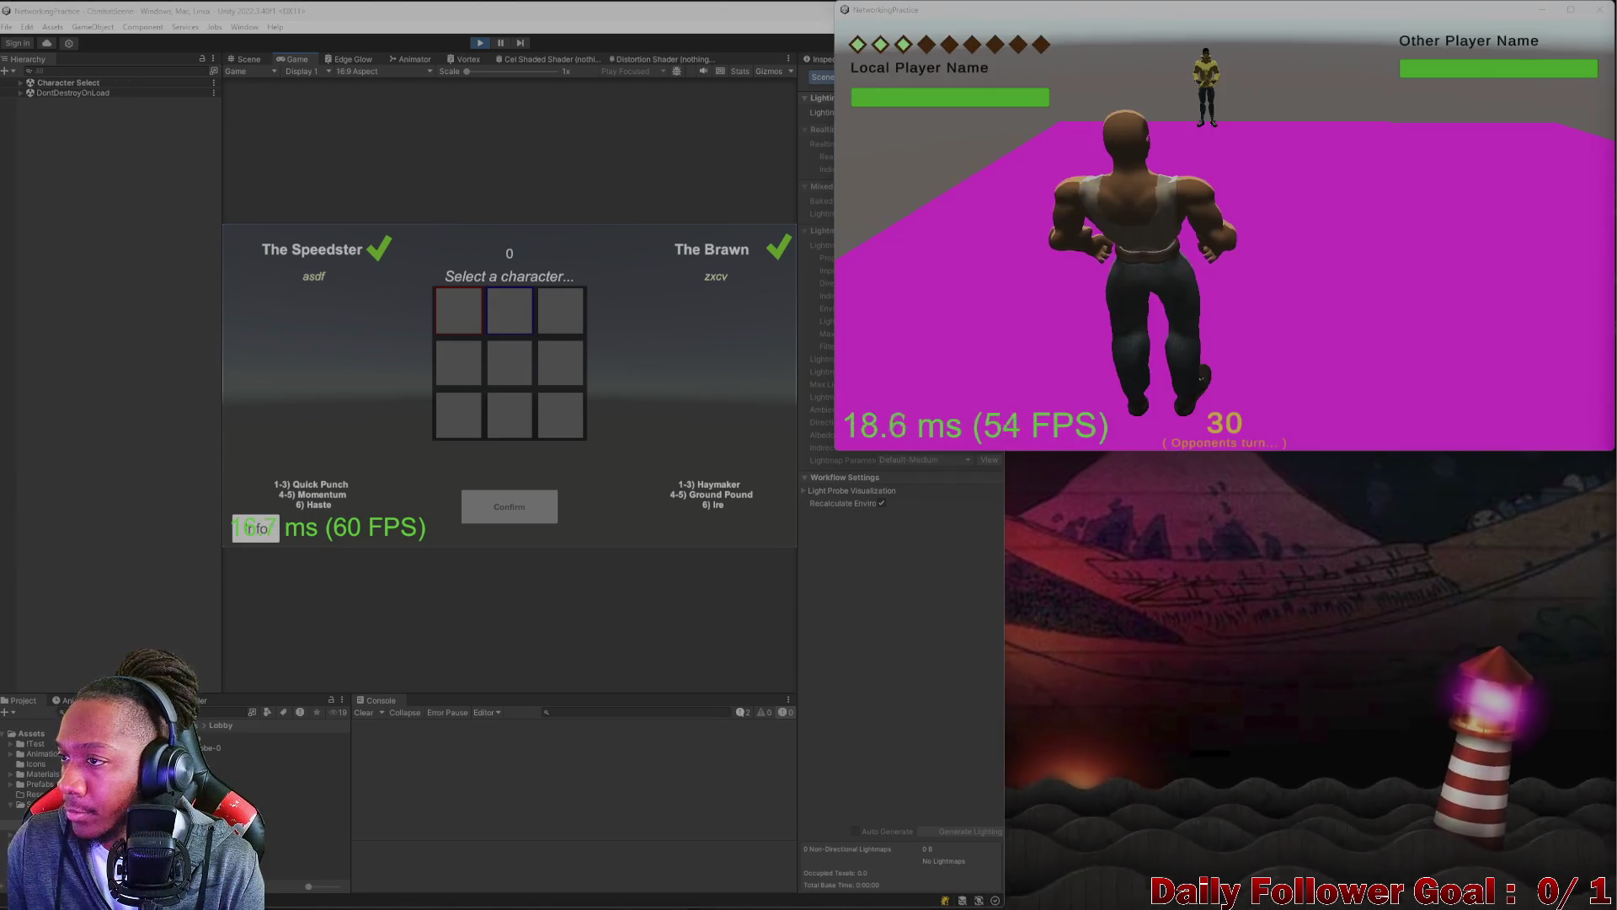
pyautogui.hotkey('alt', 'F4')
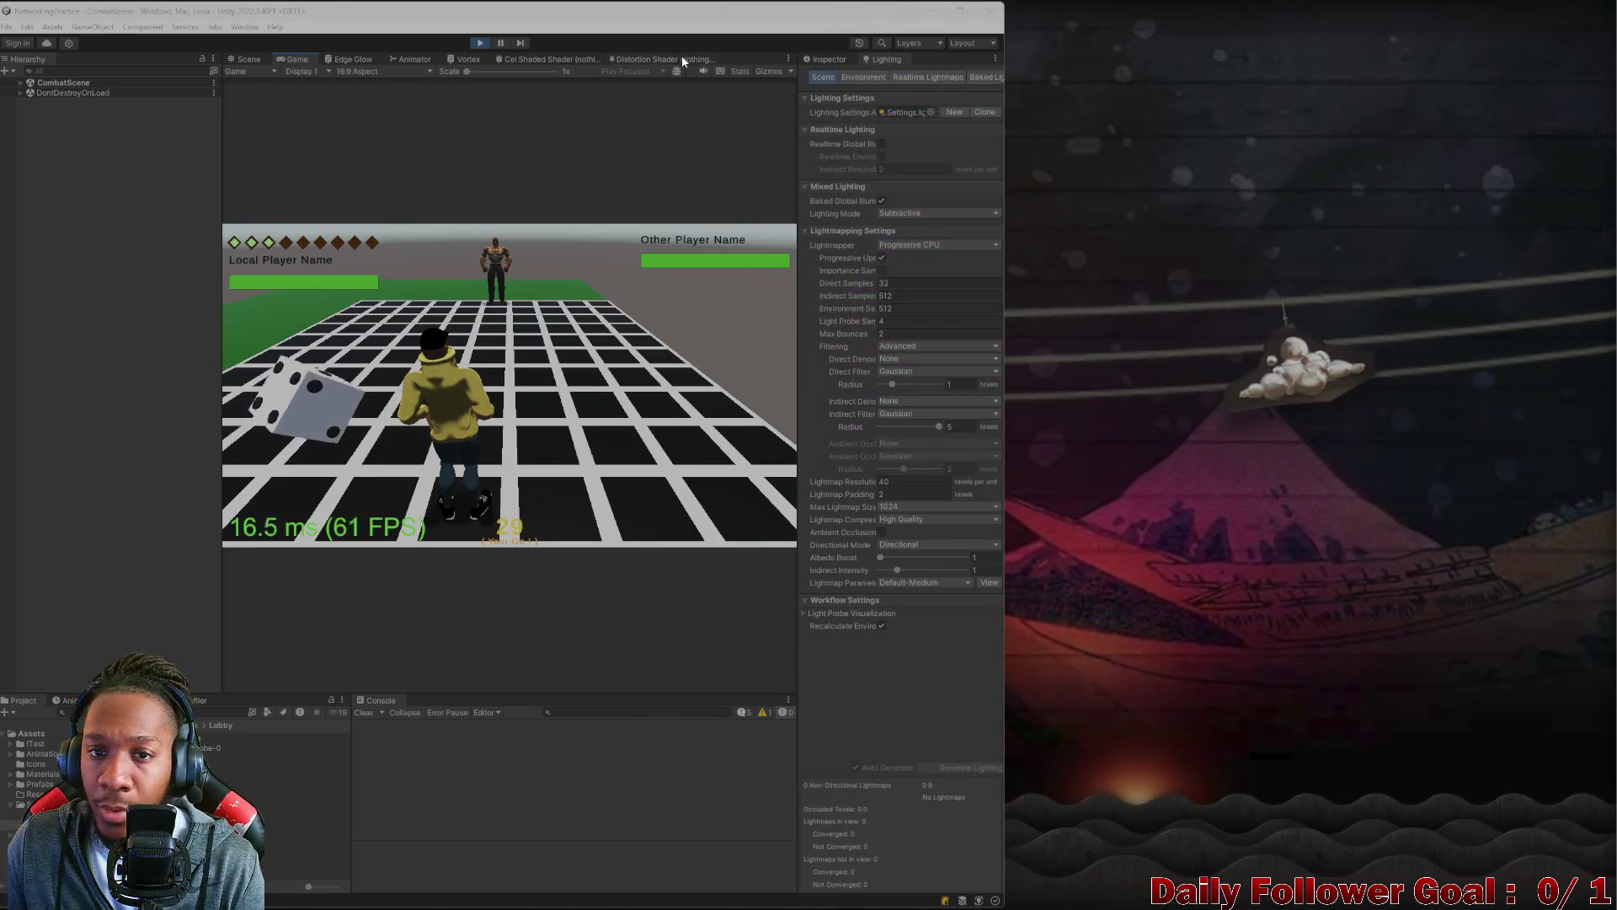
# Exit Play mode and bring the browser with the ChatGPT chat back to the front
pyautogui.click(480, 43)
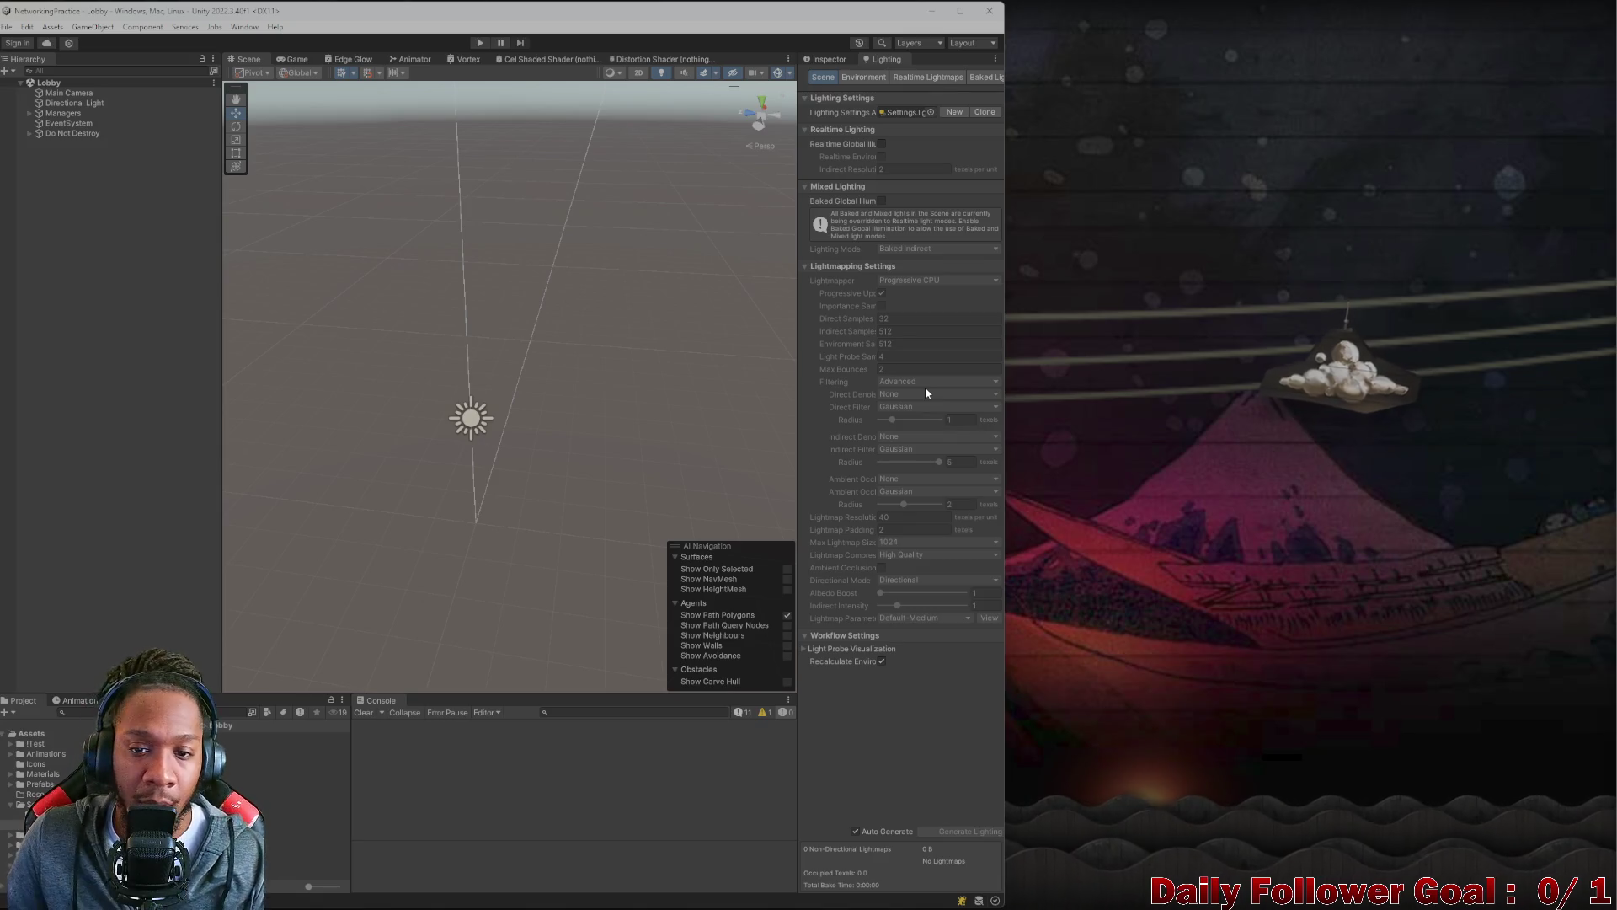
pyautogui.moveTo(942, 898)
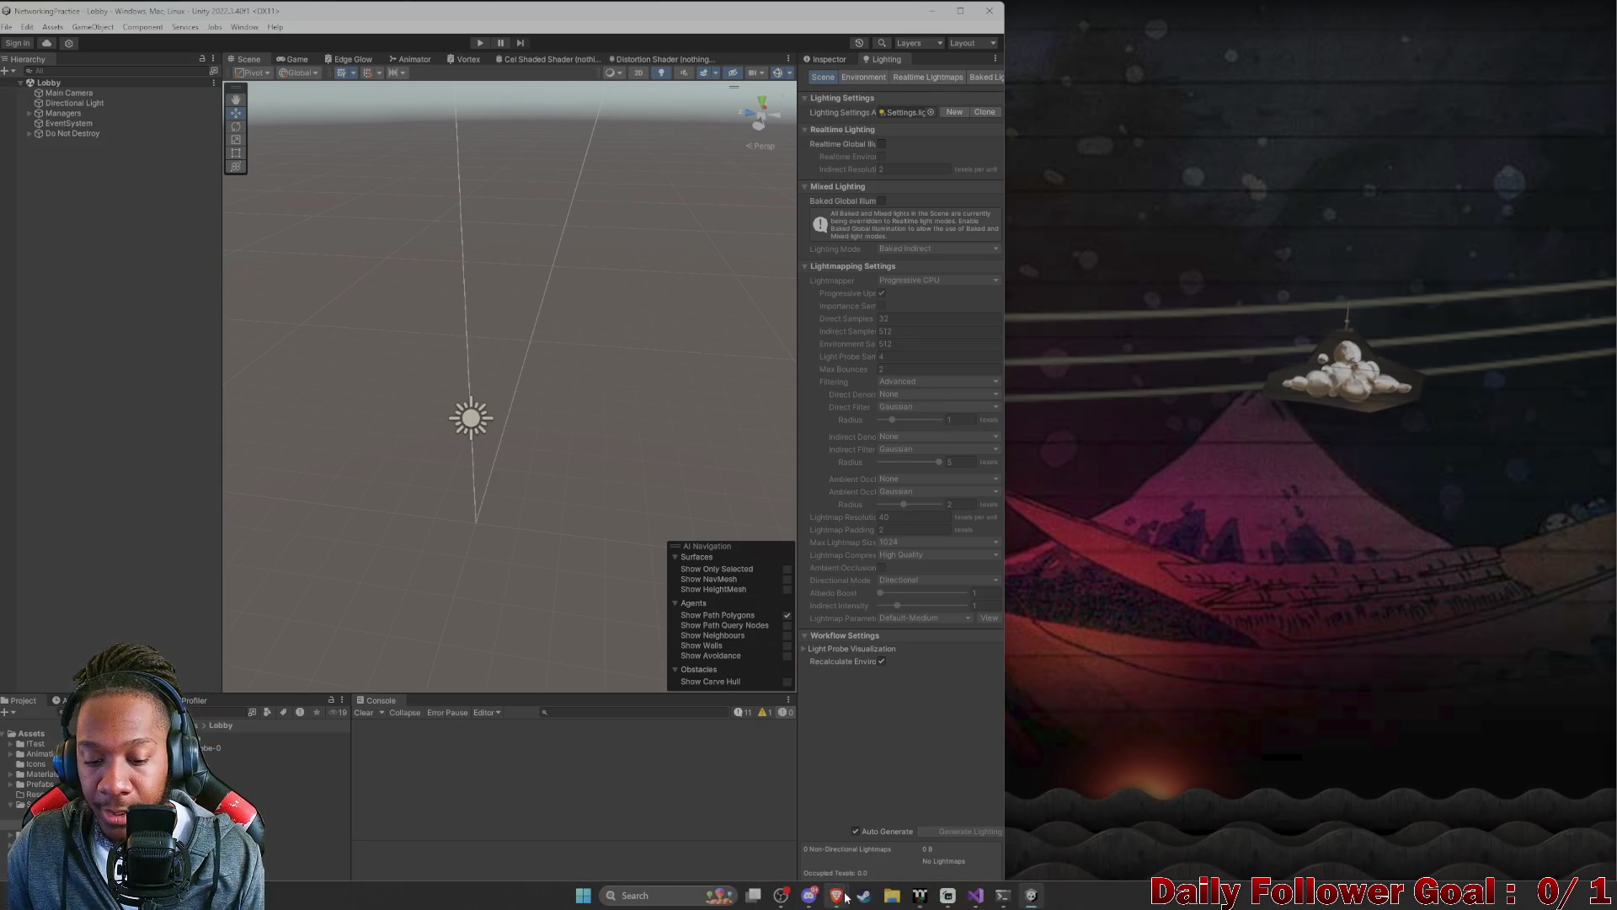
pyautogui.moveTo(841, 897)
pyautogui.click(944, 861)
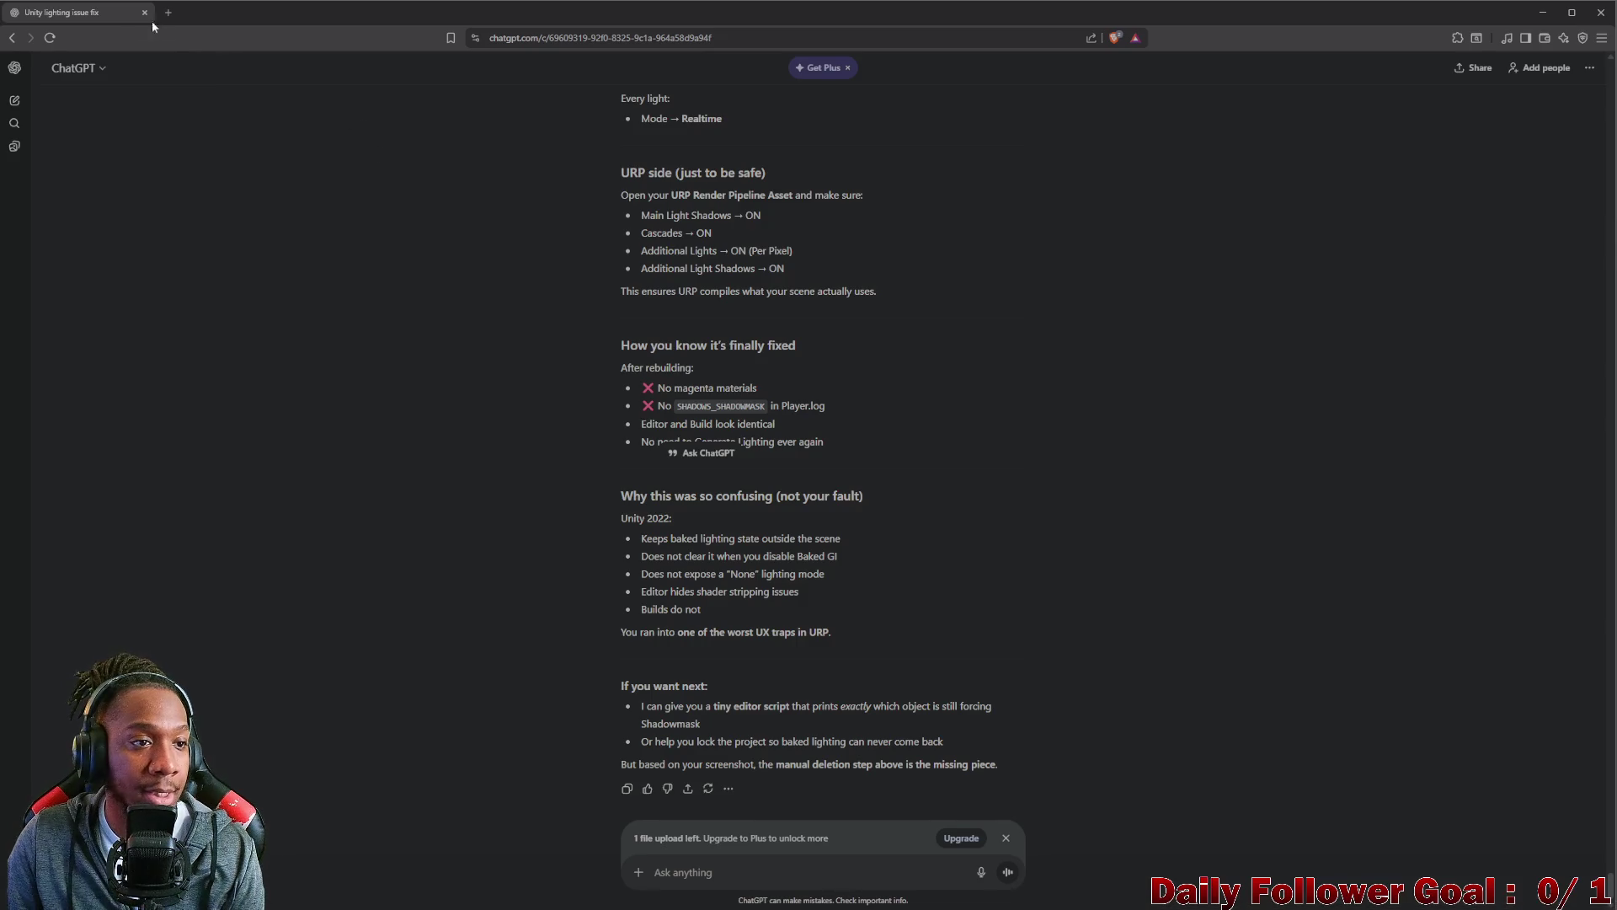
# Navigate the browser from the ChatGPT chat to the Google home page
pyautogui.click(29, 42)
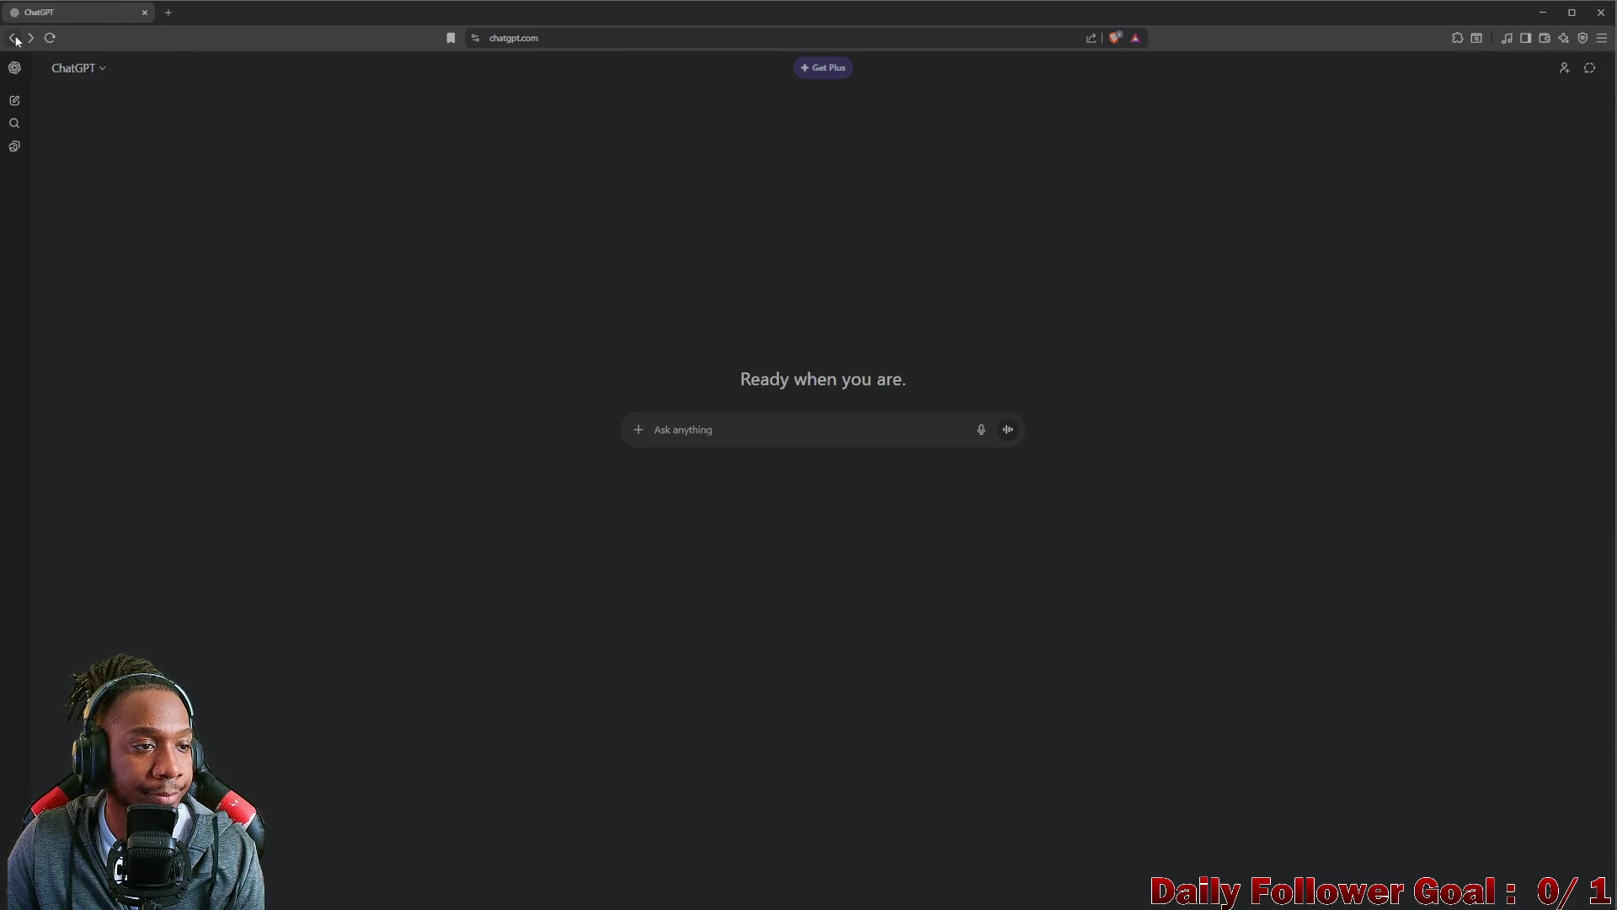
pyautogui.click(16, 39)
pyautogui.click(630, 41)
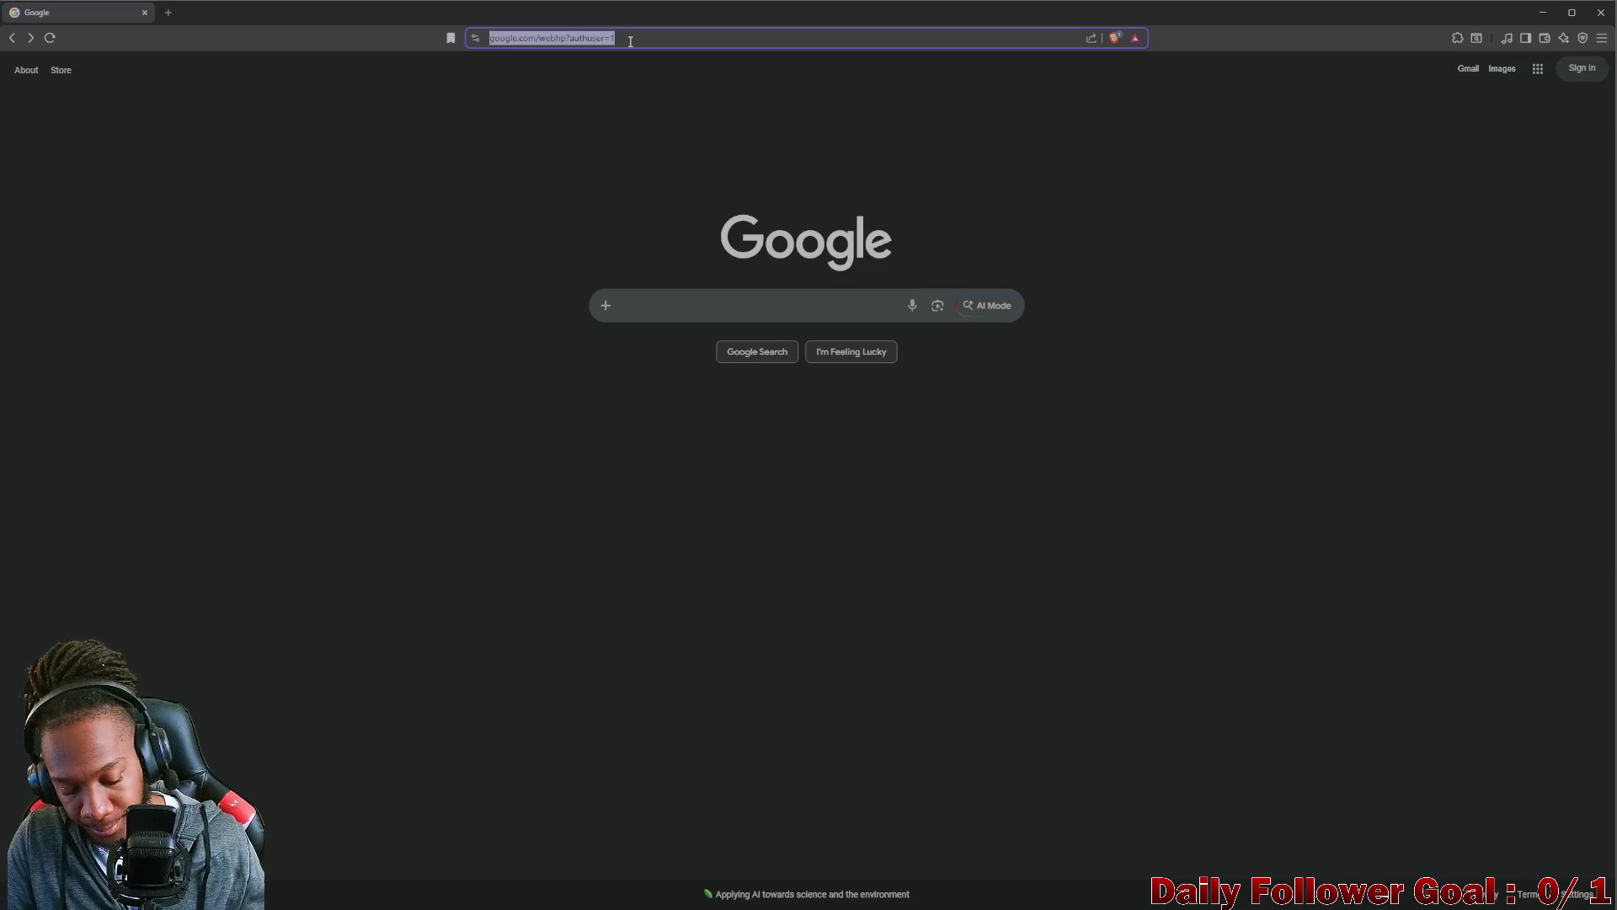
pyautogui.write('goog')
pyautogui.press('Return')
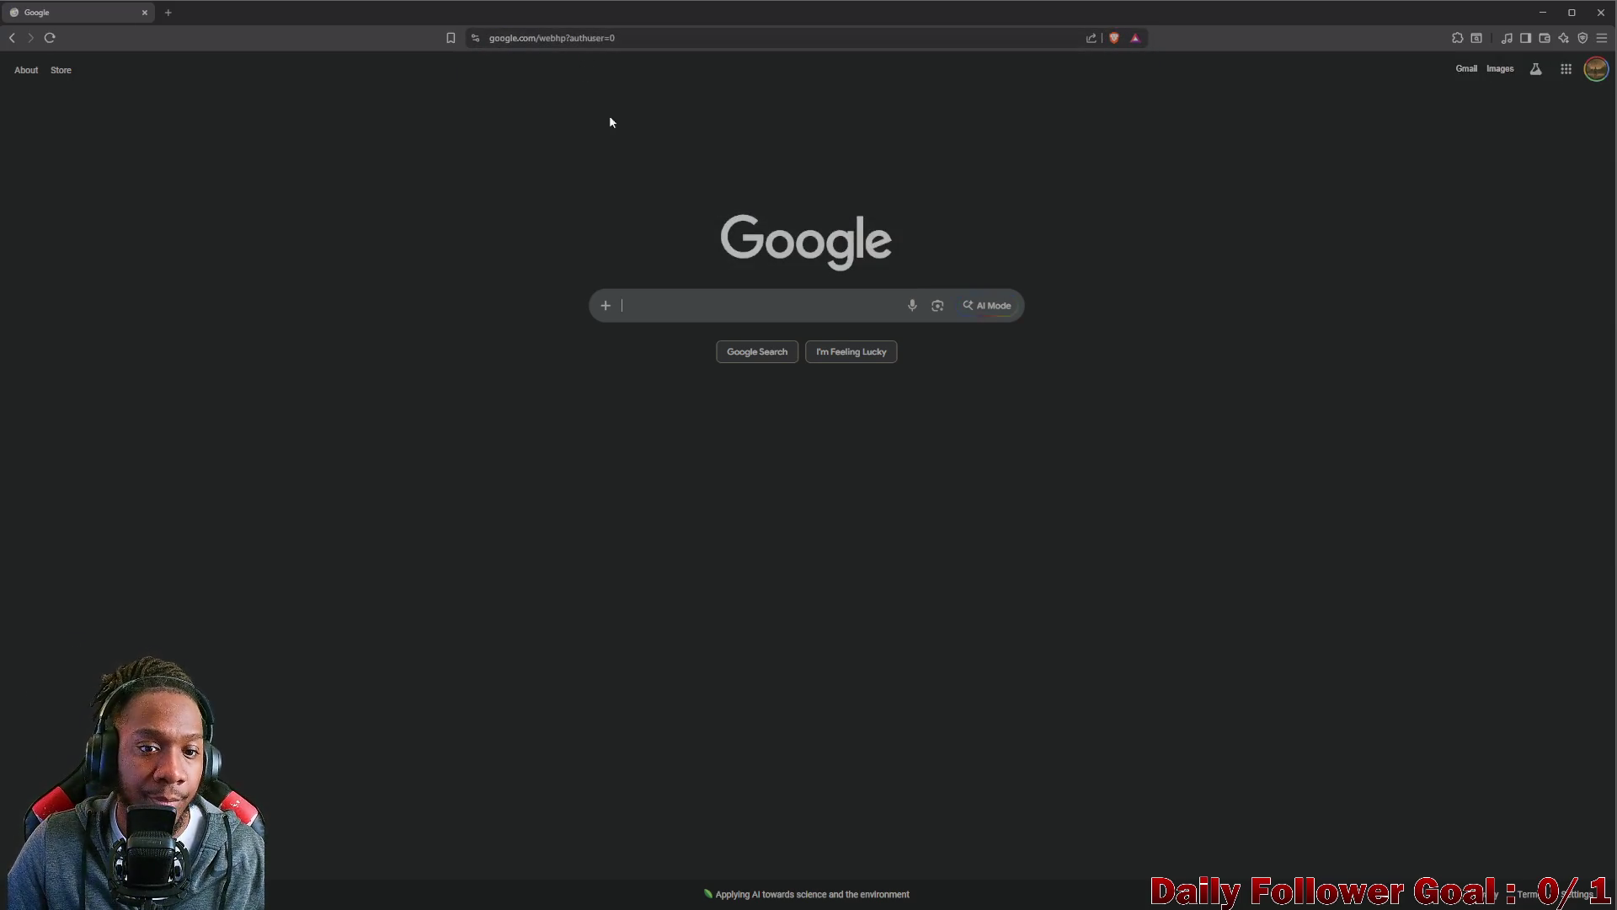
# Search Google for 'my urp materials are pink in unity 2022.3 in build but not in editor'
pyautogui.write('my')
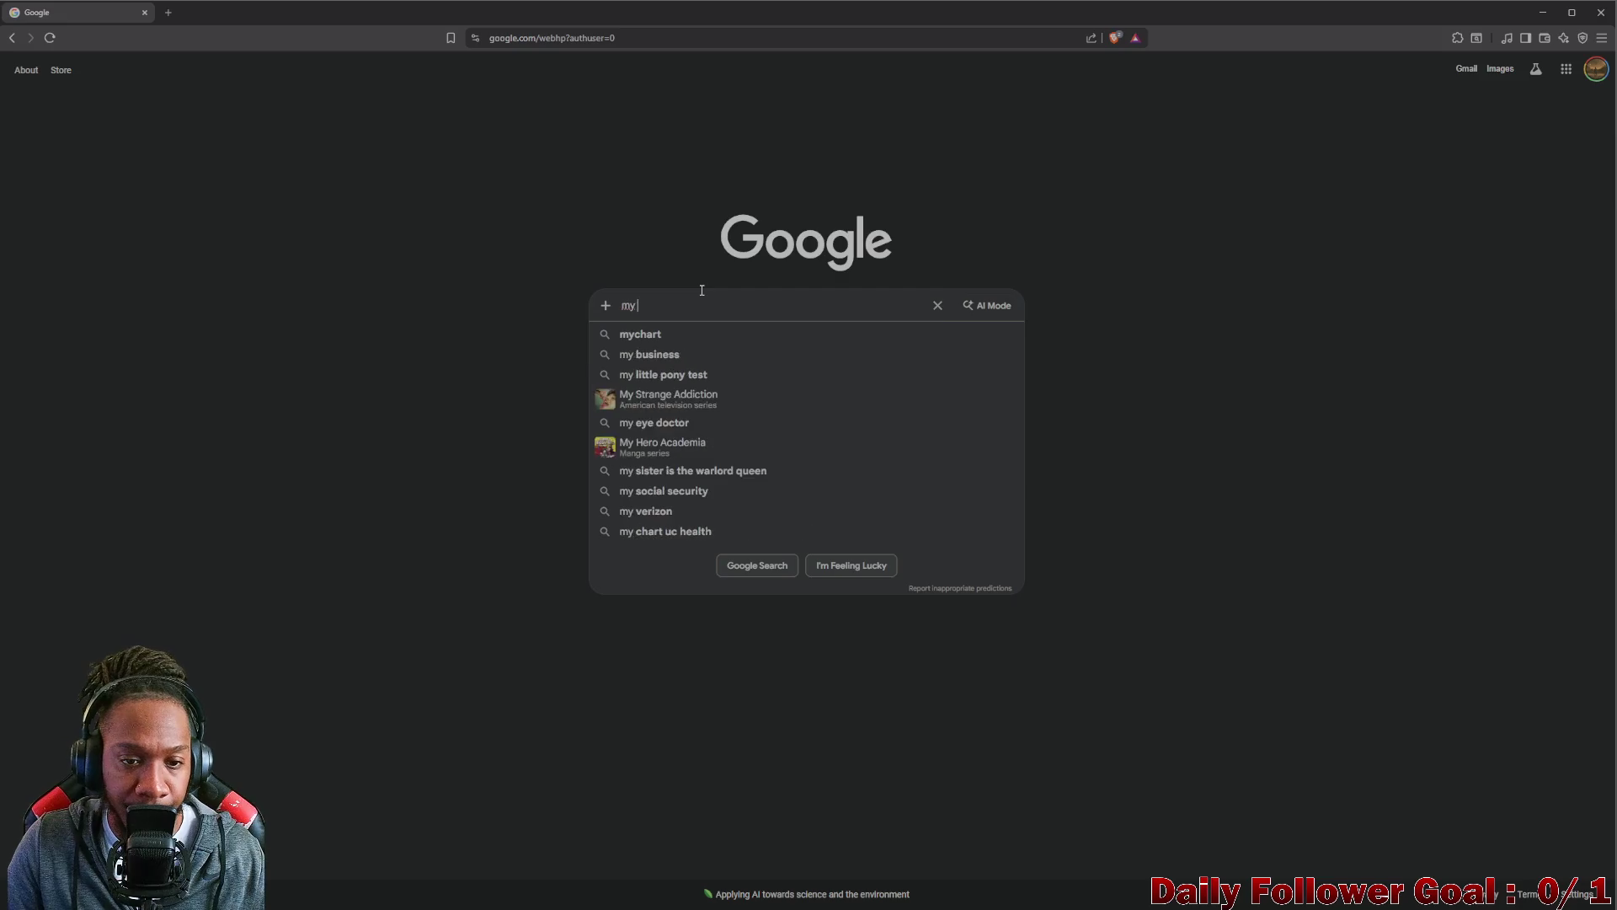
pyautogui.write(' urp materi')
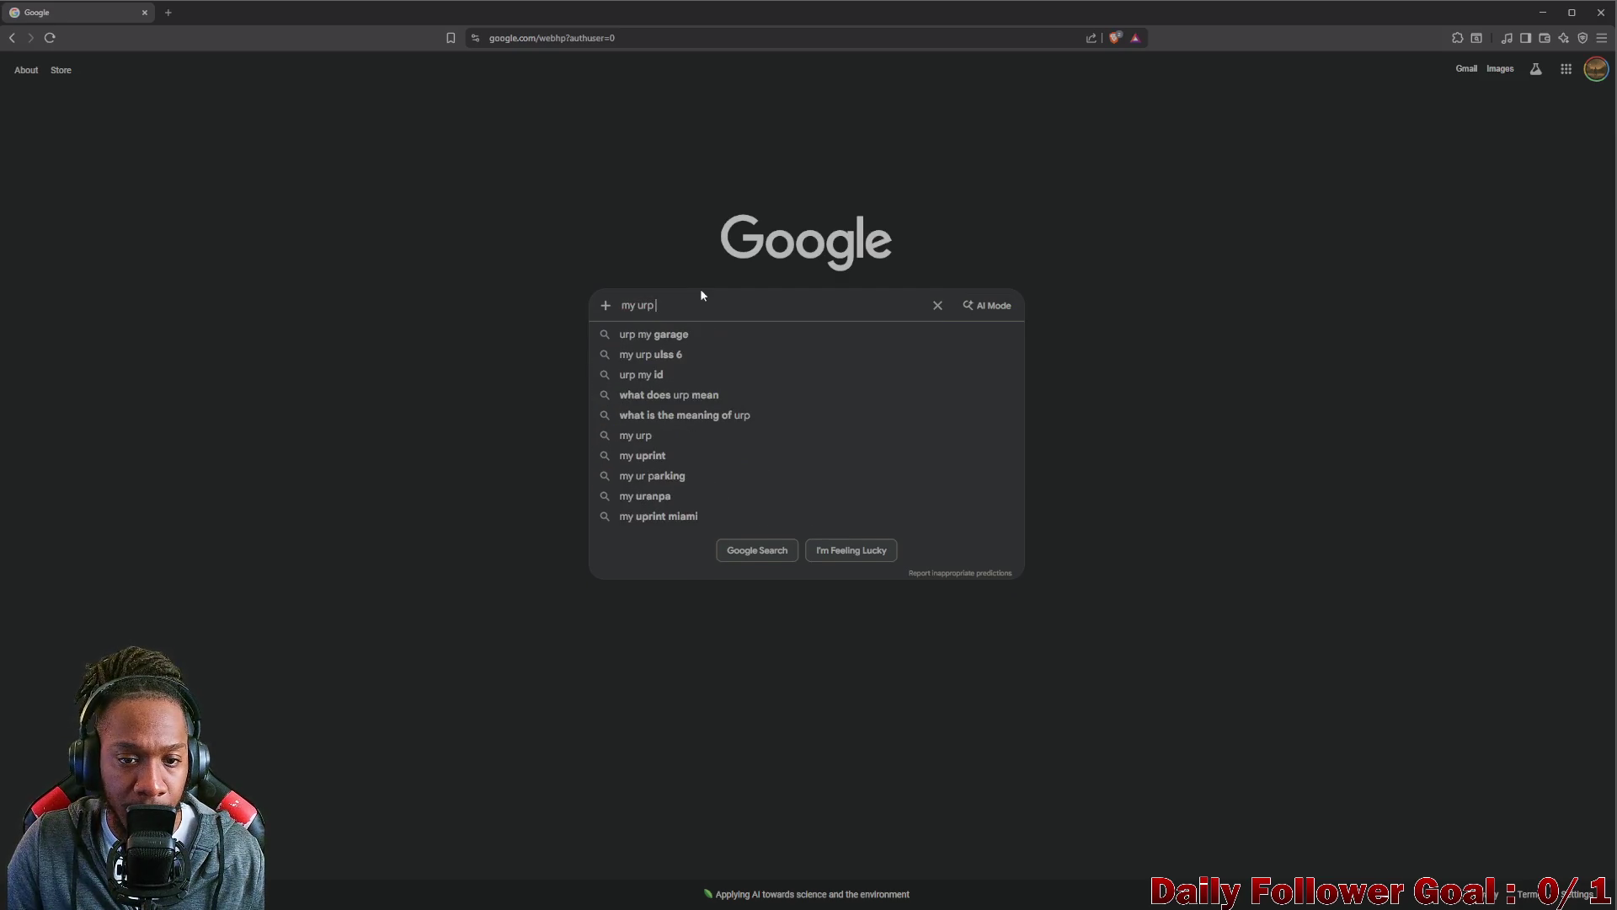
pyautogui.write('als are ')
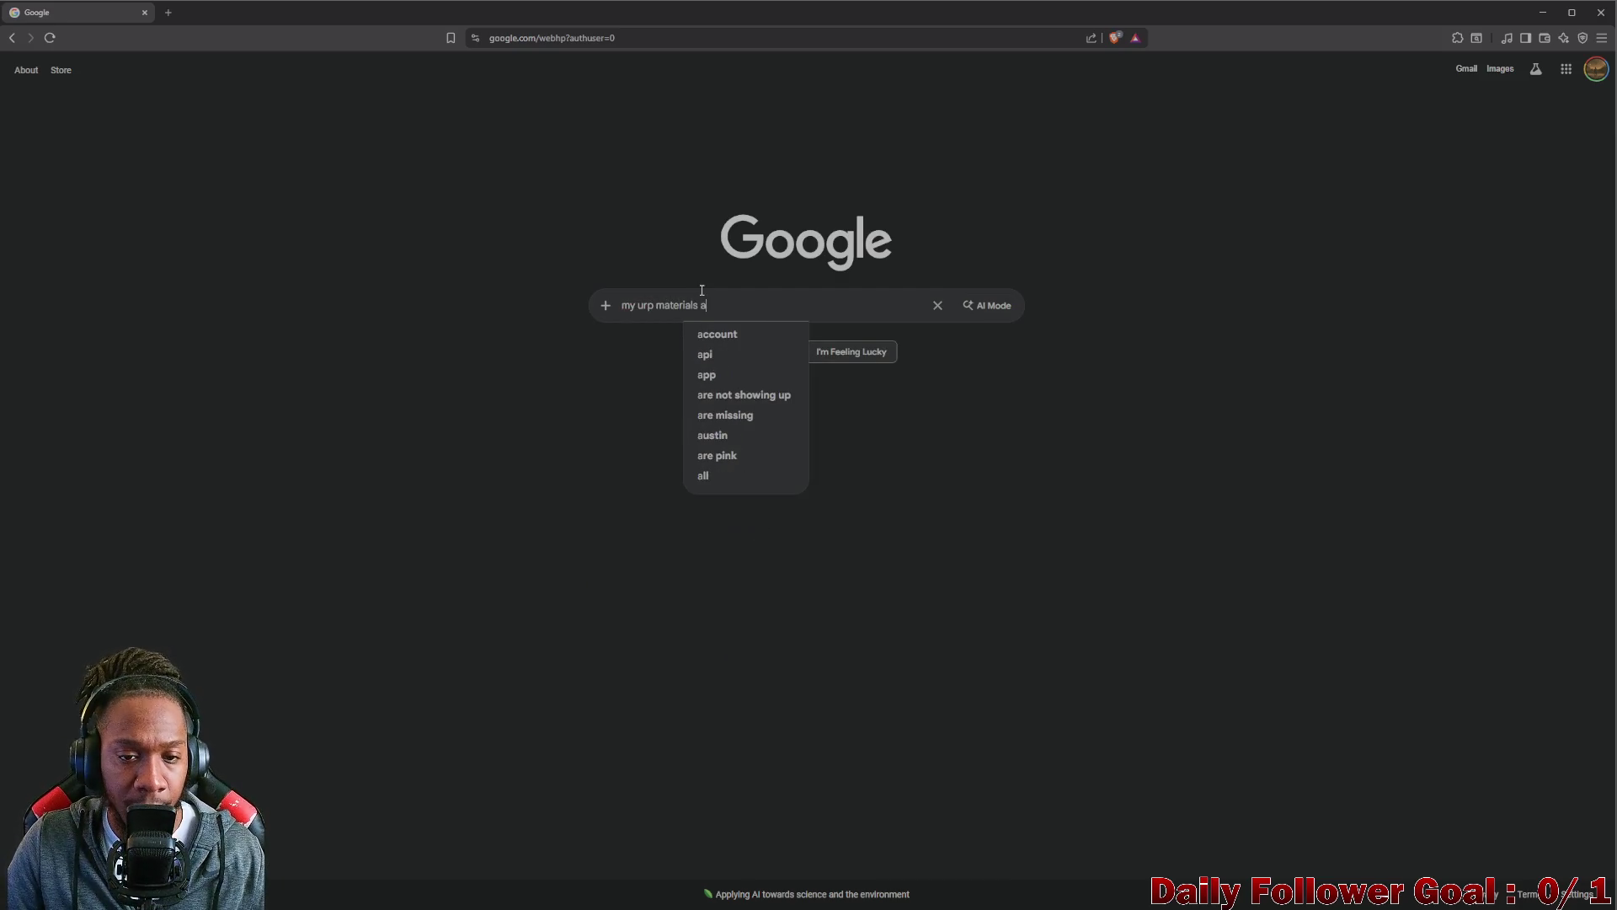
pyautogui.write('pink in ut')
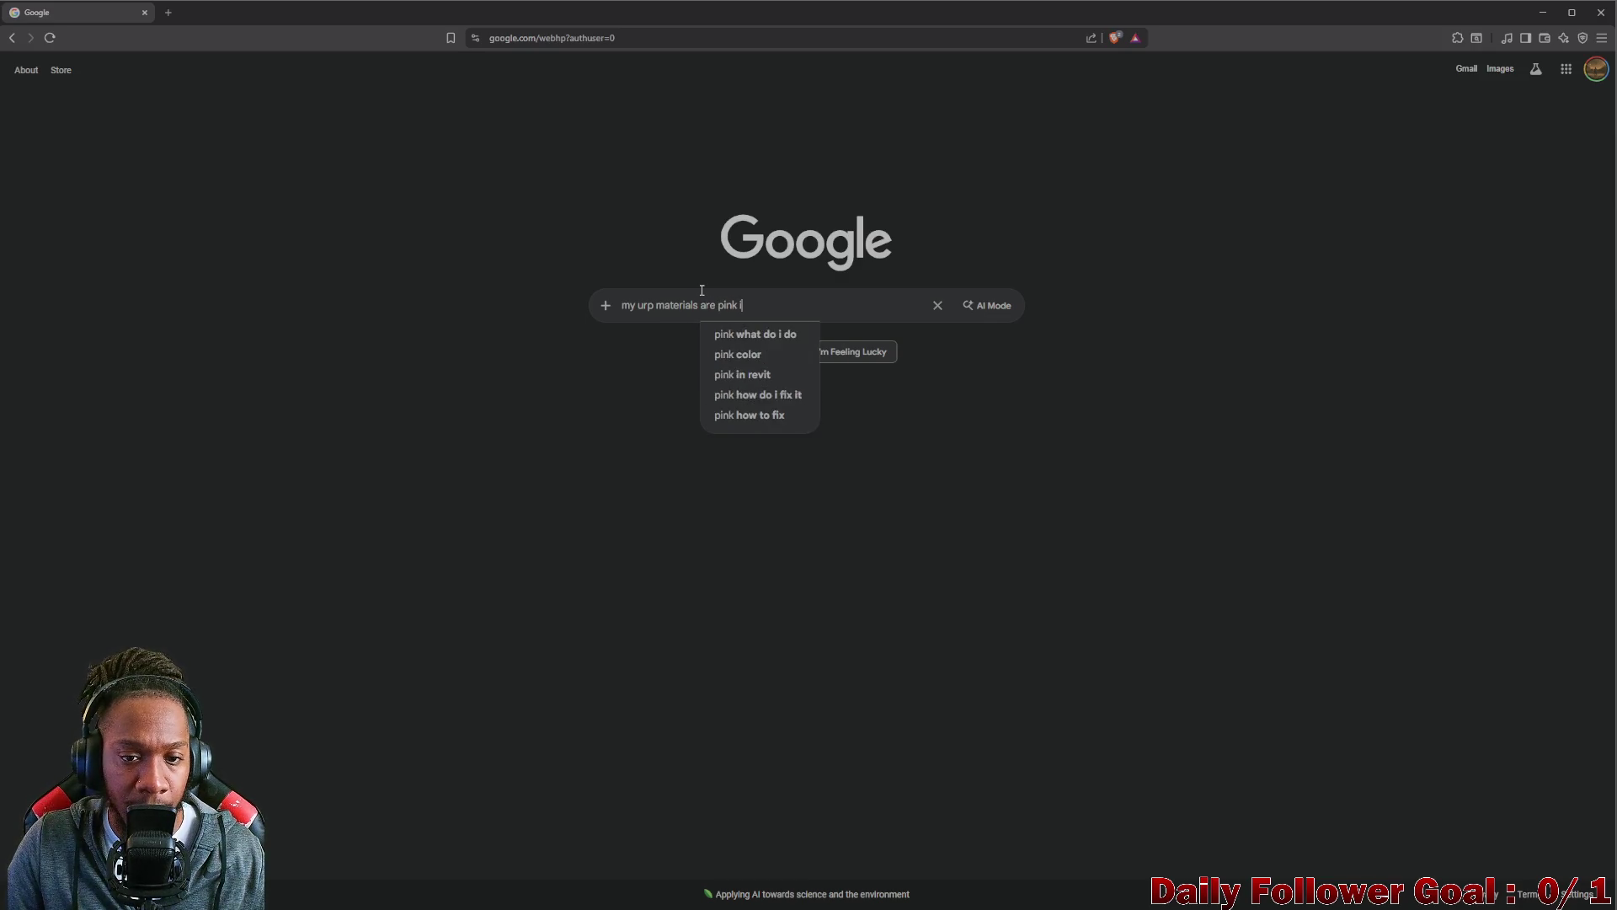
pyautogui.press('BackSpace')
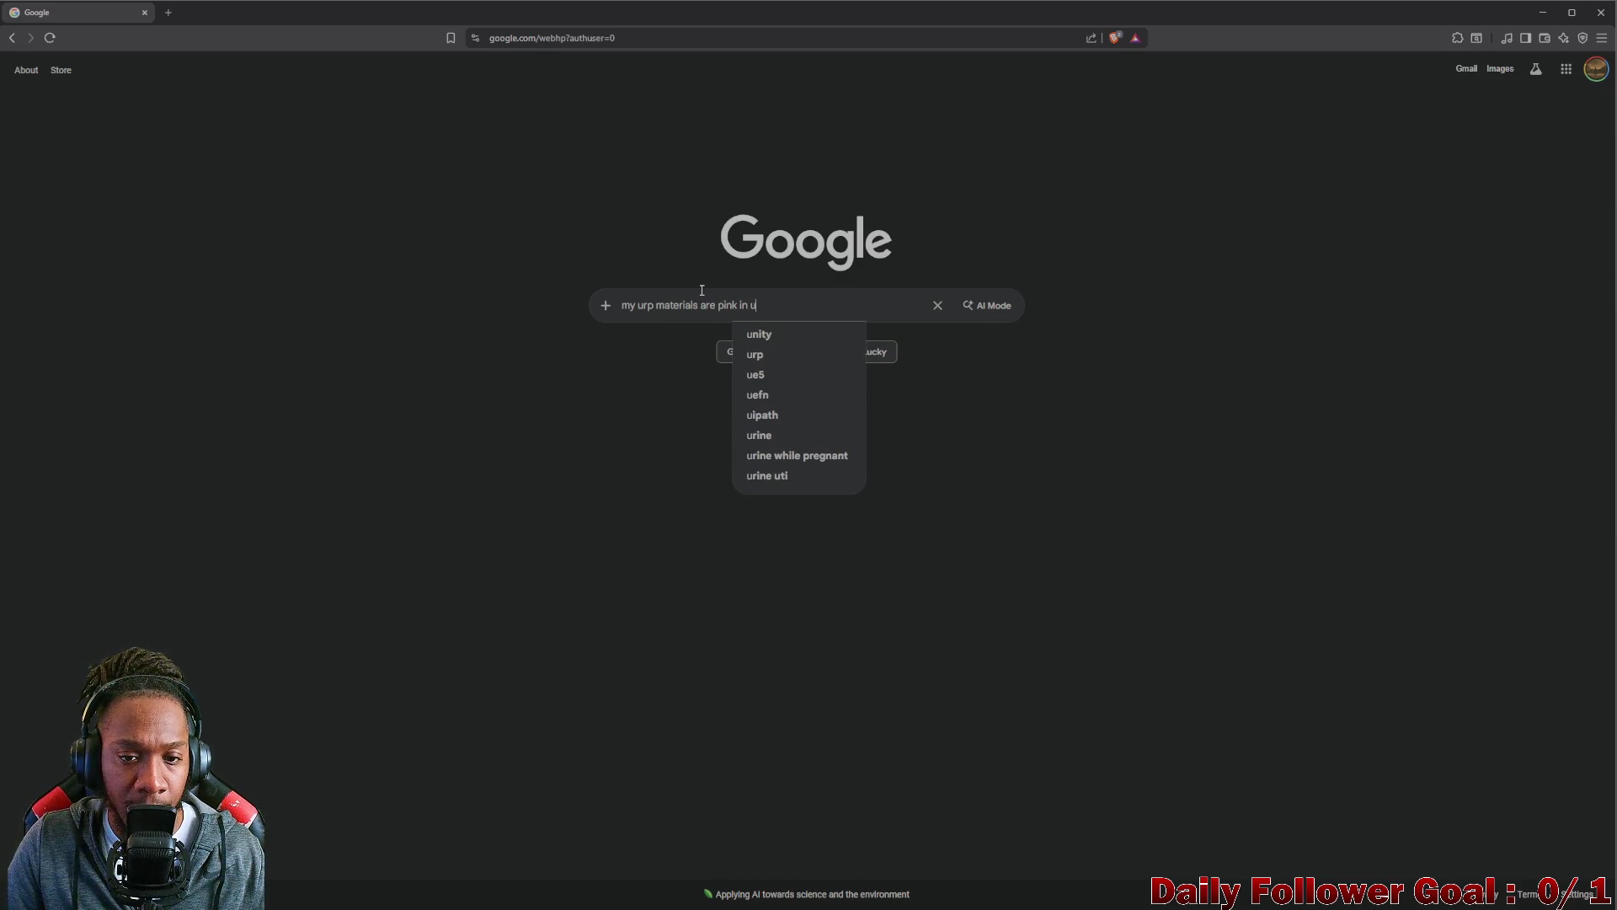
pyautogui.write('nity 2022')
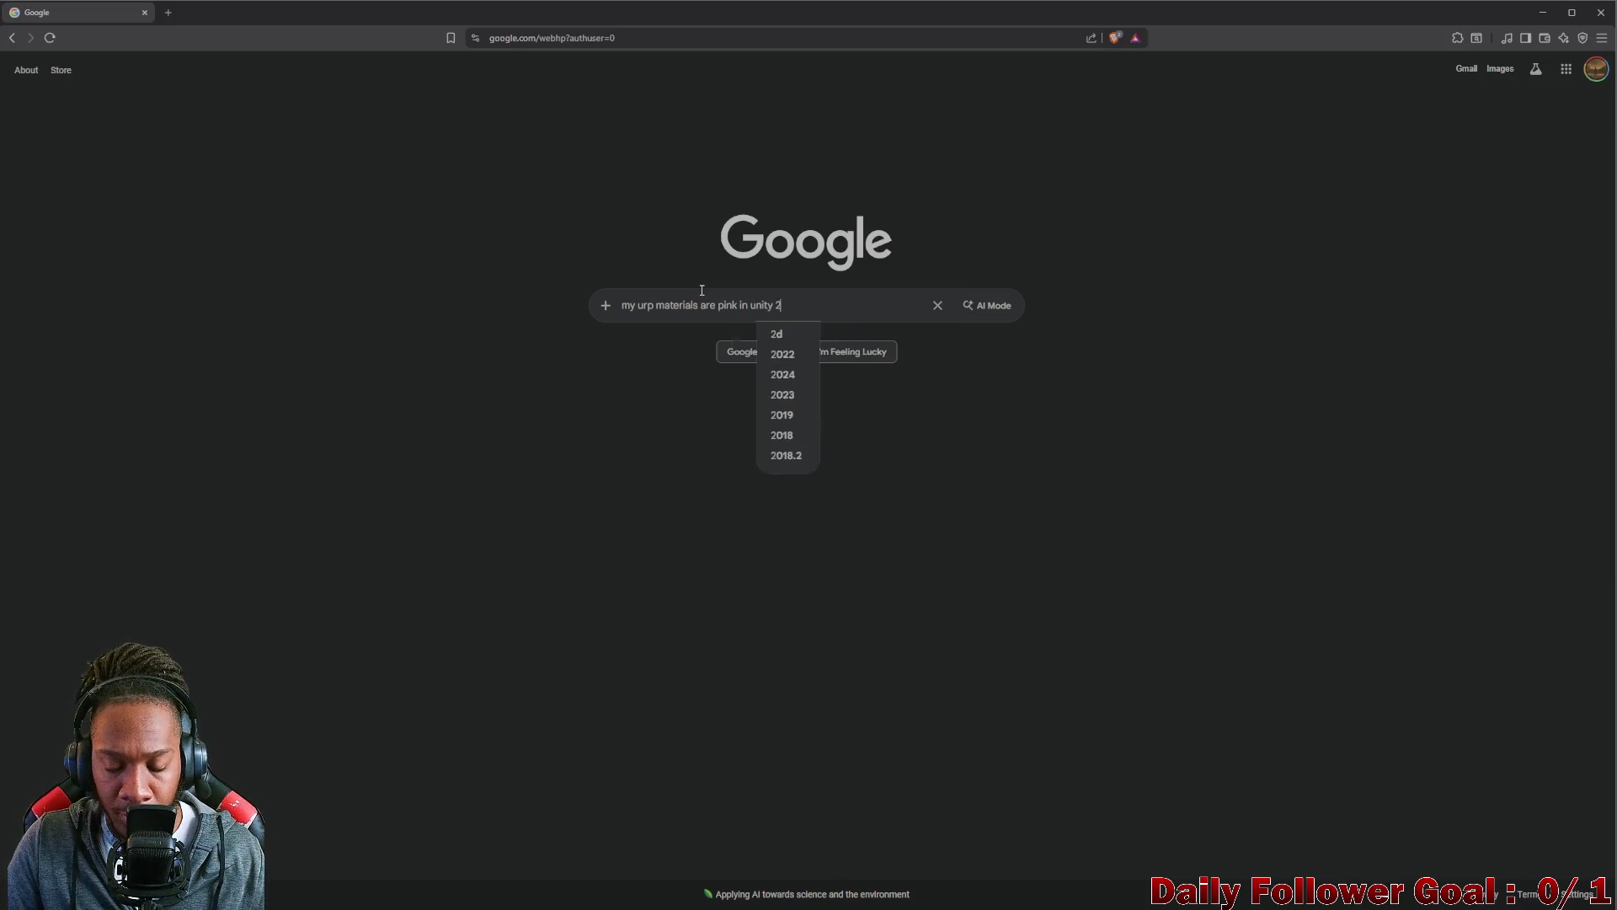
pyautogui.write('.3 in')
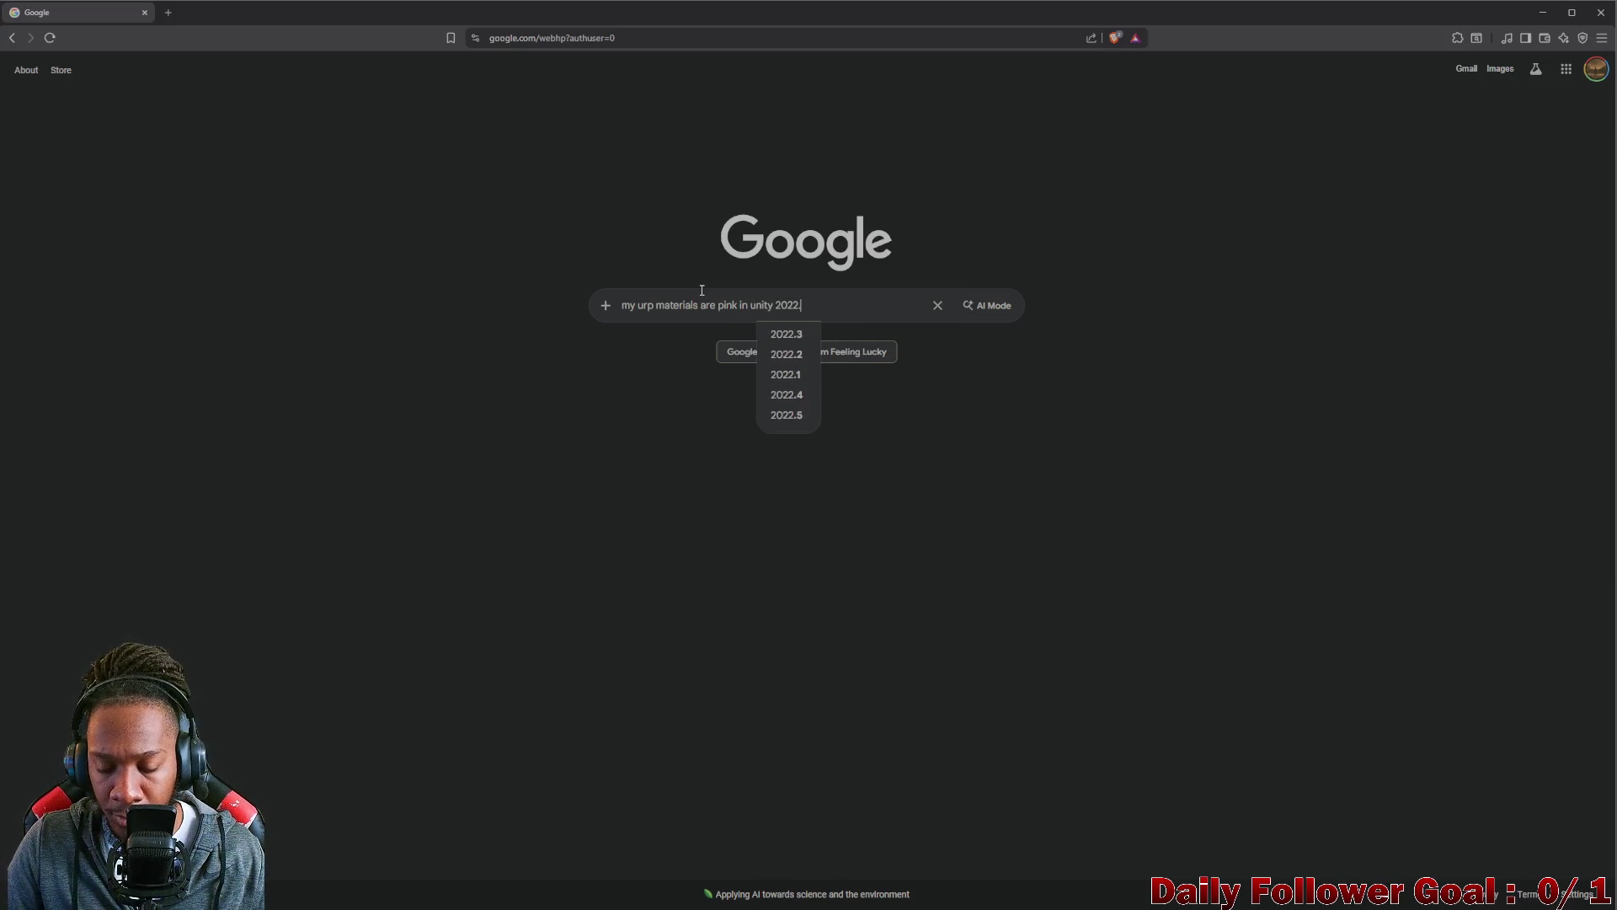
pyautogui.write(' build b')
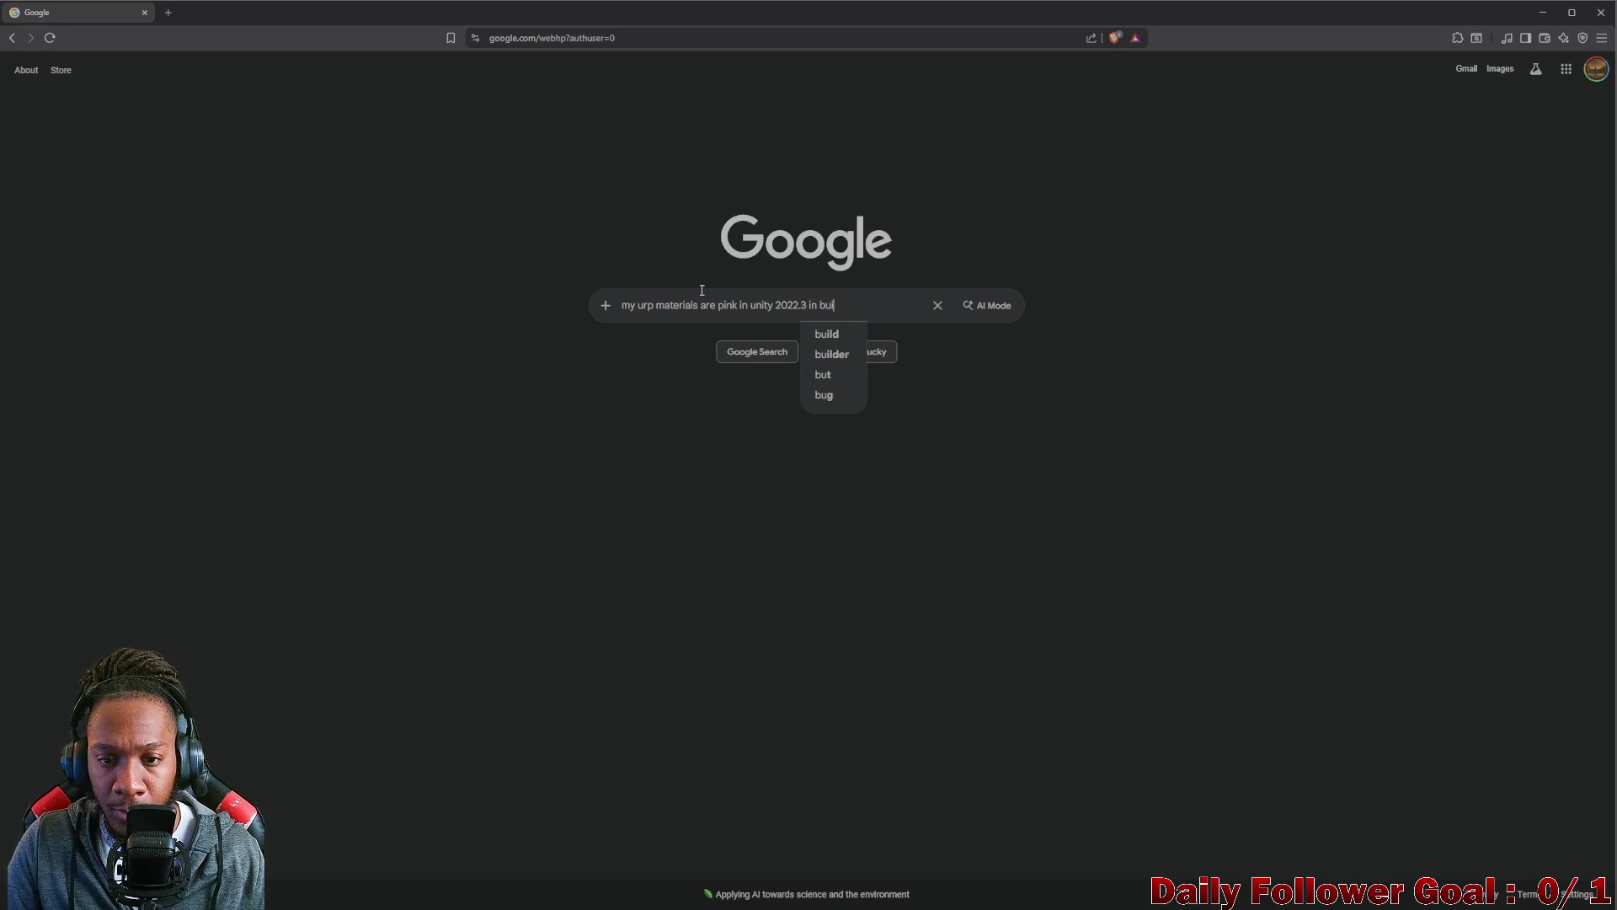
pyautogui.write('ut not in e')
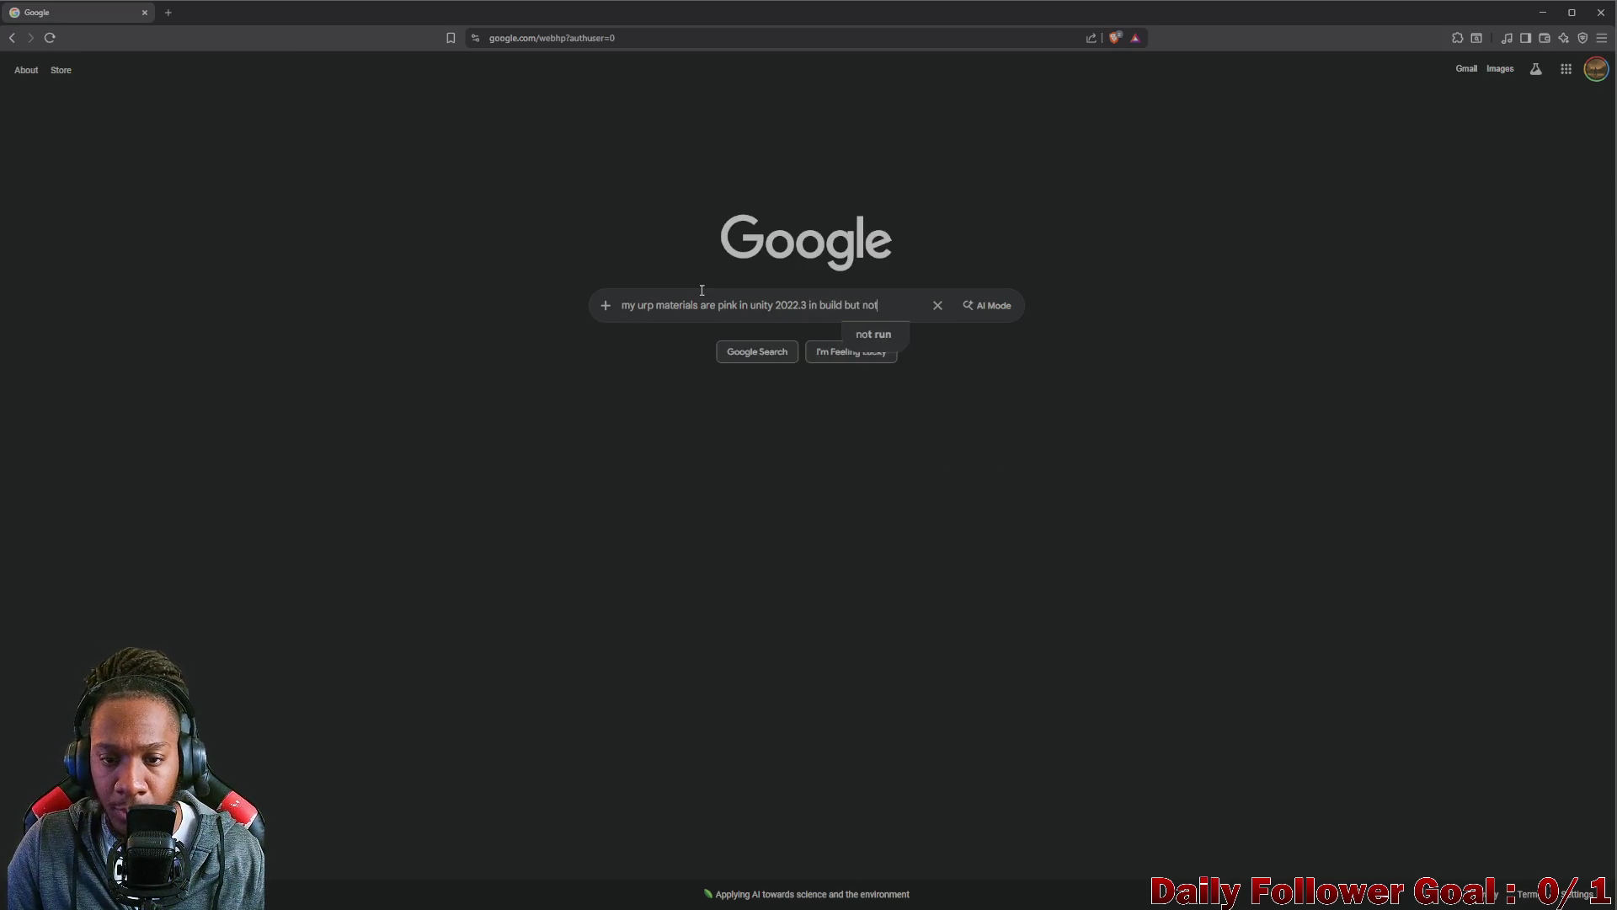
pyautogui.write('ditor')
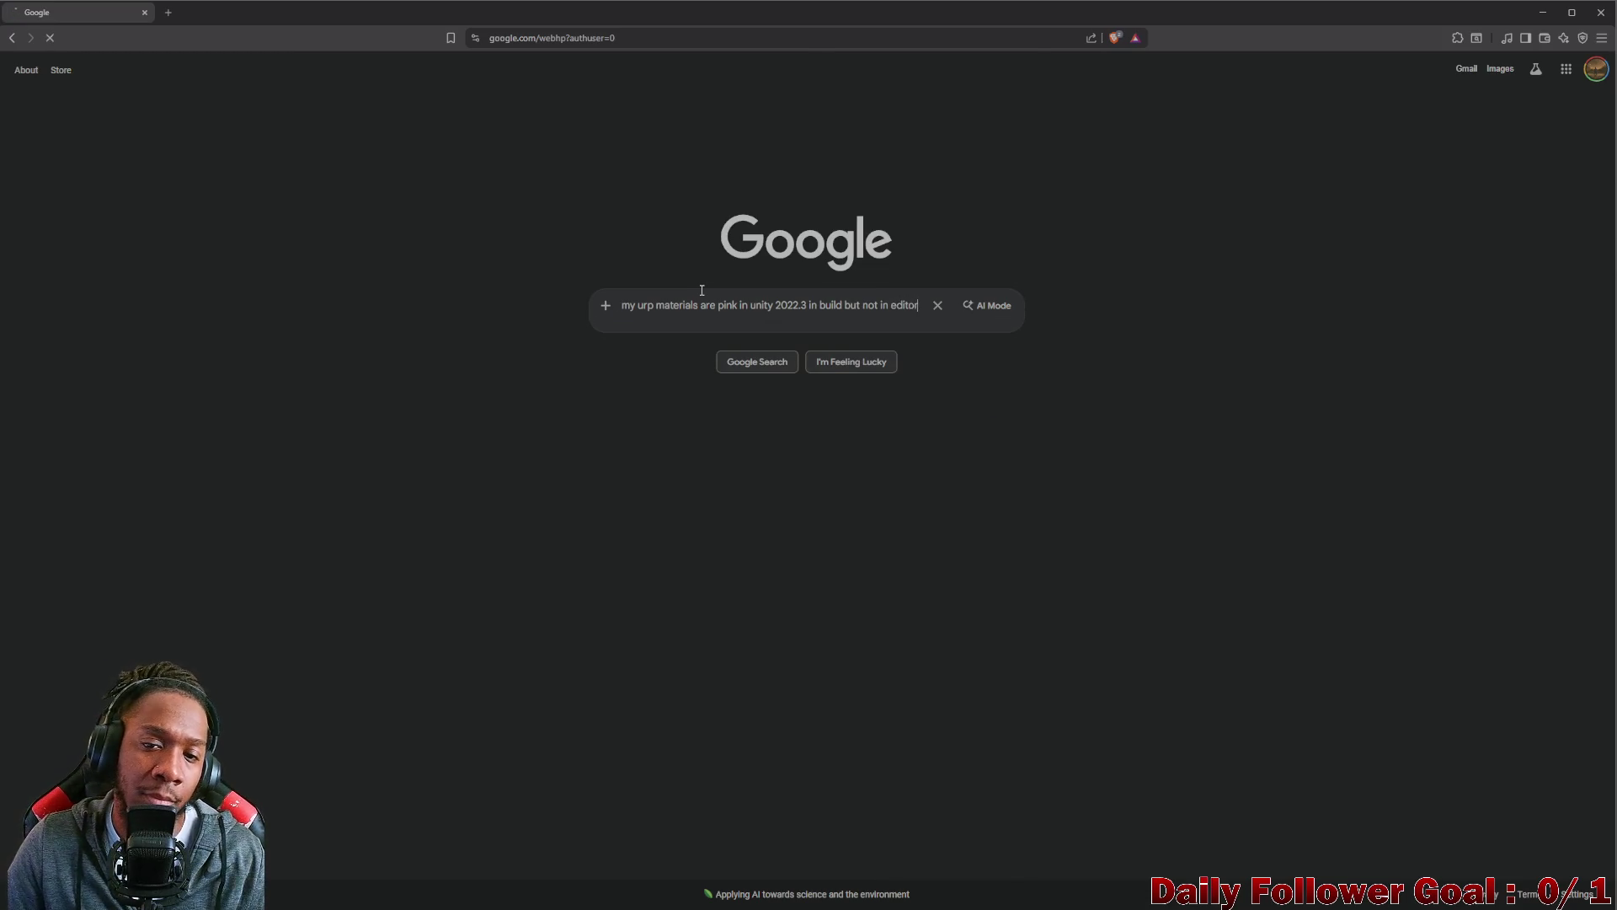
pyautogui.press('Return')
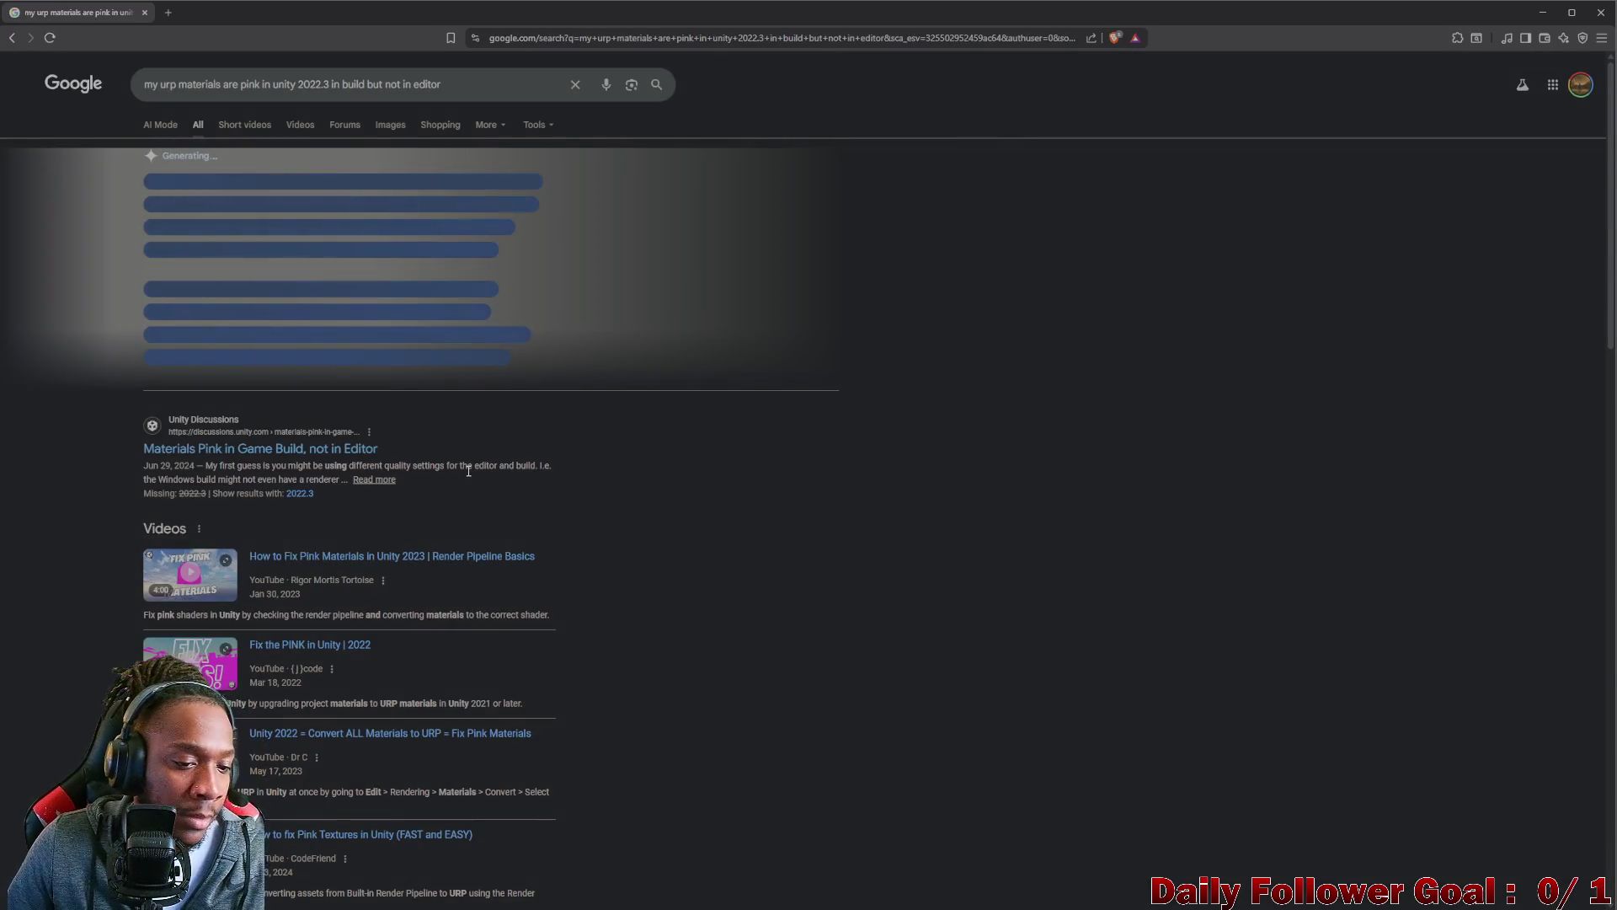
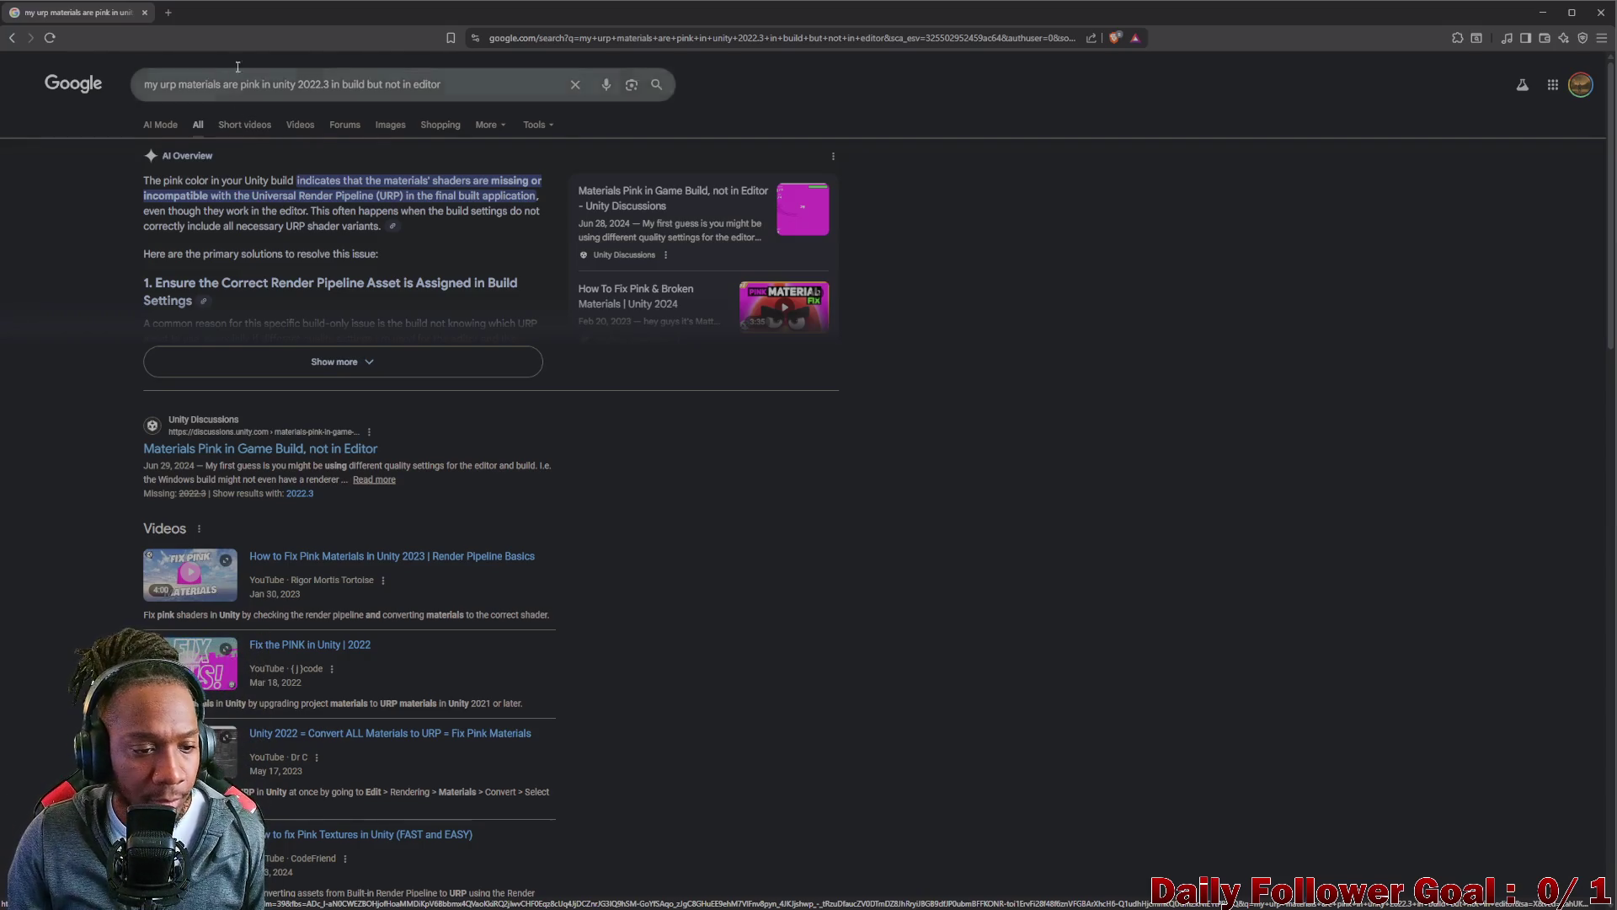
# Preview the 'Fix the PINK in Unity 2022' and 'How to Fix Pink Materials' video results
pyautogui.scroll(-2, 264, 530)
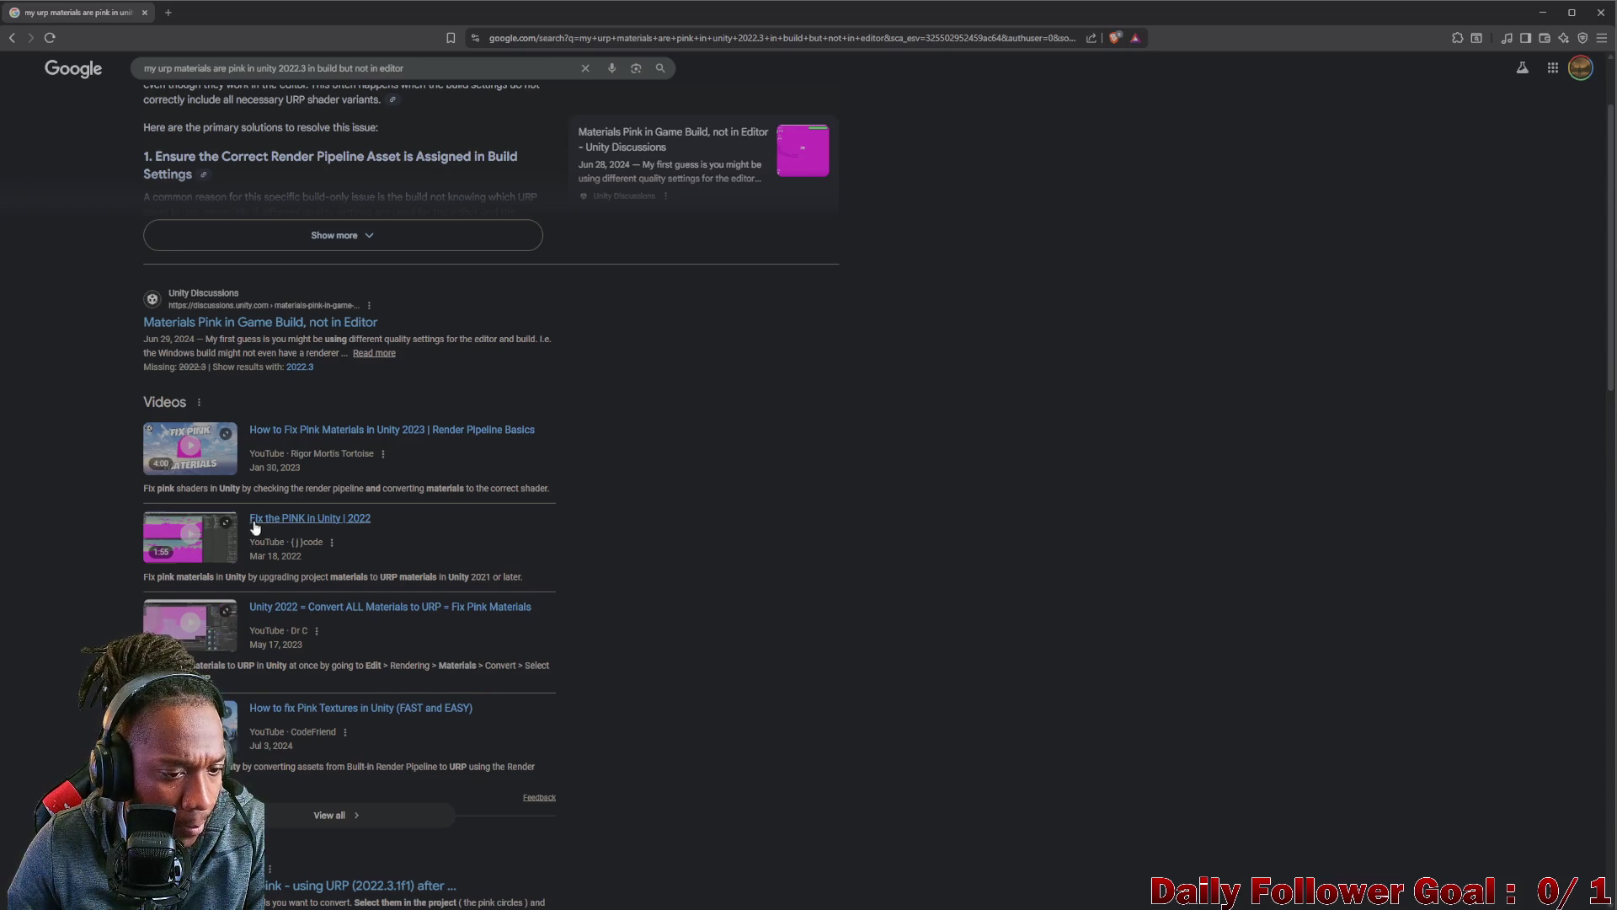
pyautogui.click(262, 521)
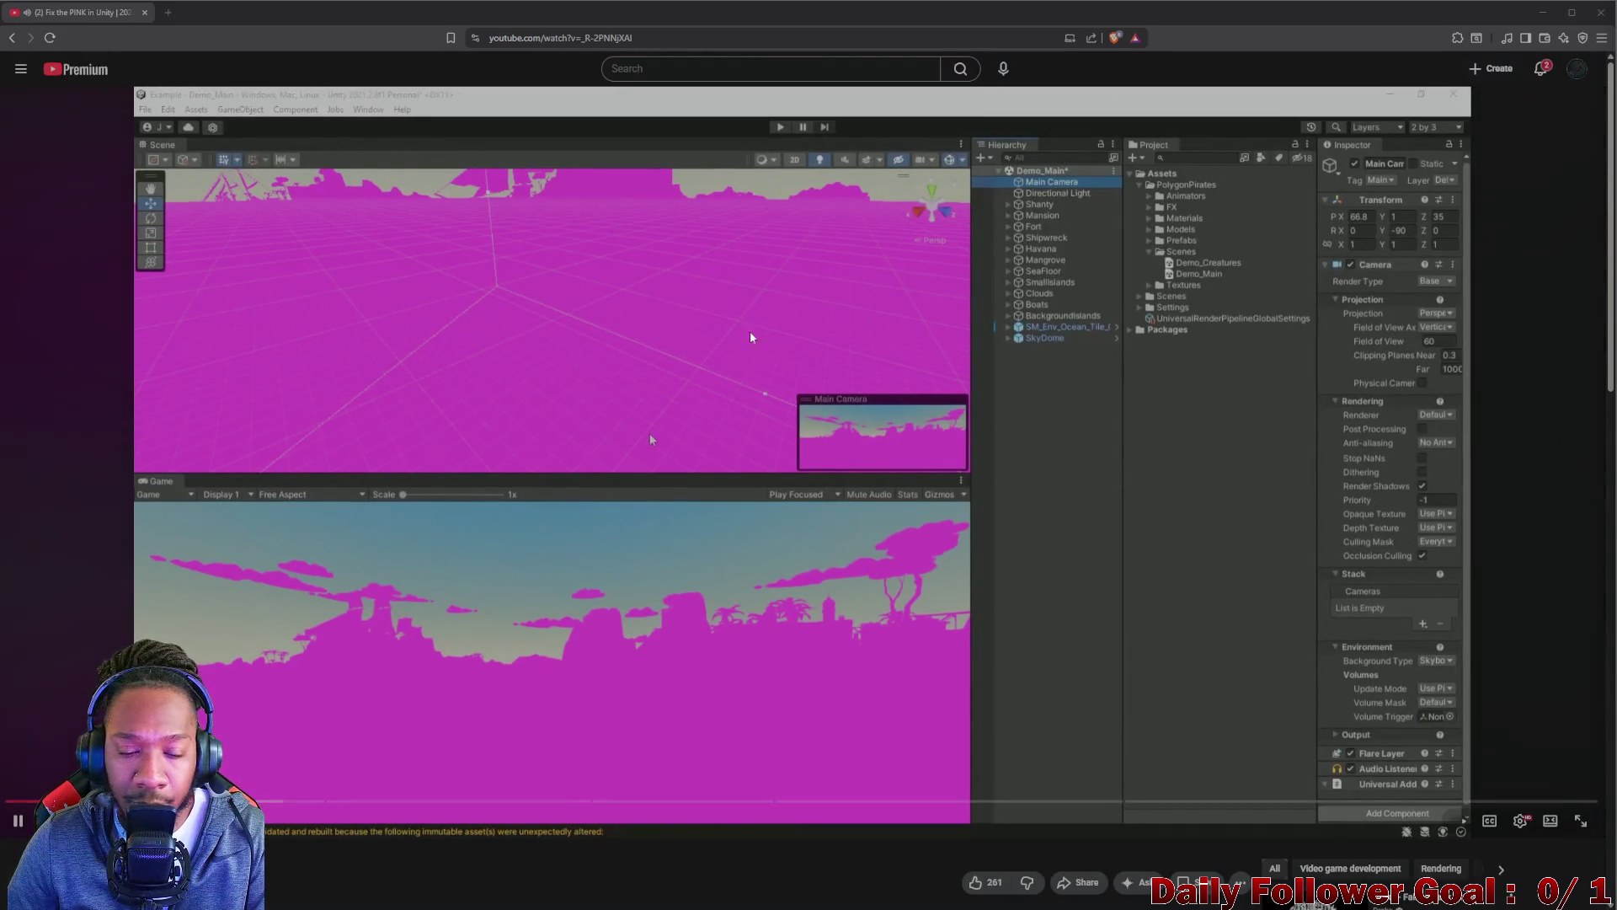
pyautogui.click(13, 37)
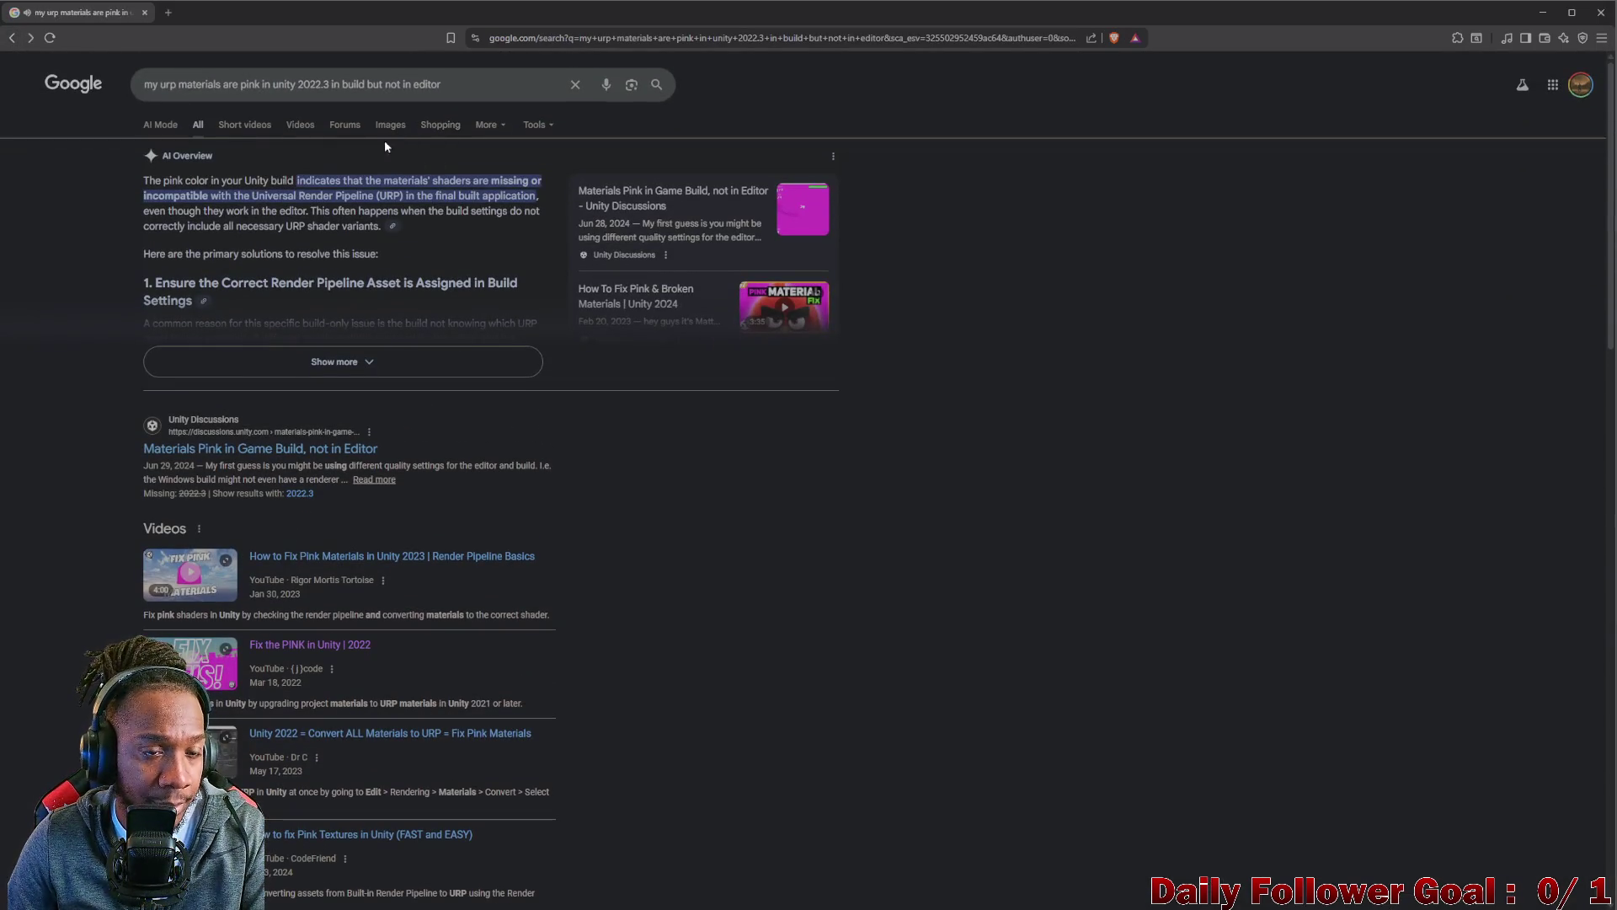
pyautogui.click(330, 563)
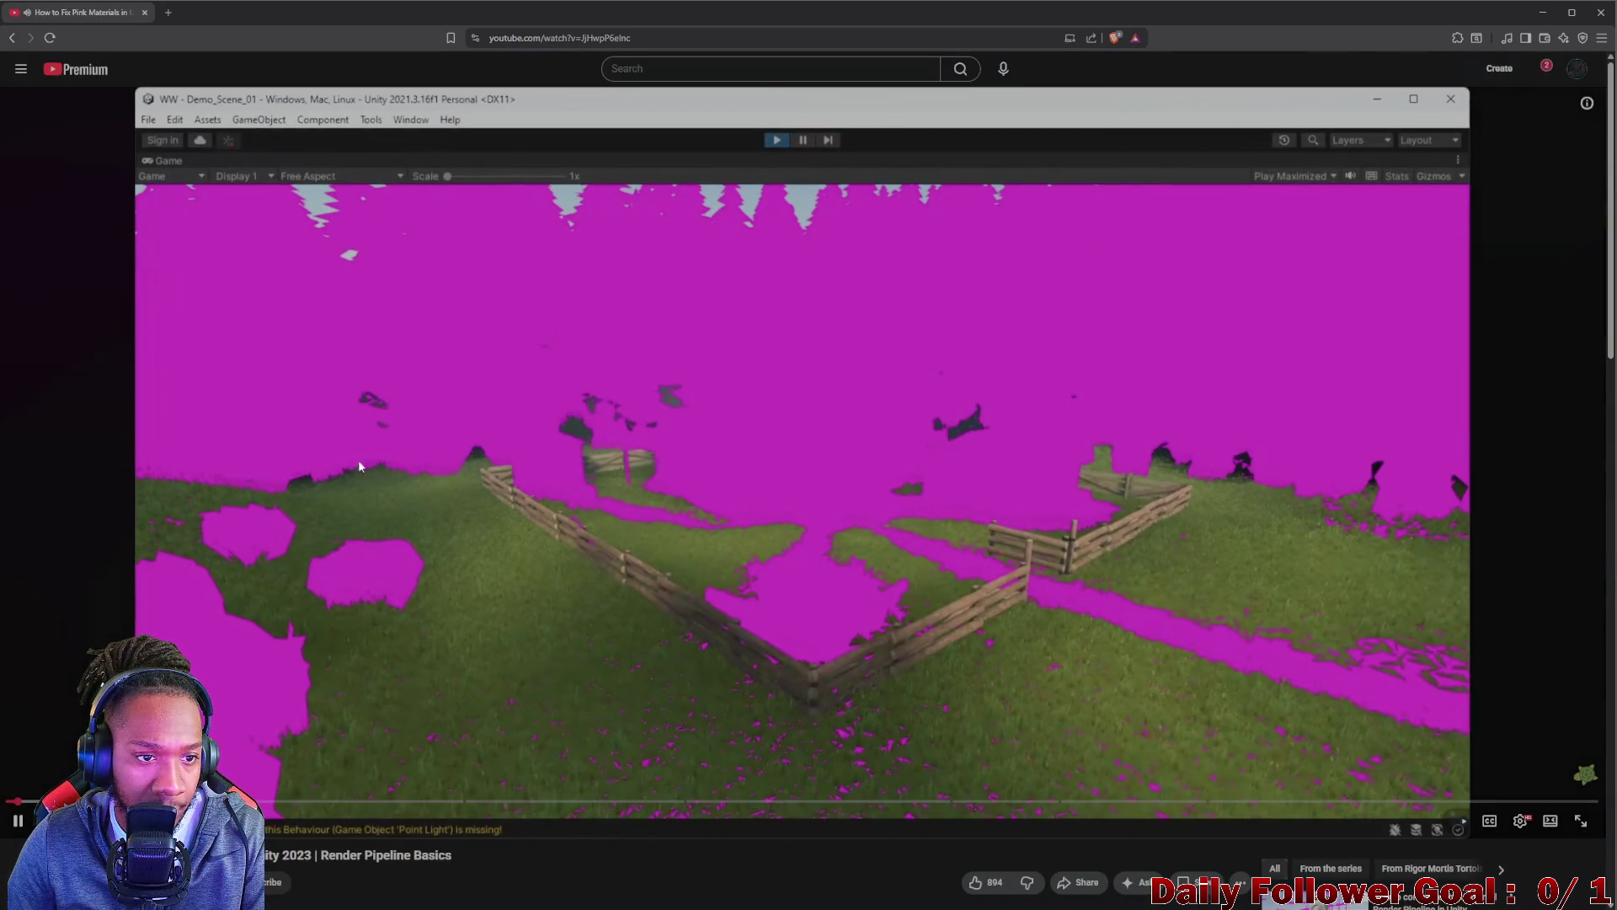
pyautogui.click(12, 37)
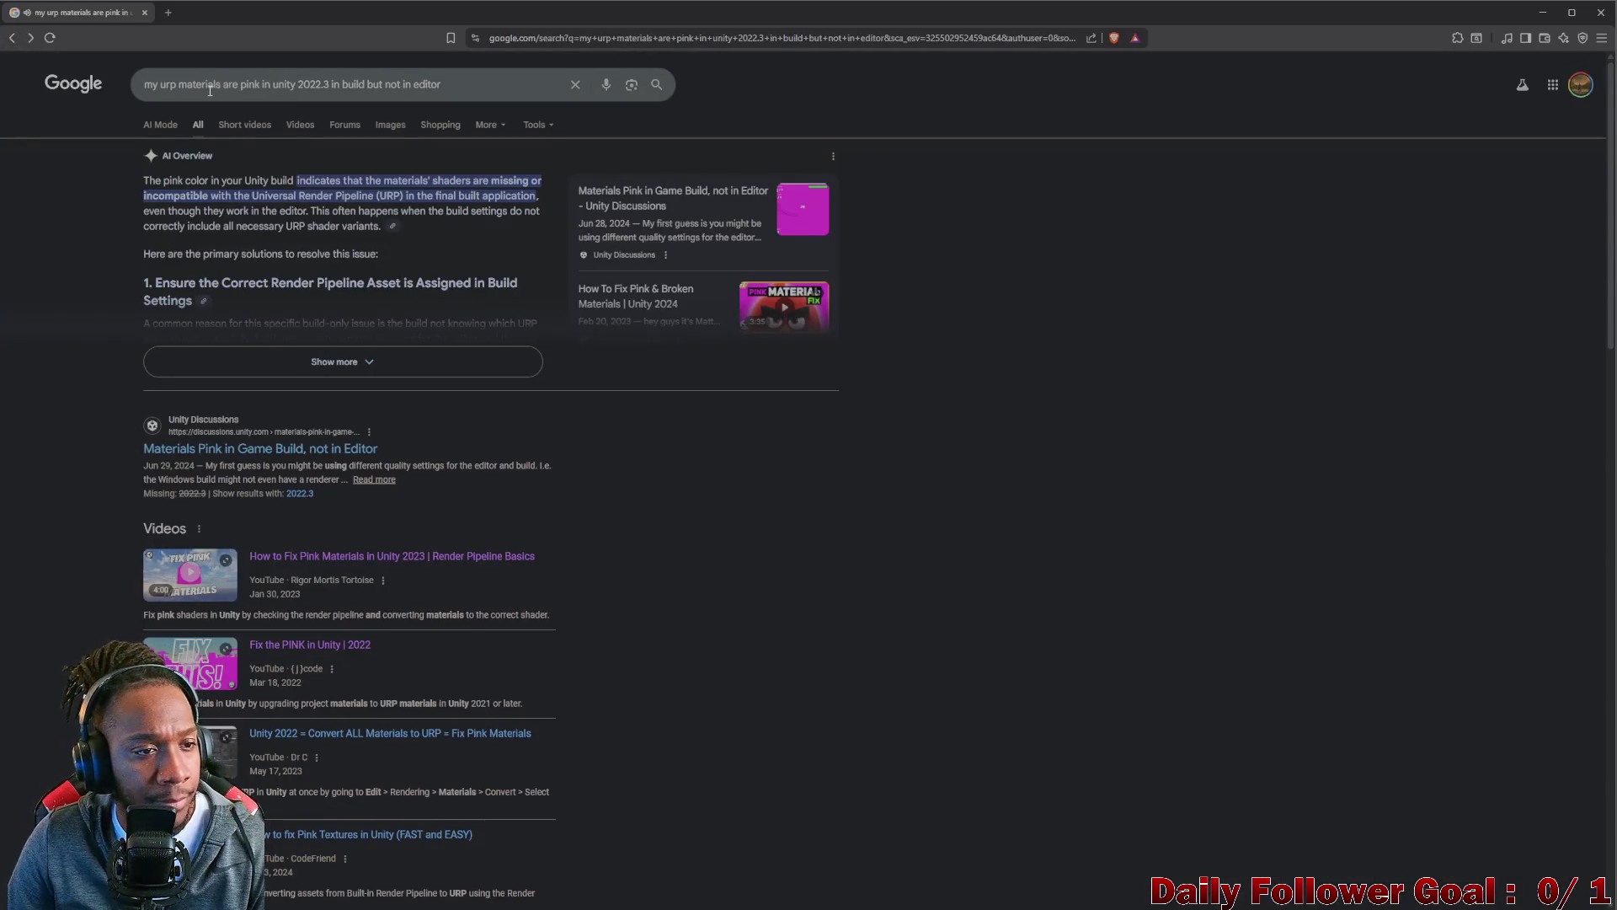
# Rerun the search with "build" quoted and open the WebGL URP materials pink question
pyautogui.click(342, 85)
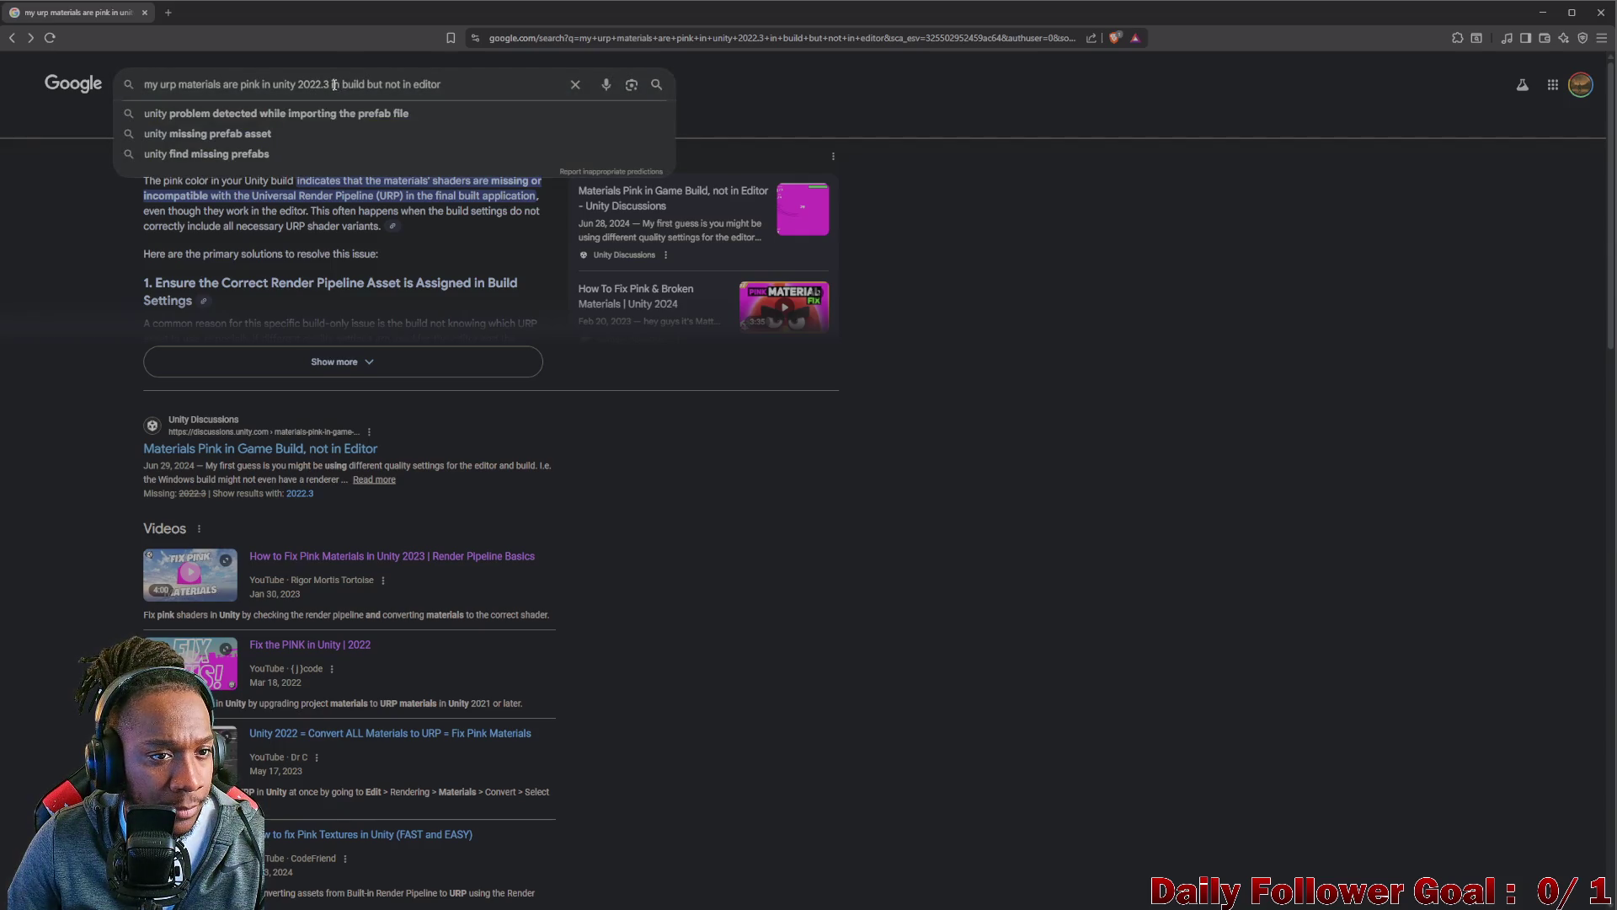
pyautogui.click(343, 85)
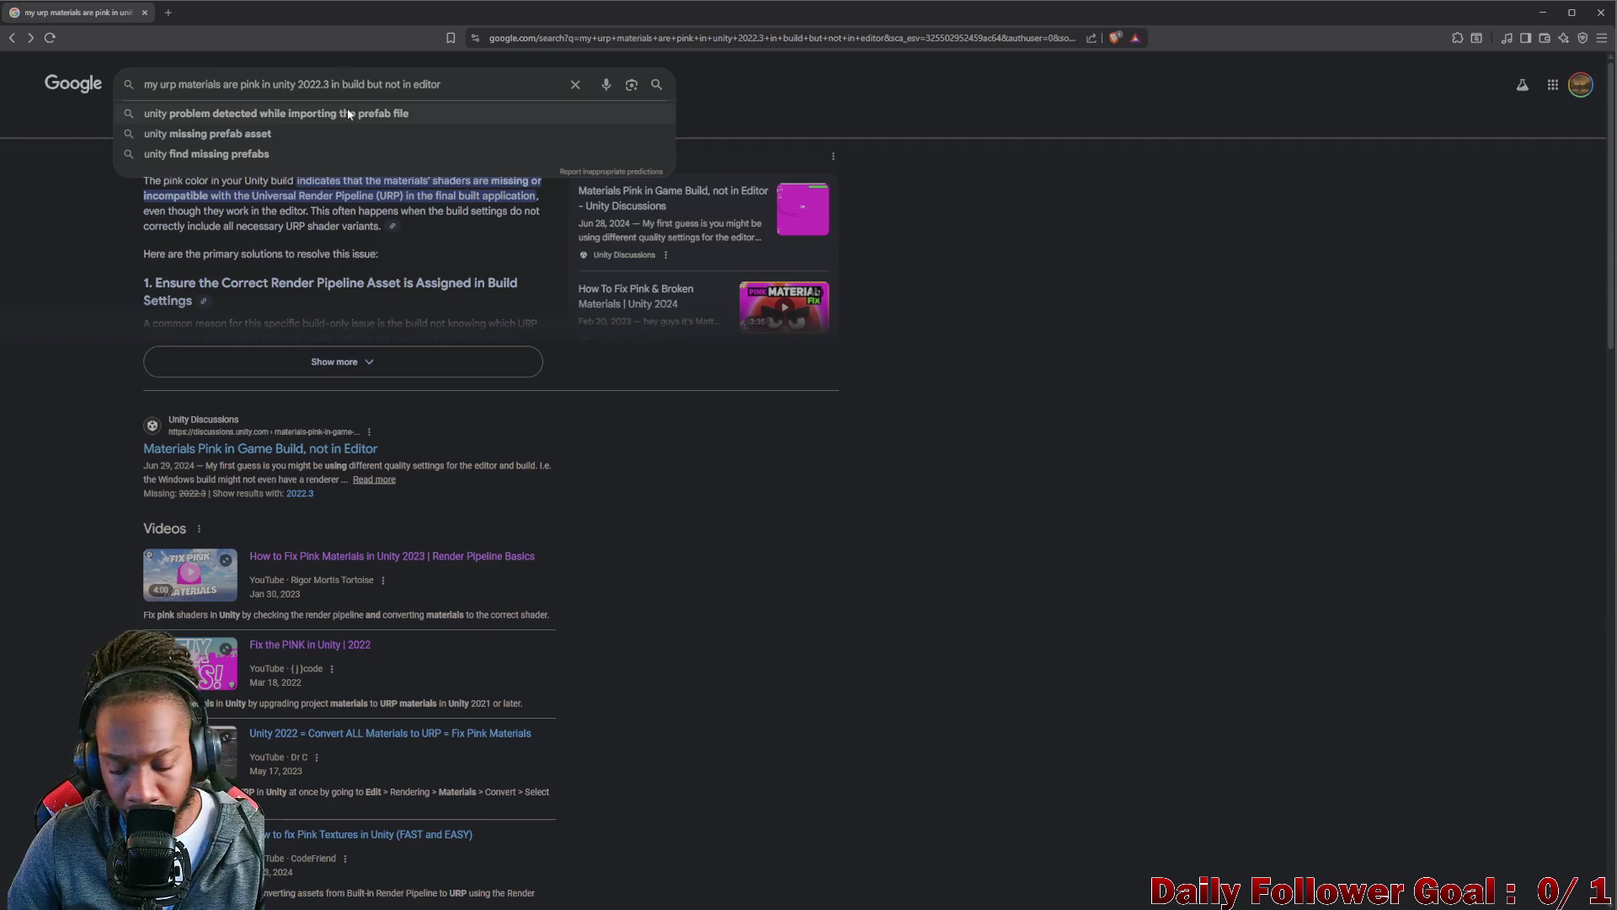
pyautogui.write('"')
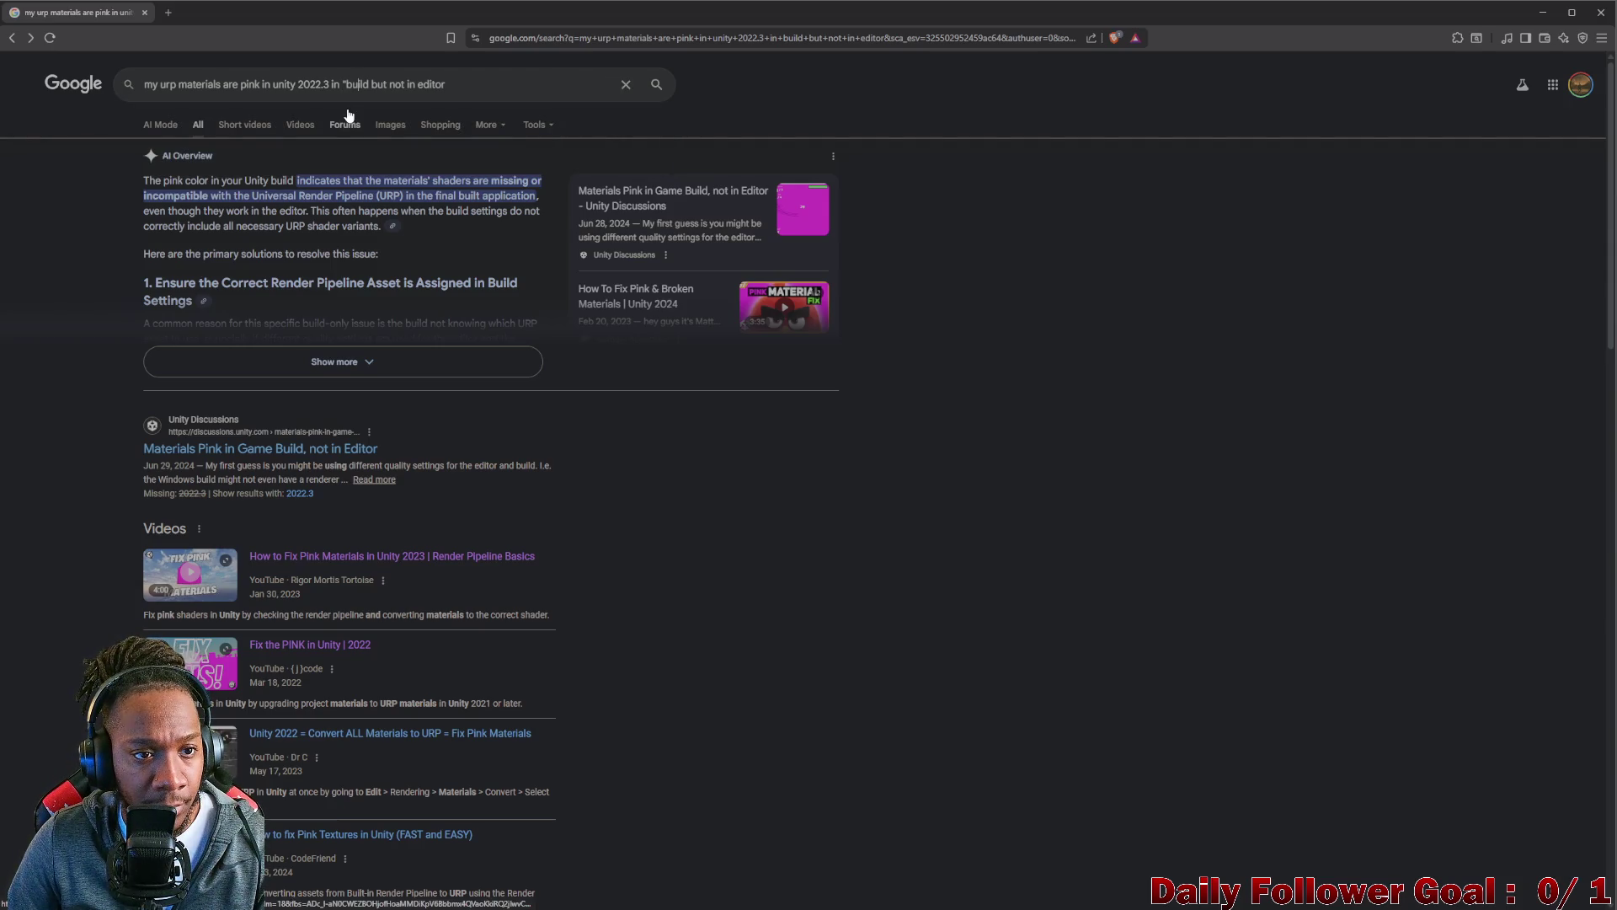
pyautogui.write('"')
pyautogui.press('Return')
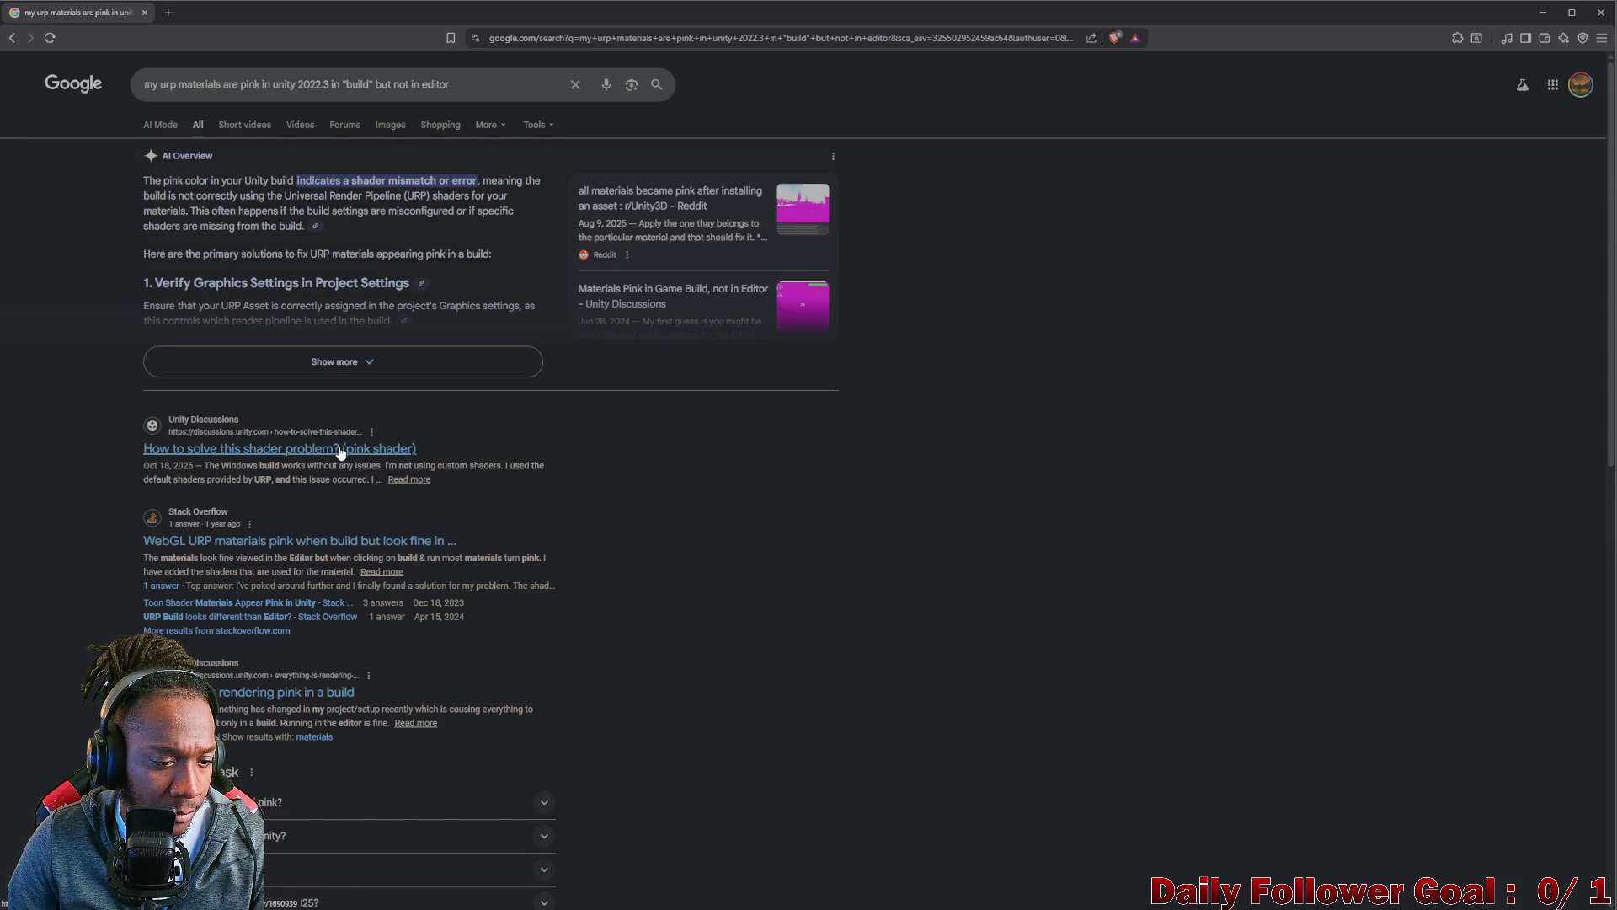
pyautogui.scroll(-1, 506, 421)
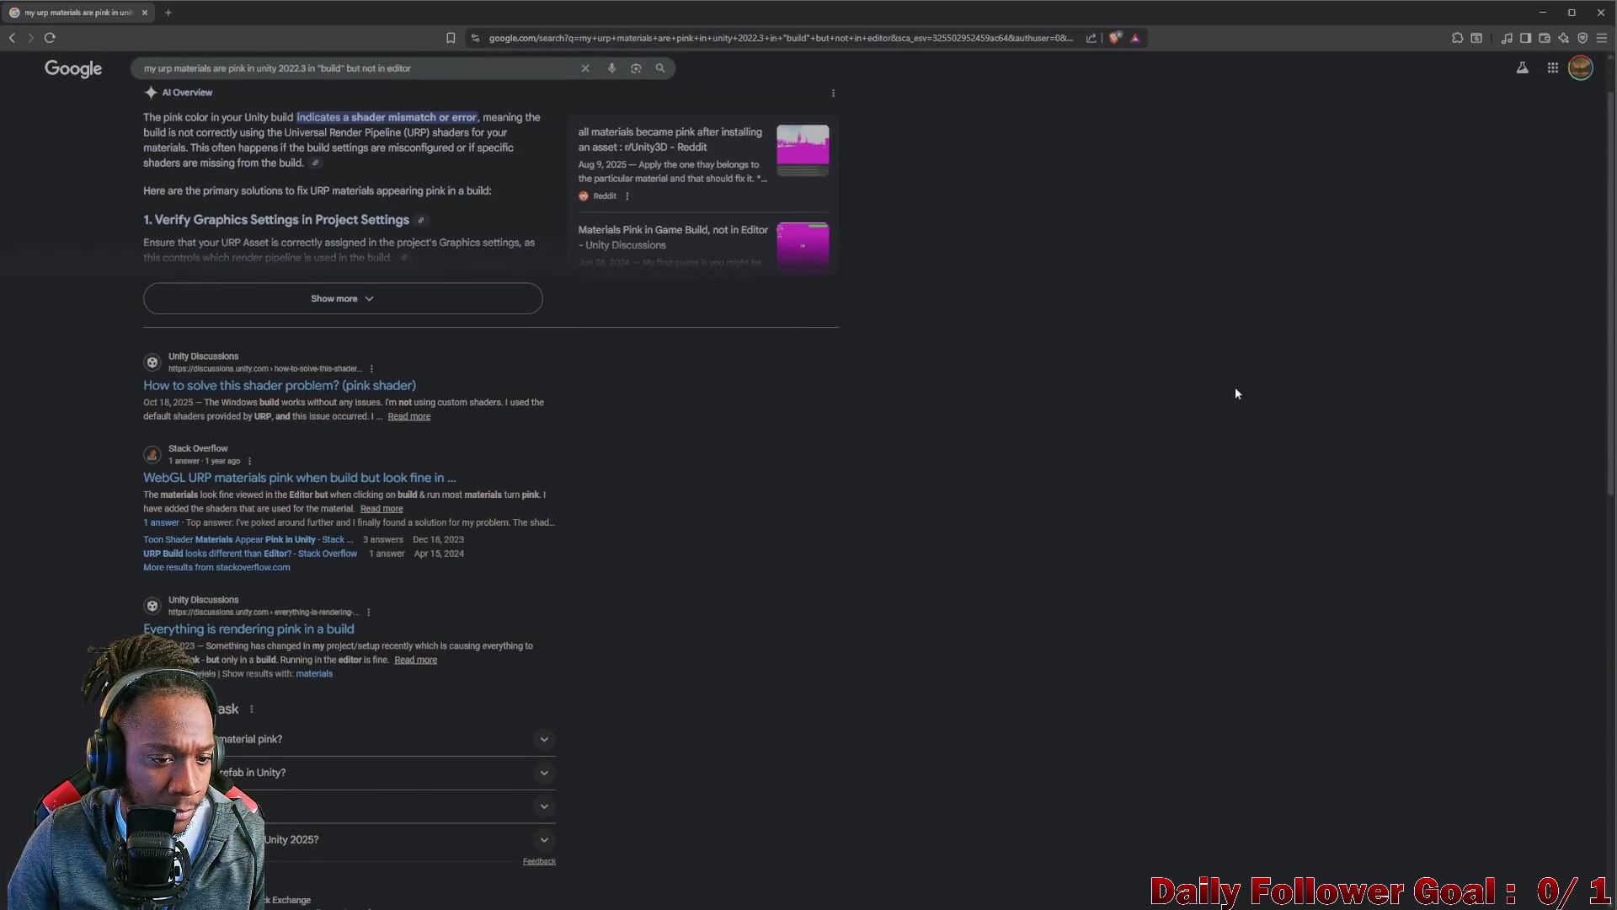
pyautogui.click(386, 479)
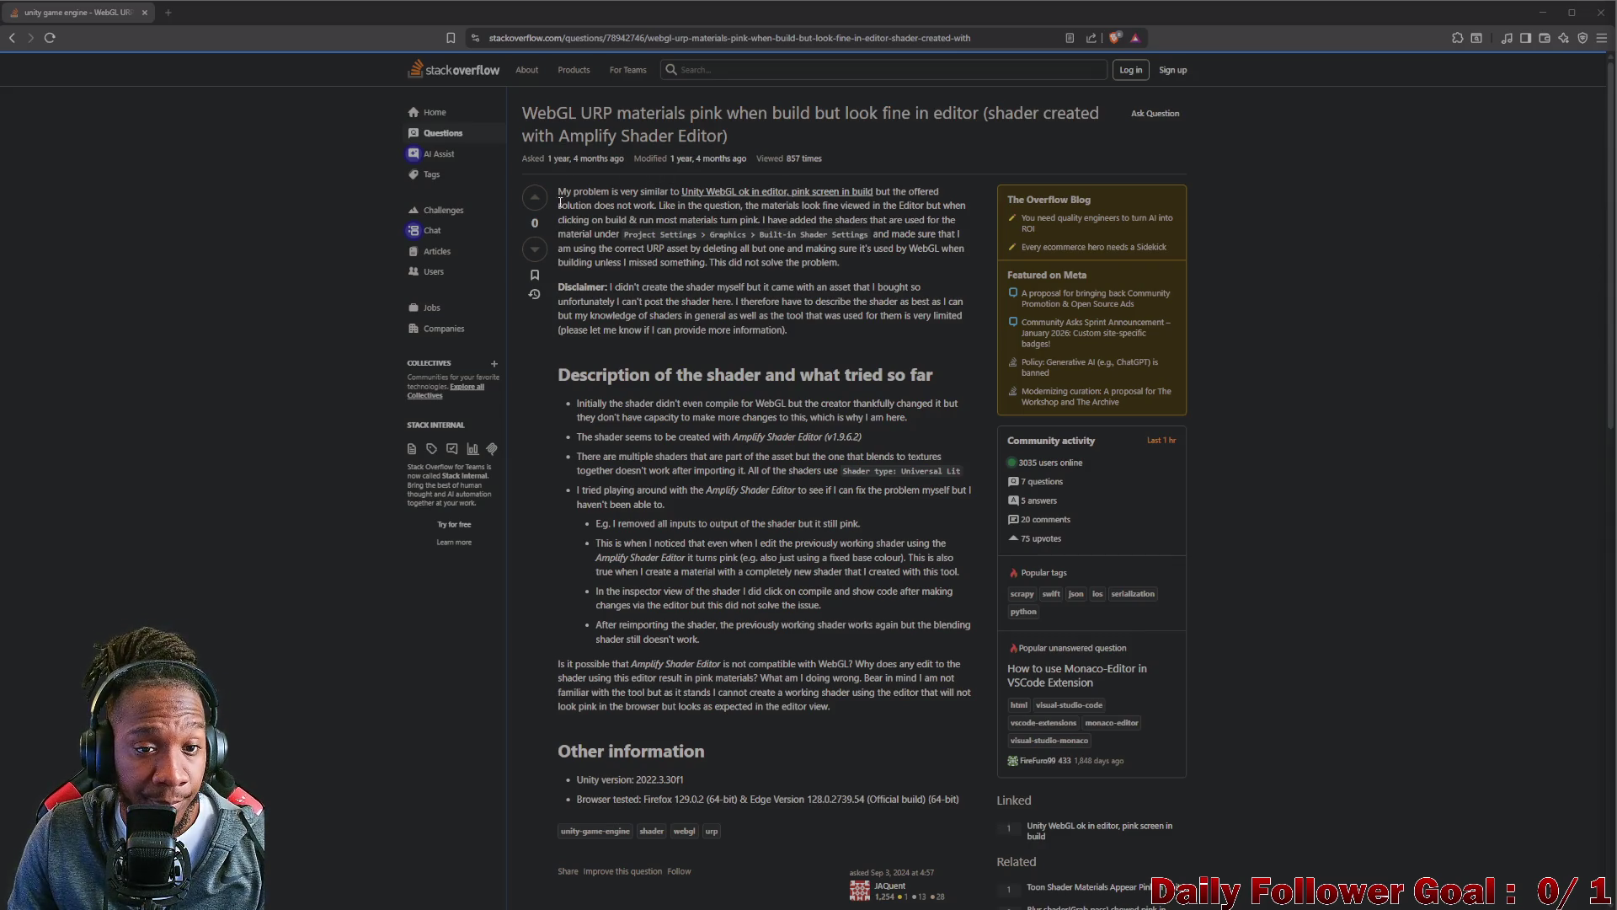
# Highlight the accepted answer's fix of changing Shader Model from 4.5 to 4.0 for WebGL
pyautogui.moveTo(619, 192); pyautogui.dragTo(632, 193)
pyautogui.scroll(-7, 669, 350)
pyautogui.moveTo(565, 417)
pyautogui.mouseDown()
pyautogui.moveTo(932, 418)
pyautogui.moveTo(639, 440)
pyautogui.mouseUp()
pyautogui.moveTo(640, 440)
pyautogui.mouseDown()
pyautogui.moveTo(587, 436)
pyautogui.moveTo(646, 433)
pyautogui.moveTo(645, 458)
pyautogui.moveTo(760, 433)
pyautogui.mouseUp()
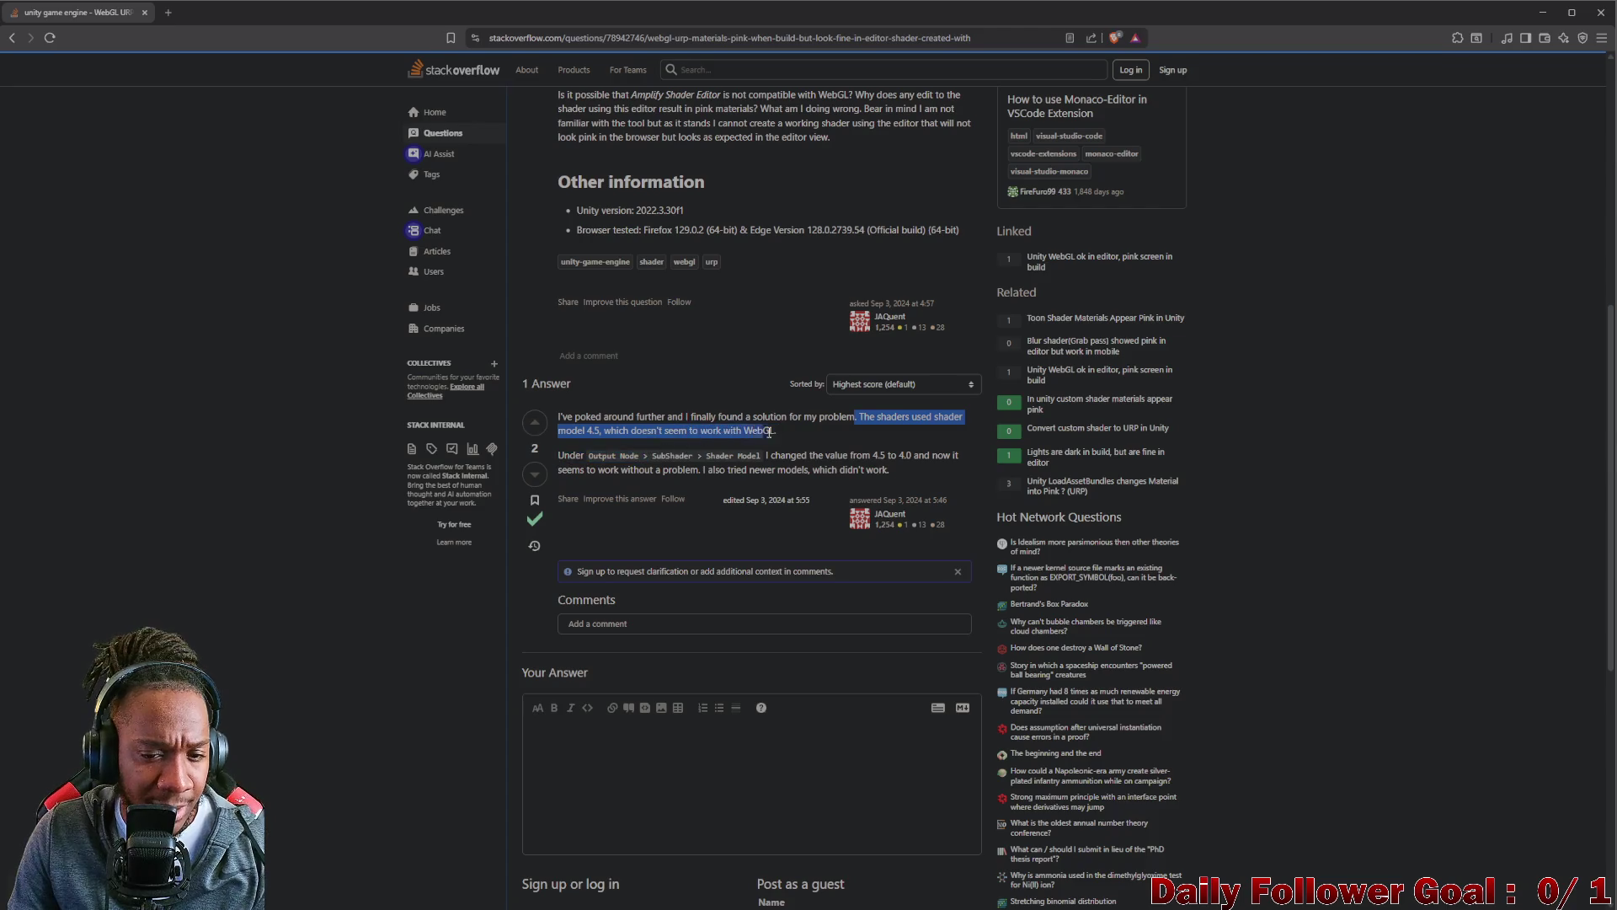
pyautogui.moveTo(558, 454); pyautogui.dragTo(911, 463)
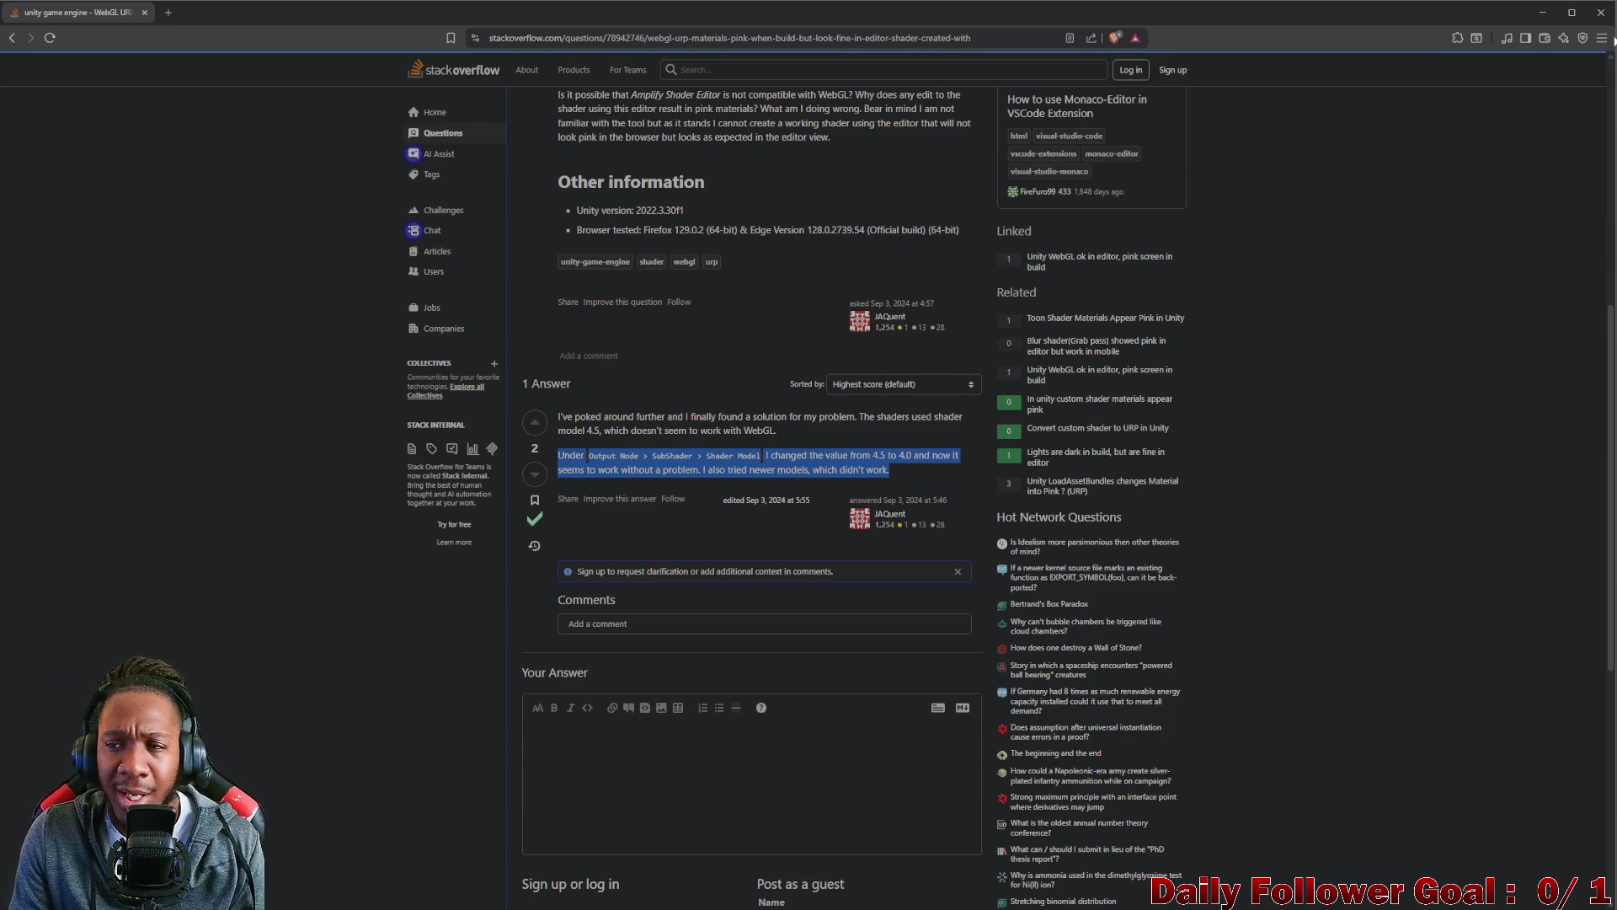
# Search the project for 'grid' and show the ValidGridPoint material's URP shader settings in the Inspector
pyautogui.click(1544, 13)
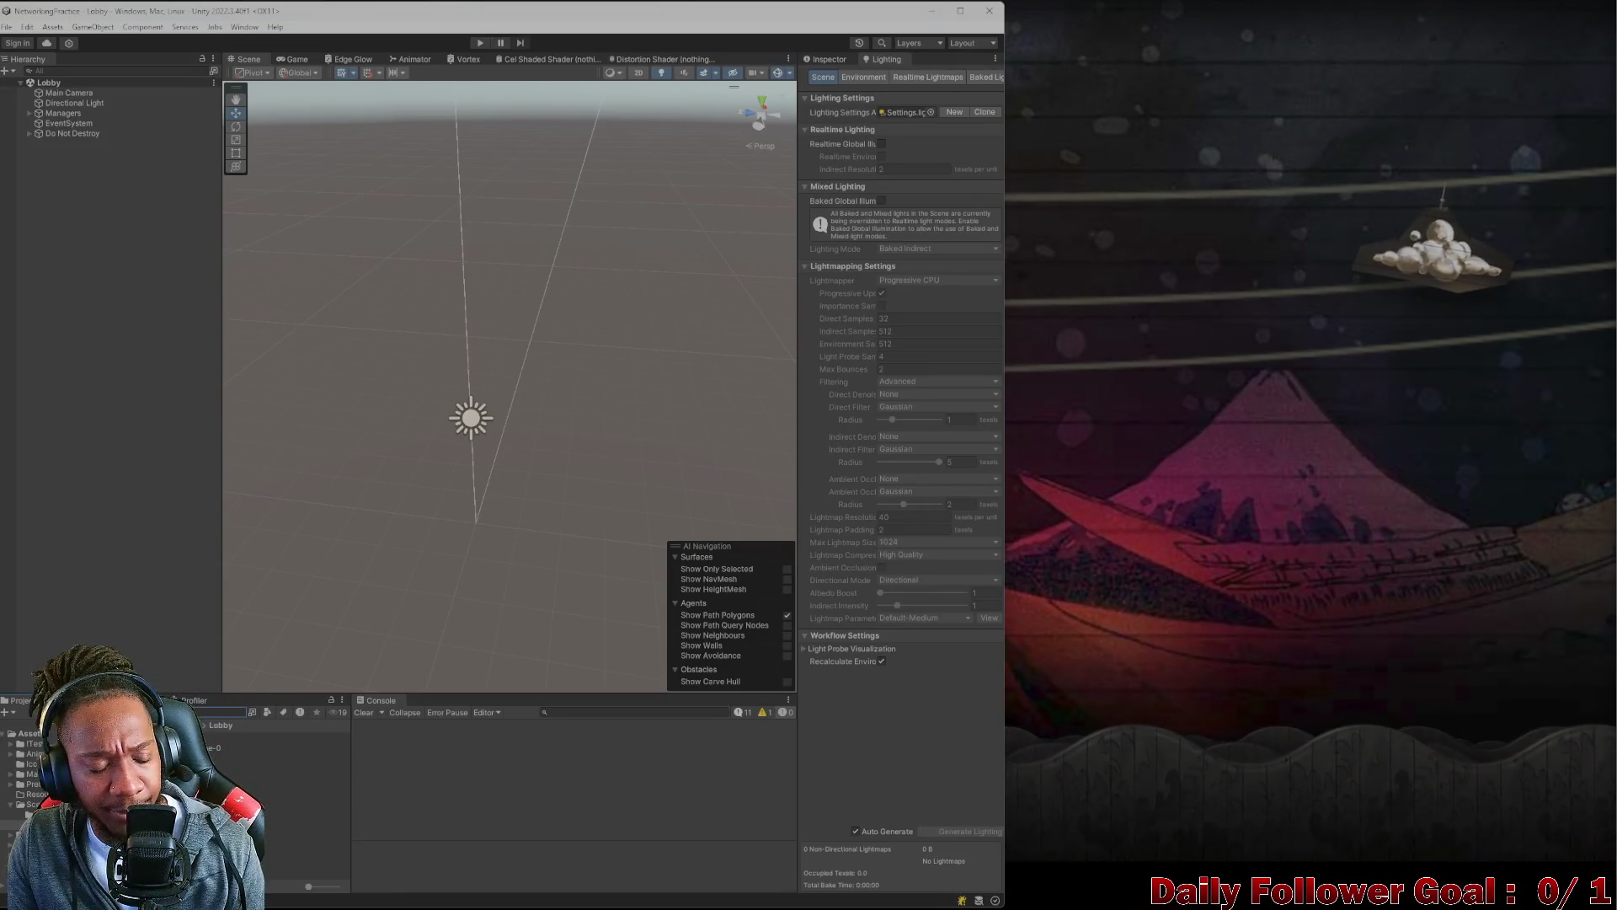
pyautogui.click(152, 712)
pyautogui.write('f')
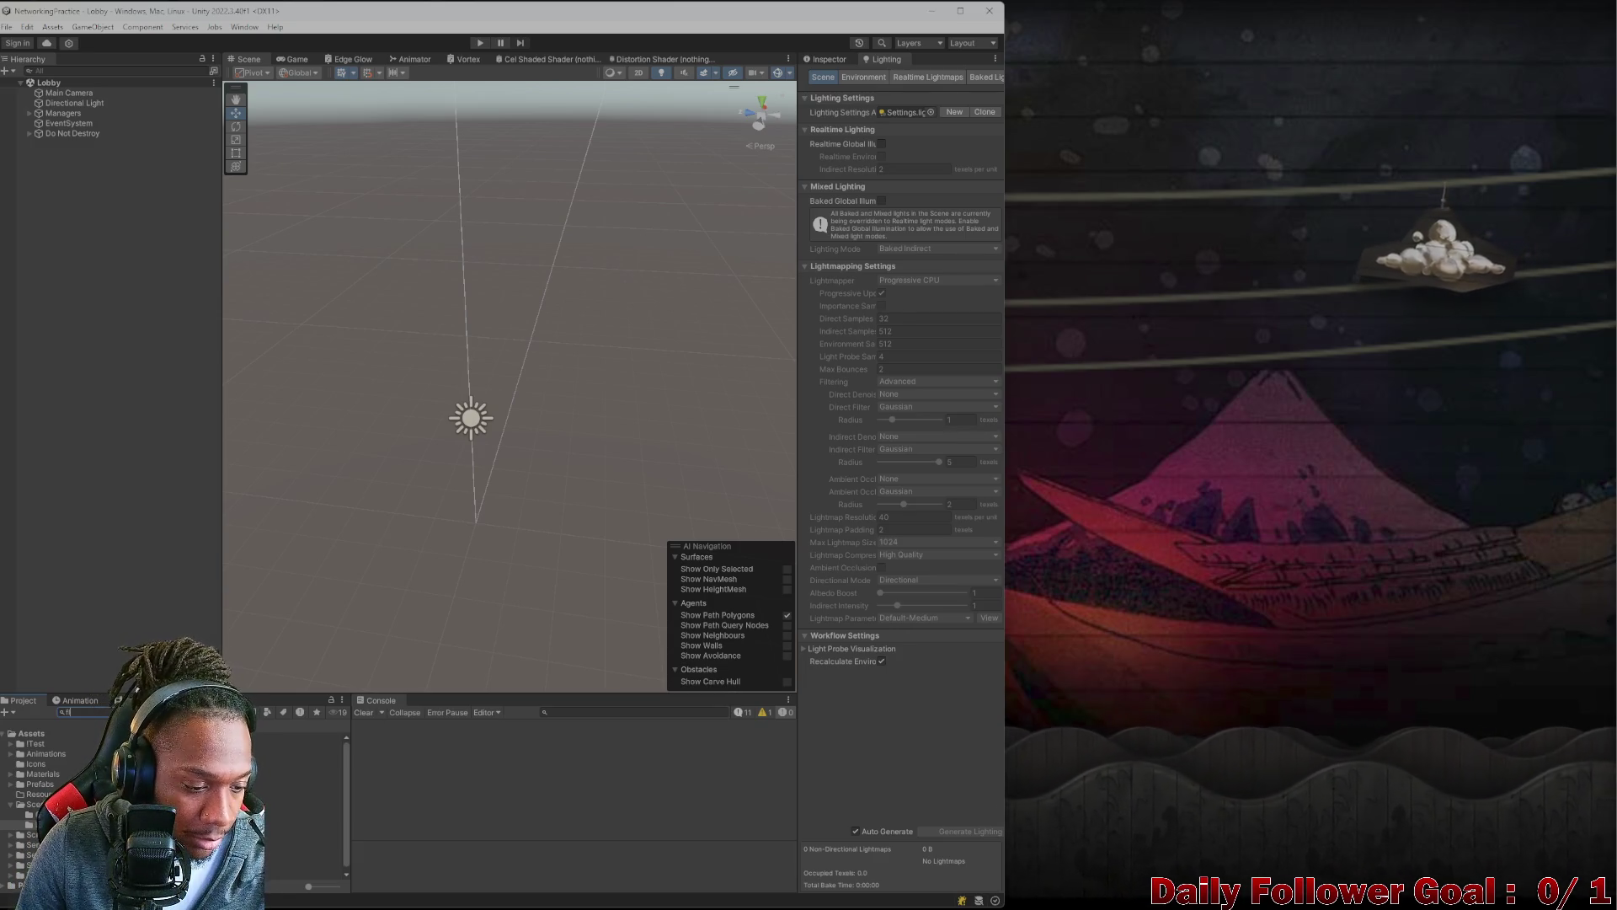
pyautogui.press('BackSpace')
pyautogui.write('grid')
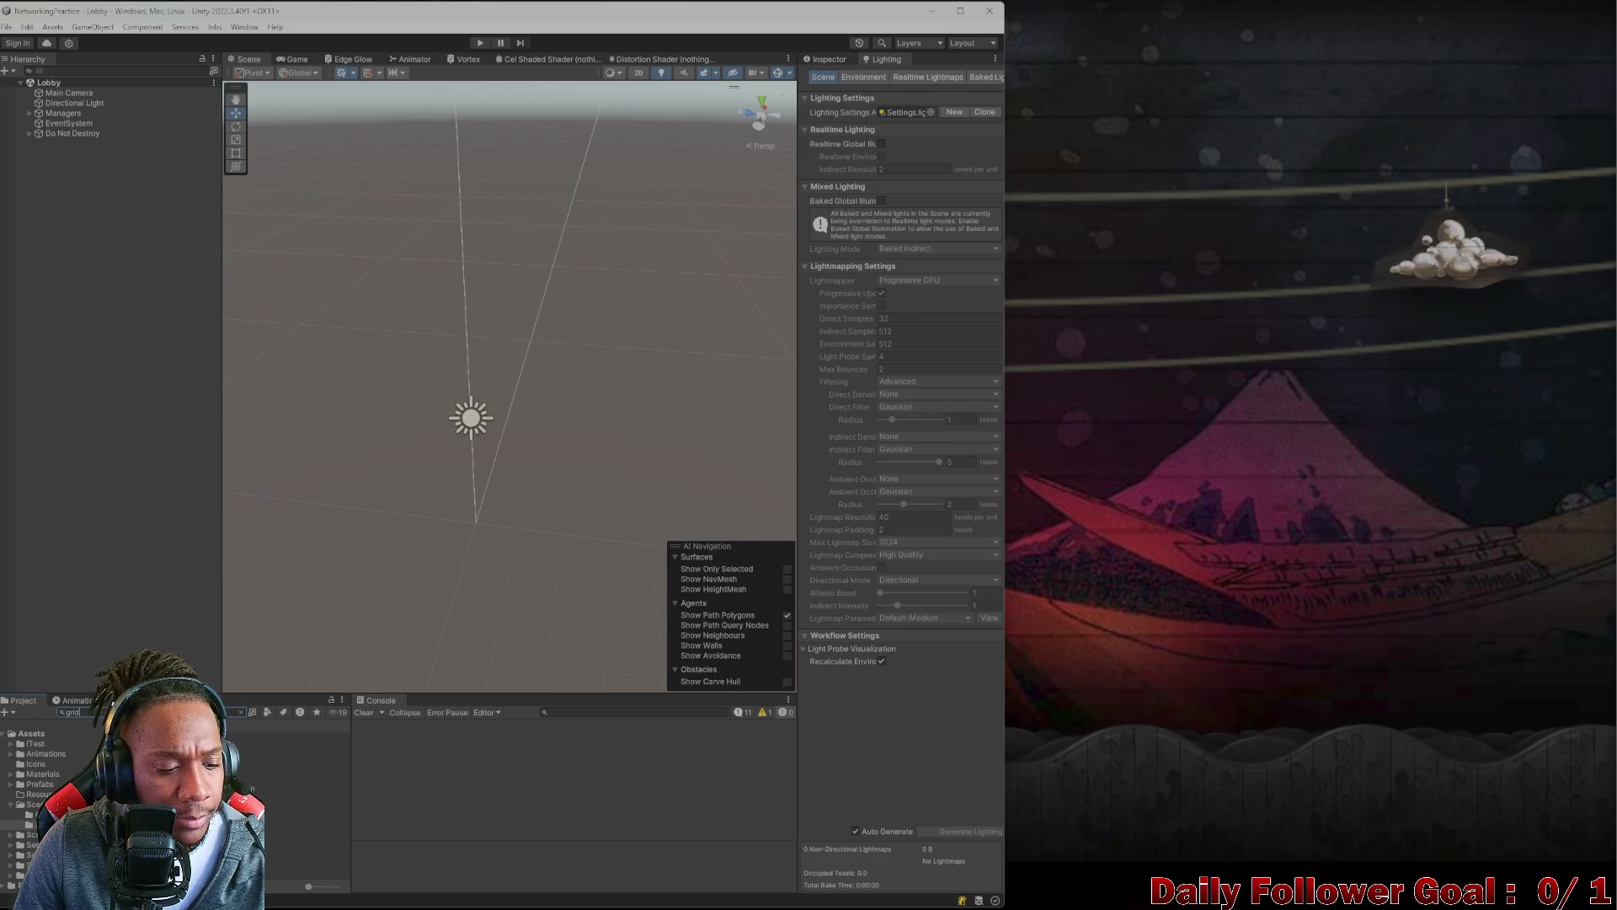
pyautogui.click(303, 799)
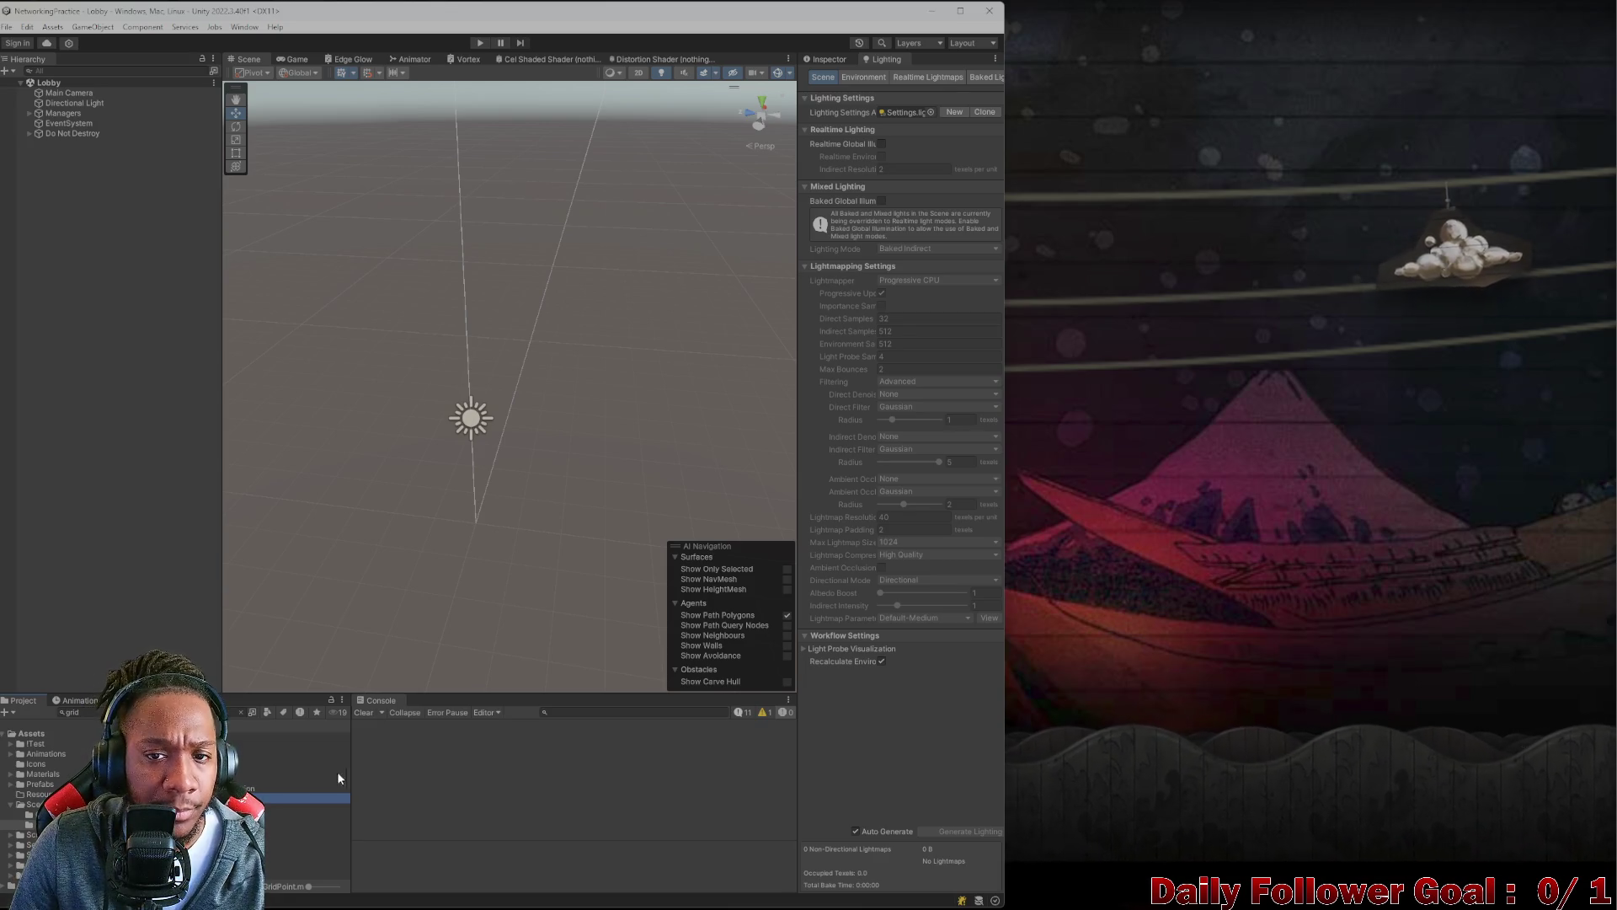
pyautogui.click(824, 61)
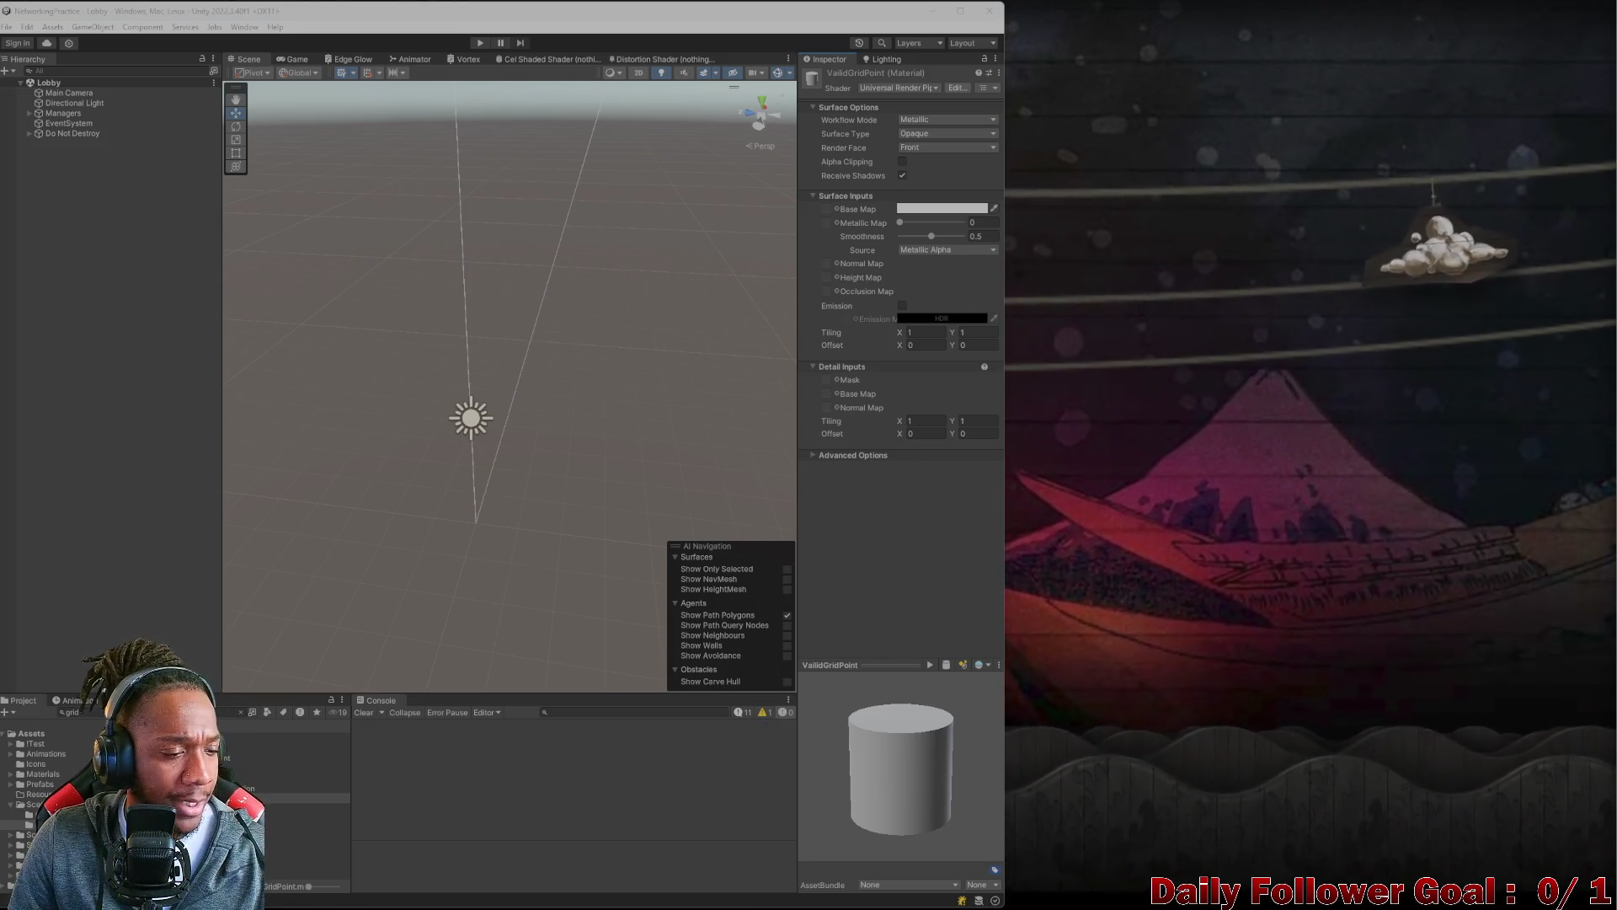
# Inspect the InvalidGridPoint material and briefly view its Material Hierarchy
pyautogui.click(294, 778)
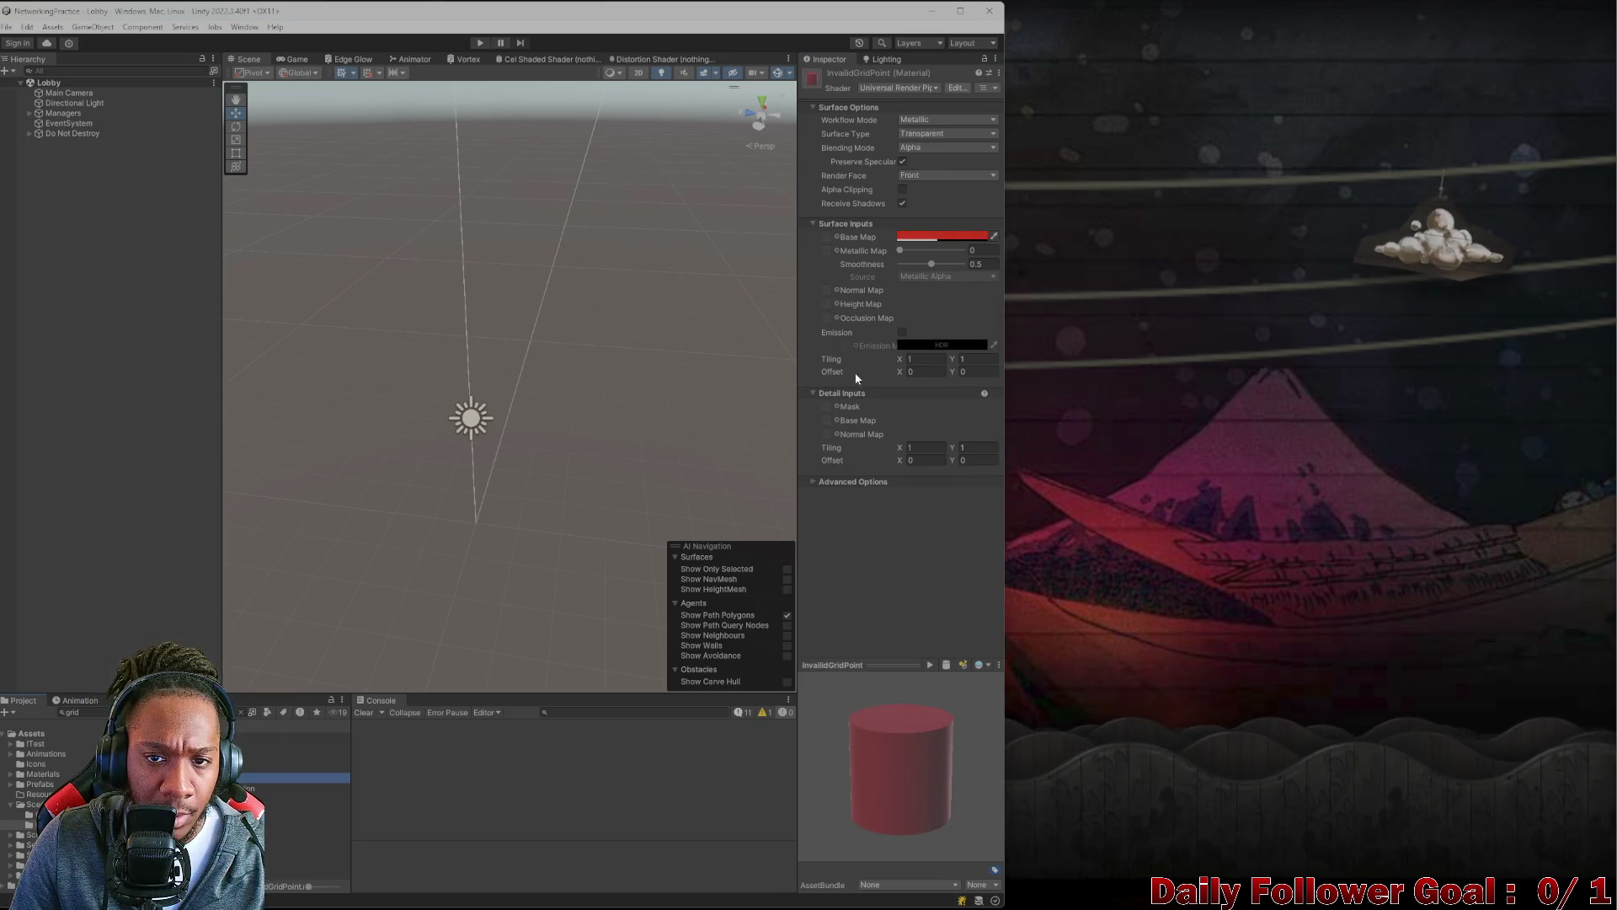
pyautogui.click(980, 88)
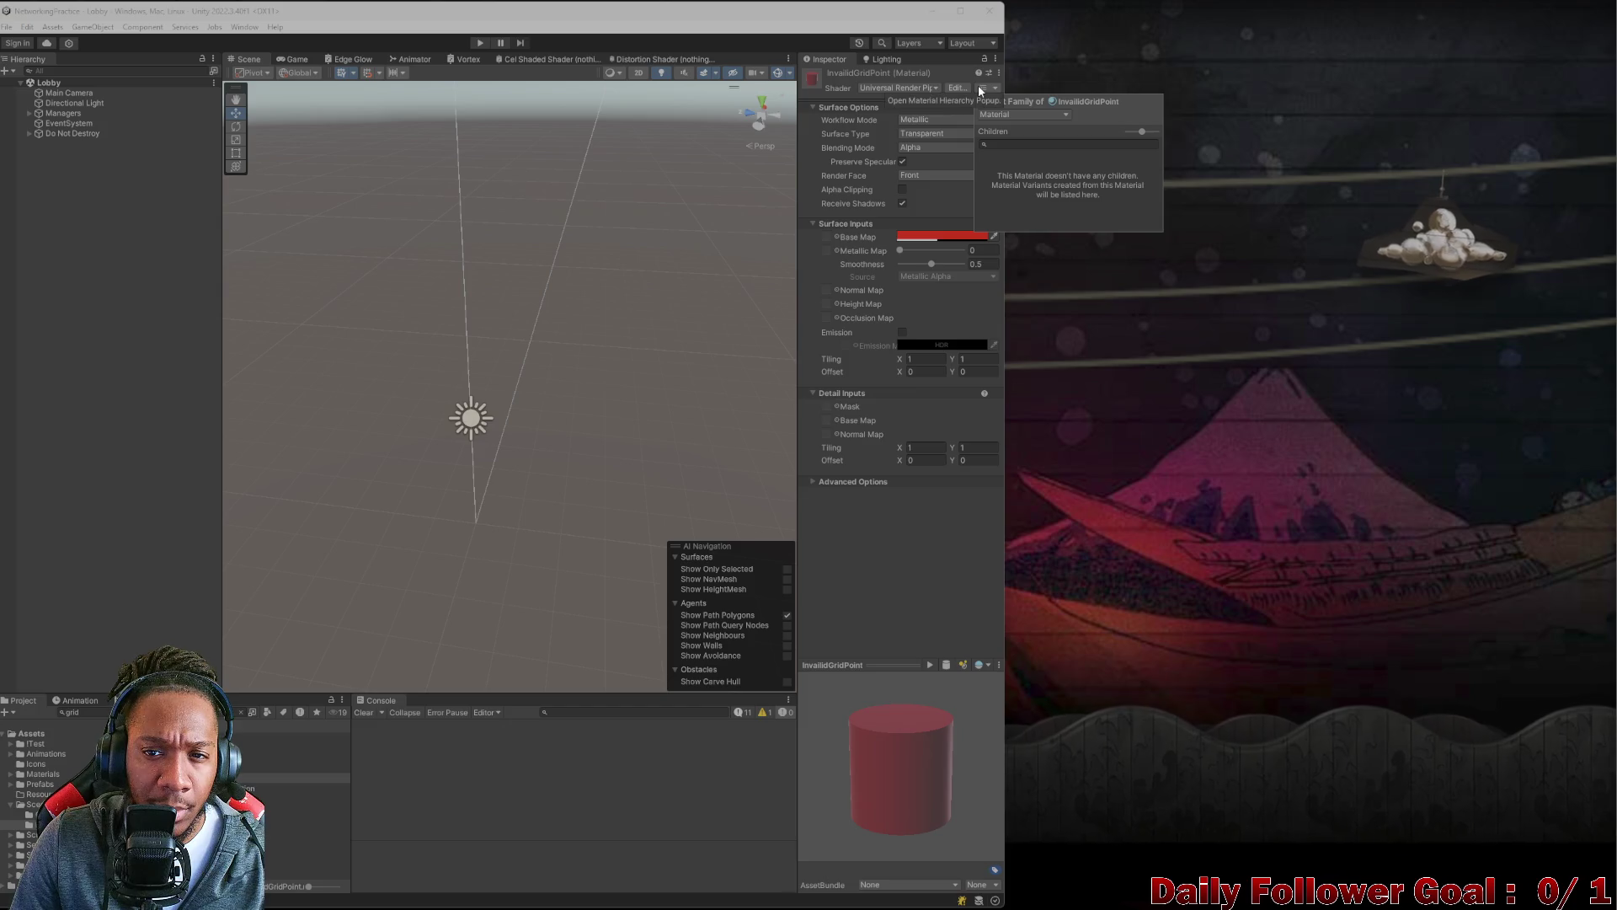
pyautogui.click(861, 520)
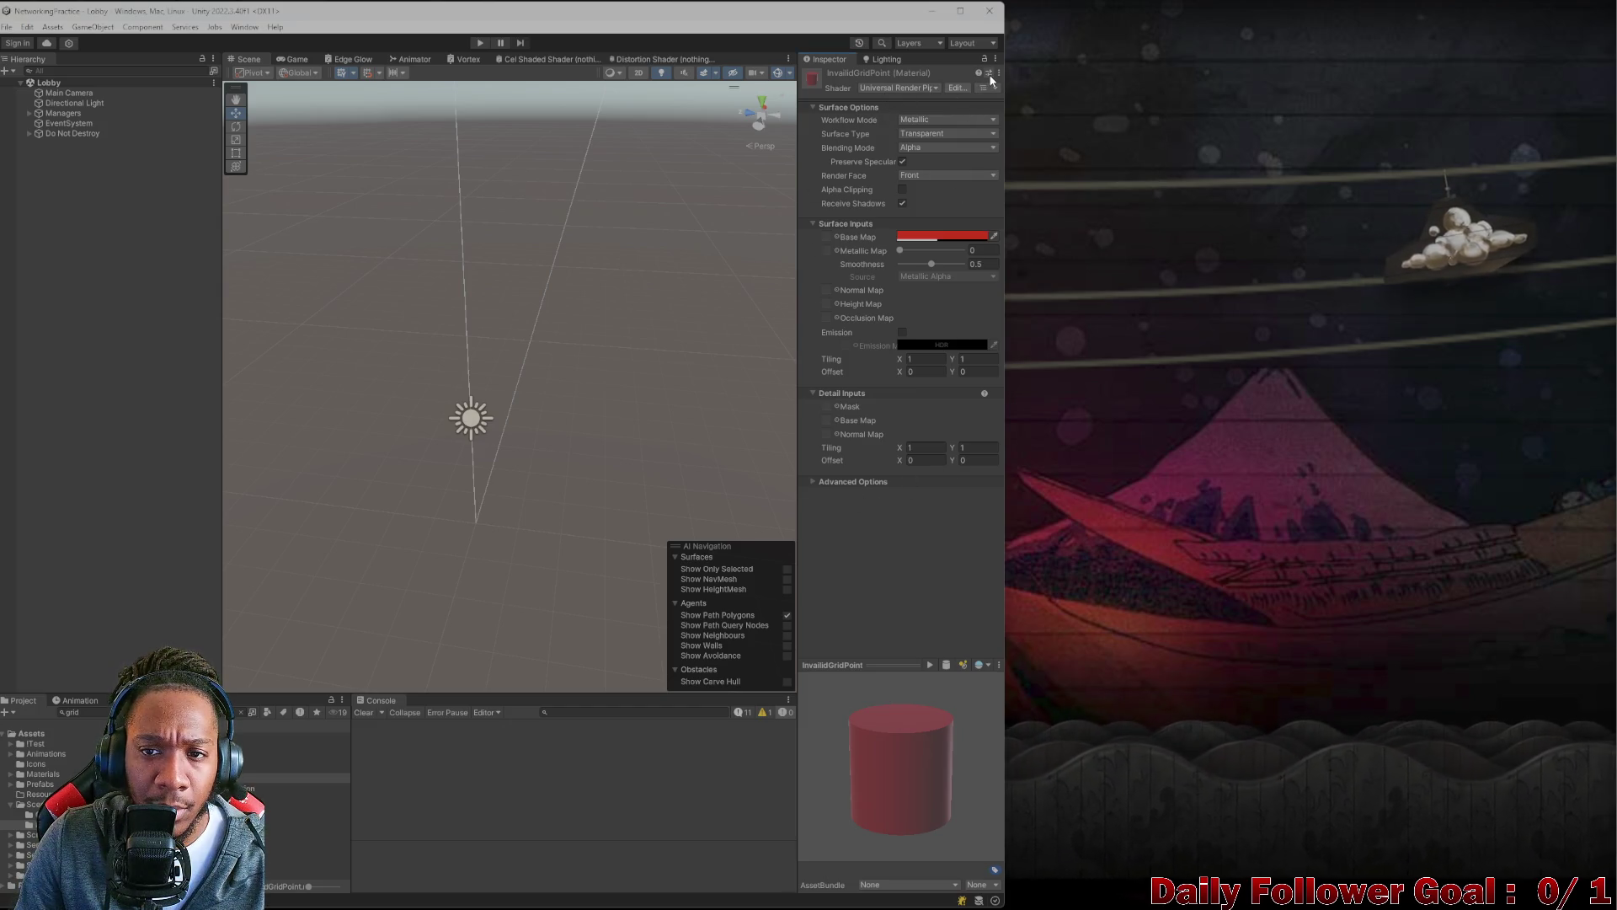
# Bring the Brave browser back with the Stack Overflow shader model answer
pyautogui.moveTo(873, 906)
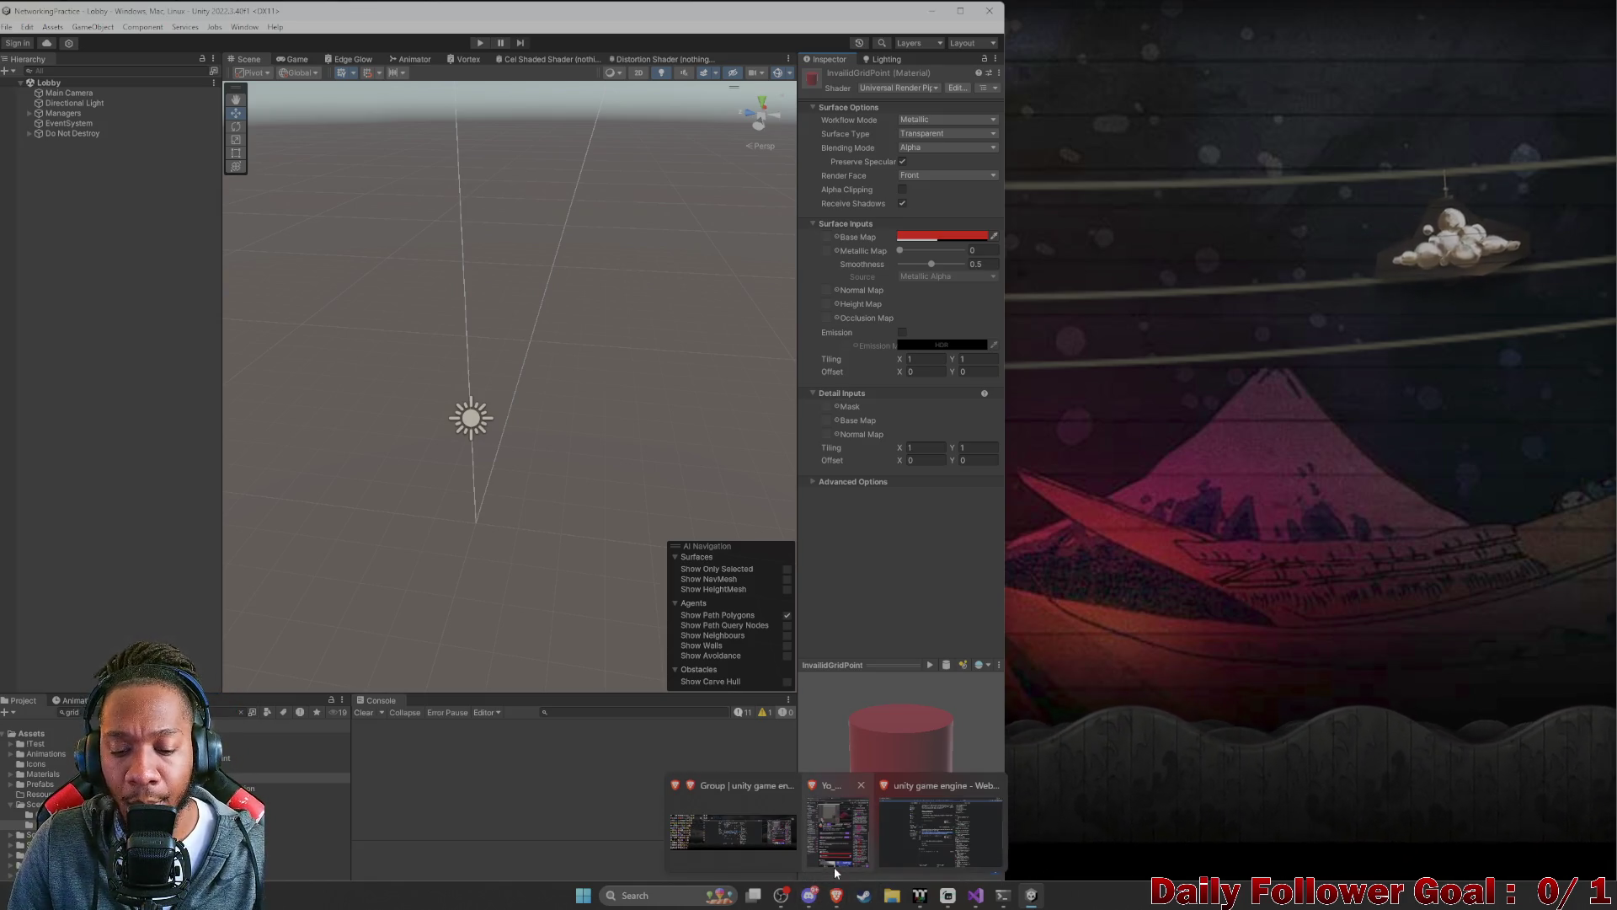
pyautogui.moveTo(834, 863)
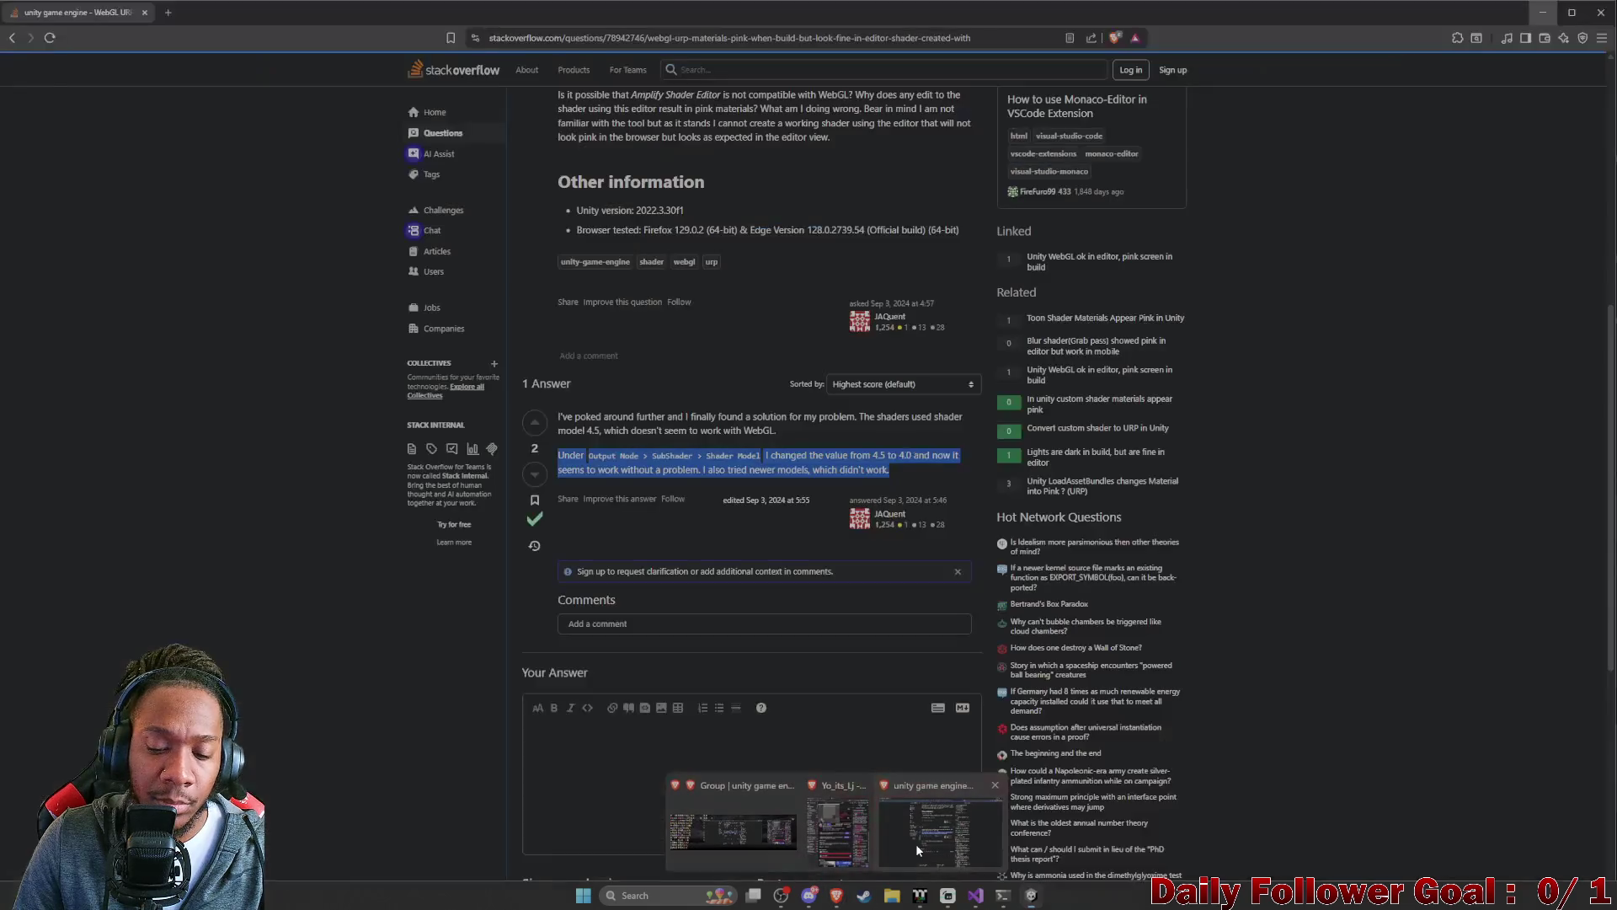
pyautogui.click(917, 843)
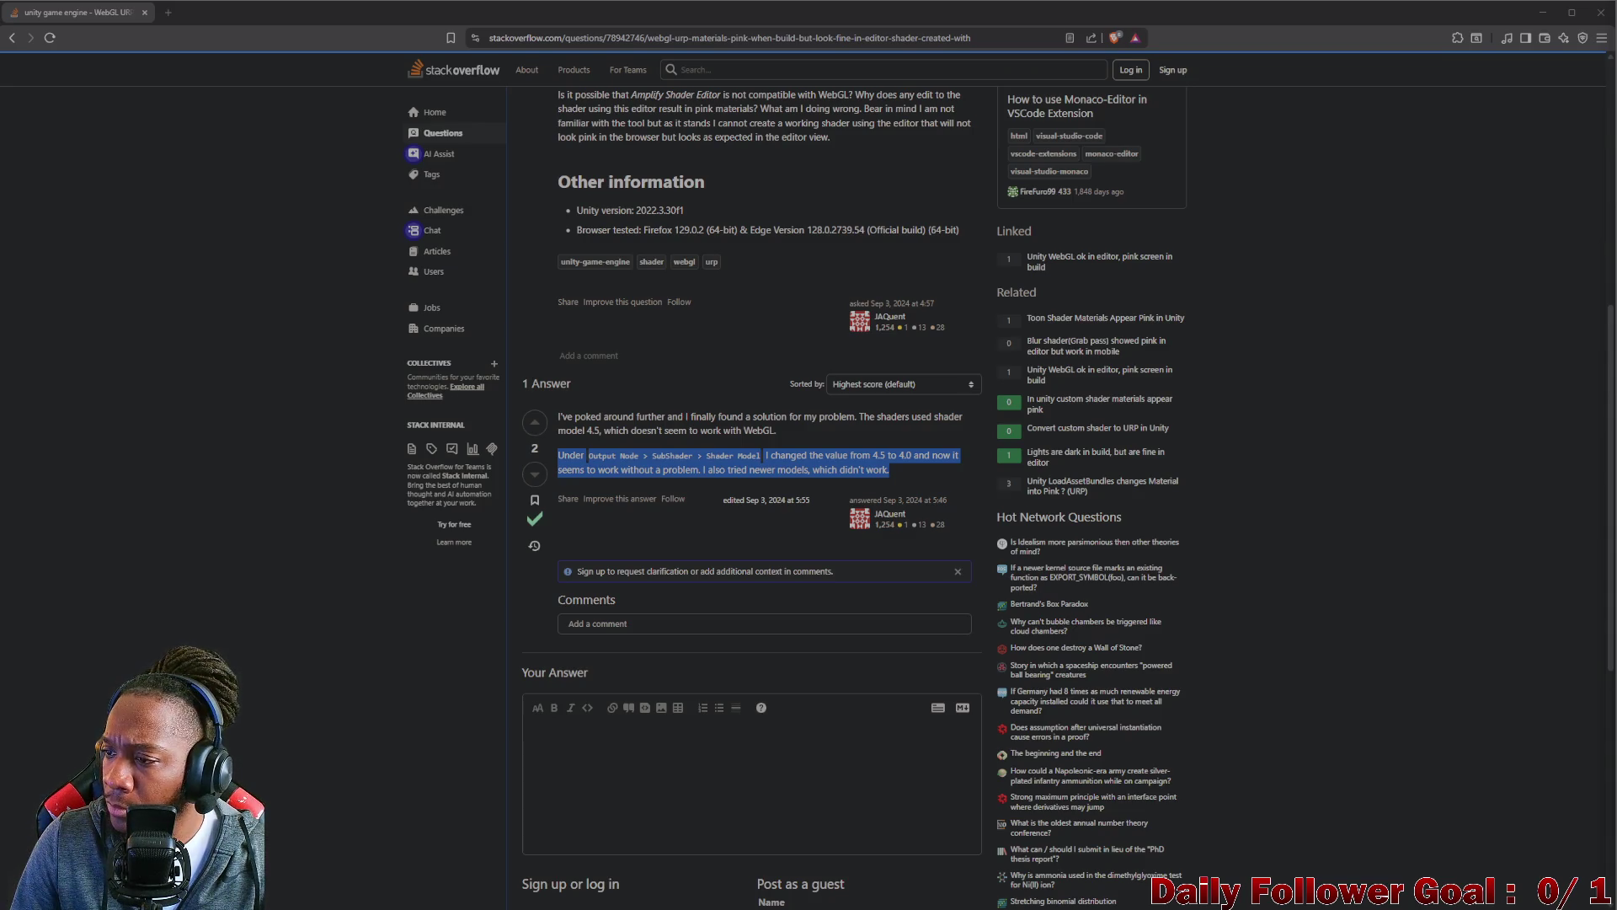
pyautogui.scroll(3, 666, 475)
pyautogui.scroll(-4, 767, 528)
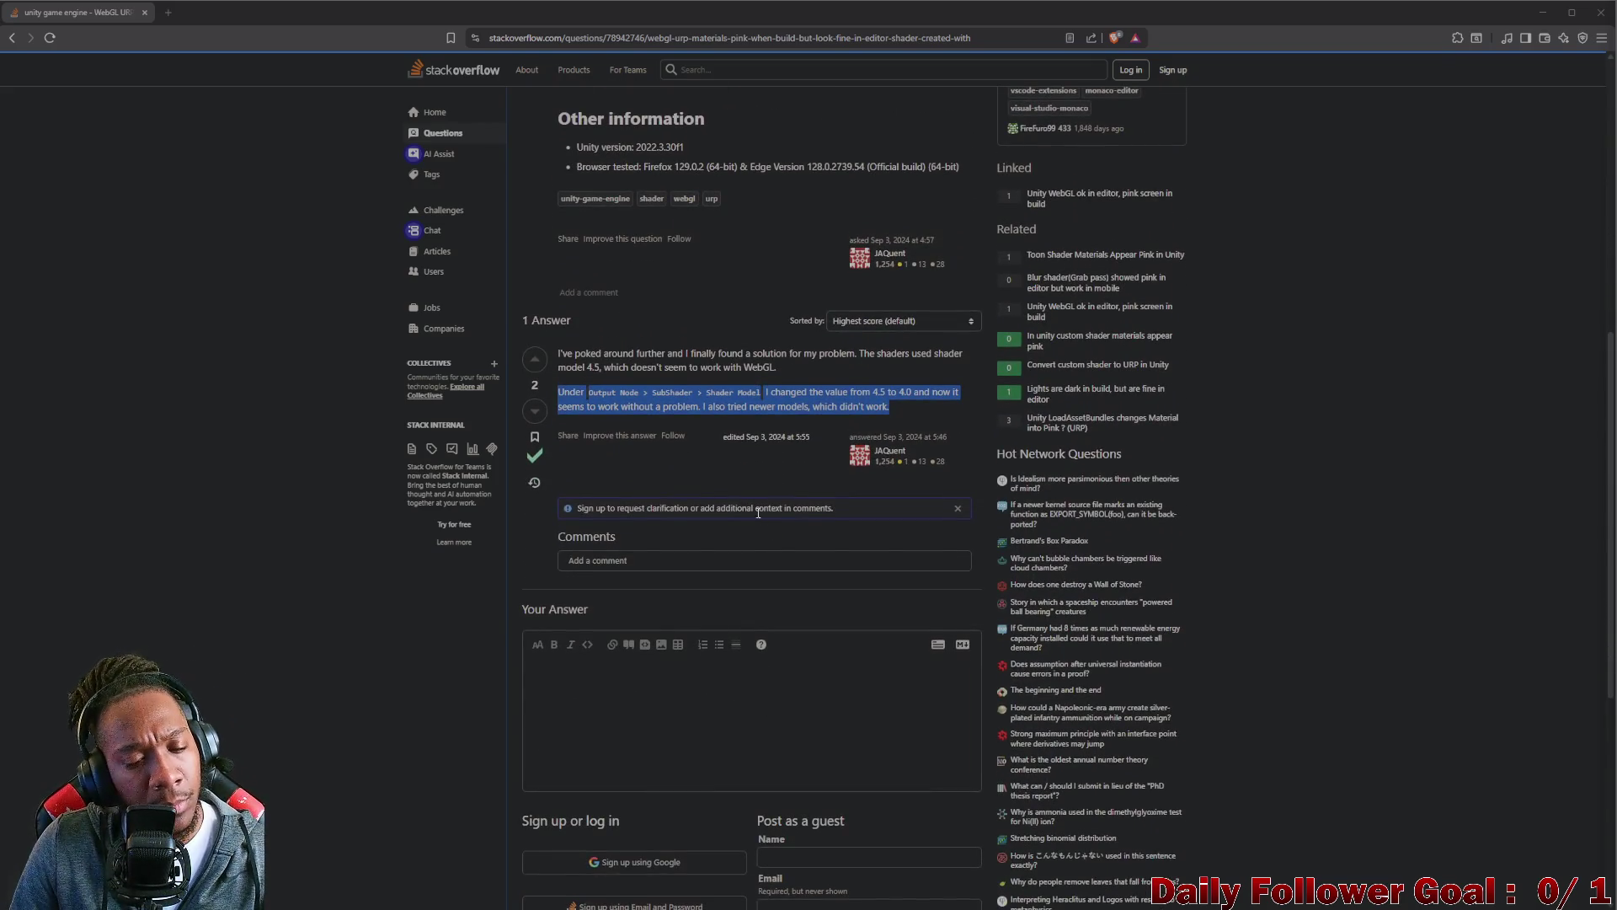
pyautogui.scroll(5, 676, 438)
pyautogui.click(11, 38)
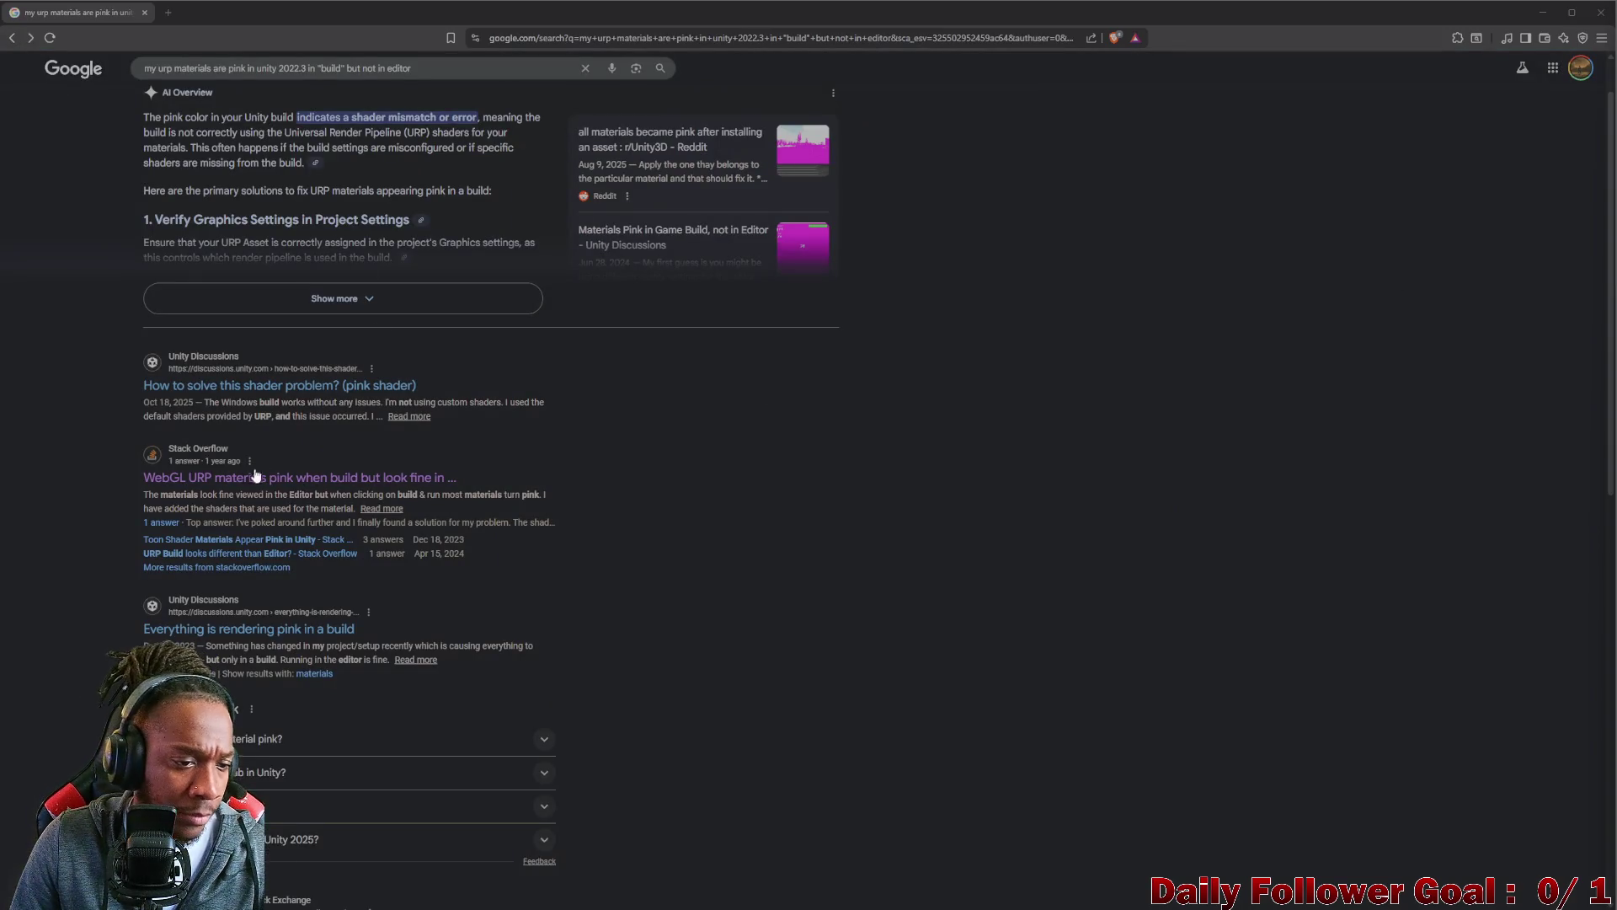
pyautogui.scroll(-1, 265, 479)
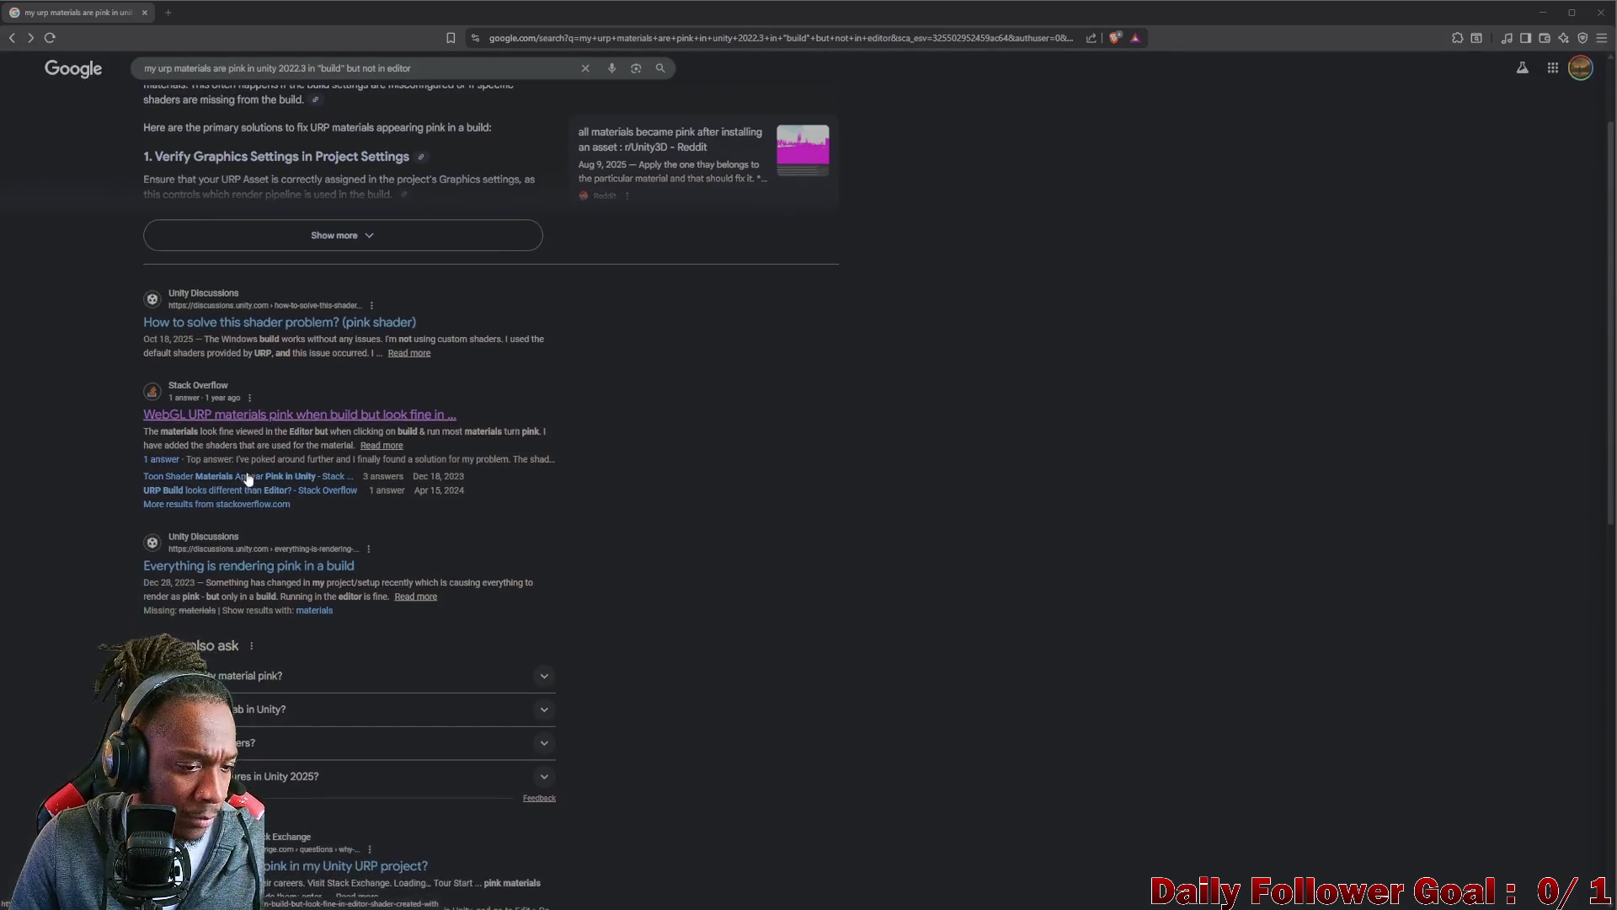
pyautogui.click(281, 567)
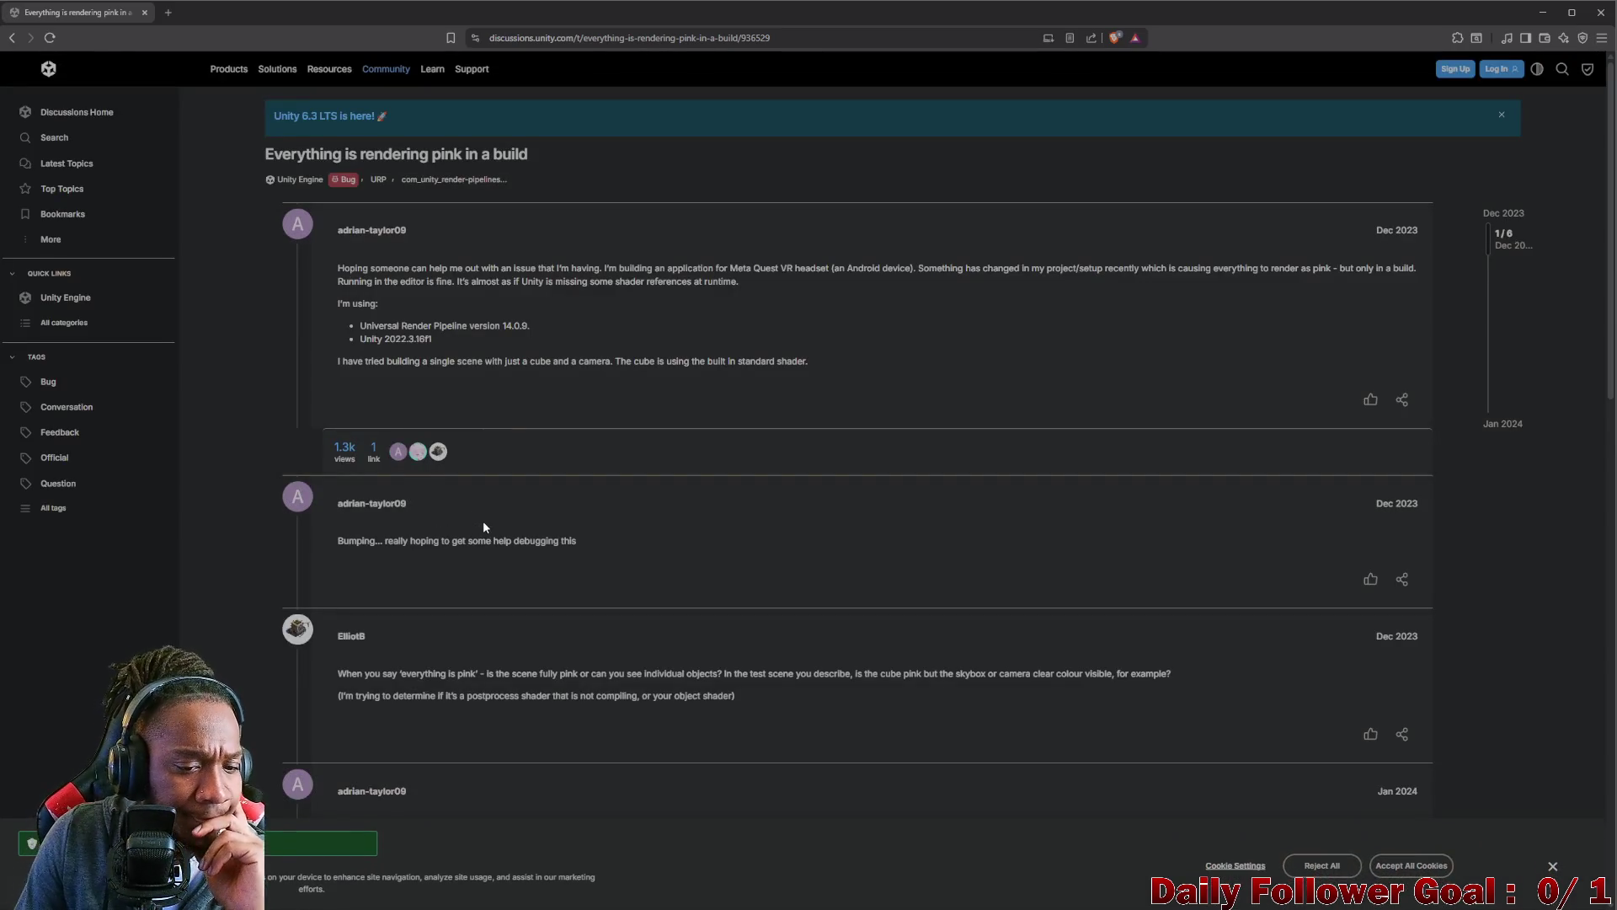
pyautogui.scroll(-3, 455, 514)
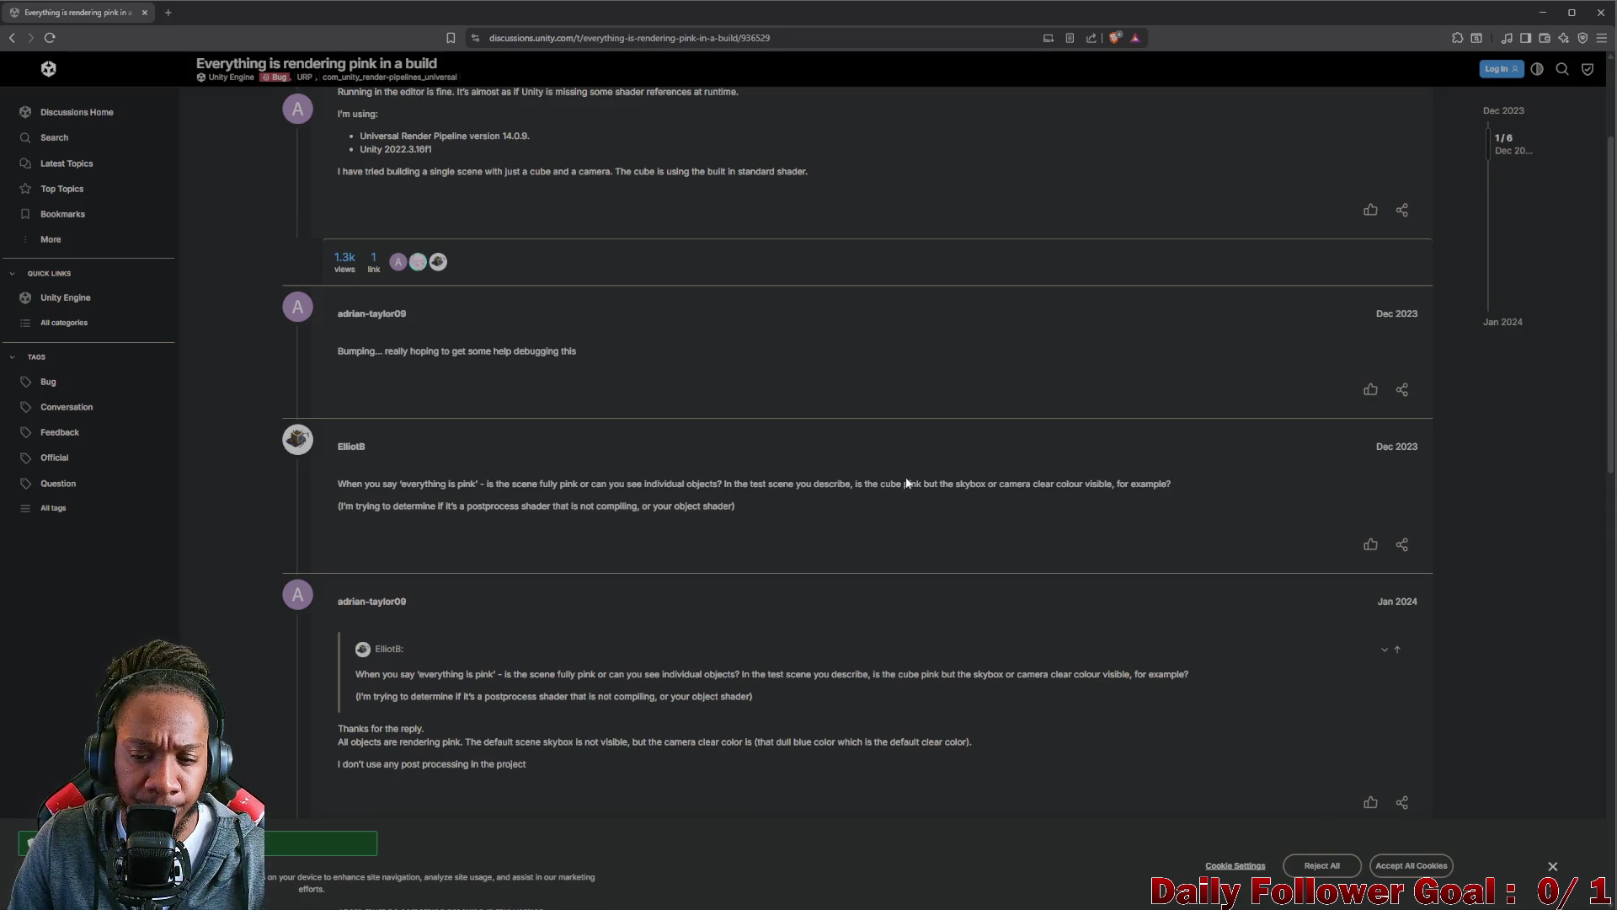
pyautogui.scroll(-2, 518, 591)
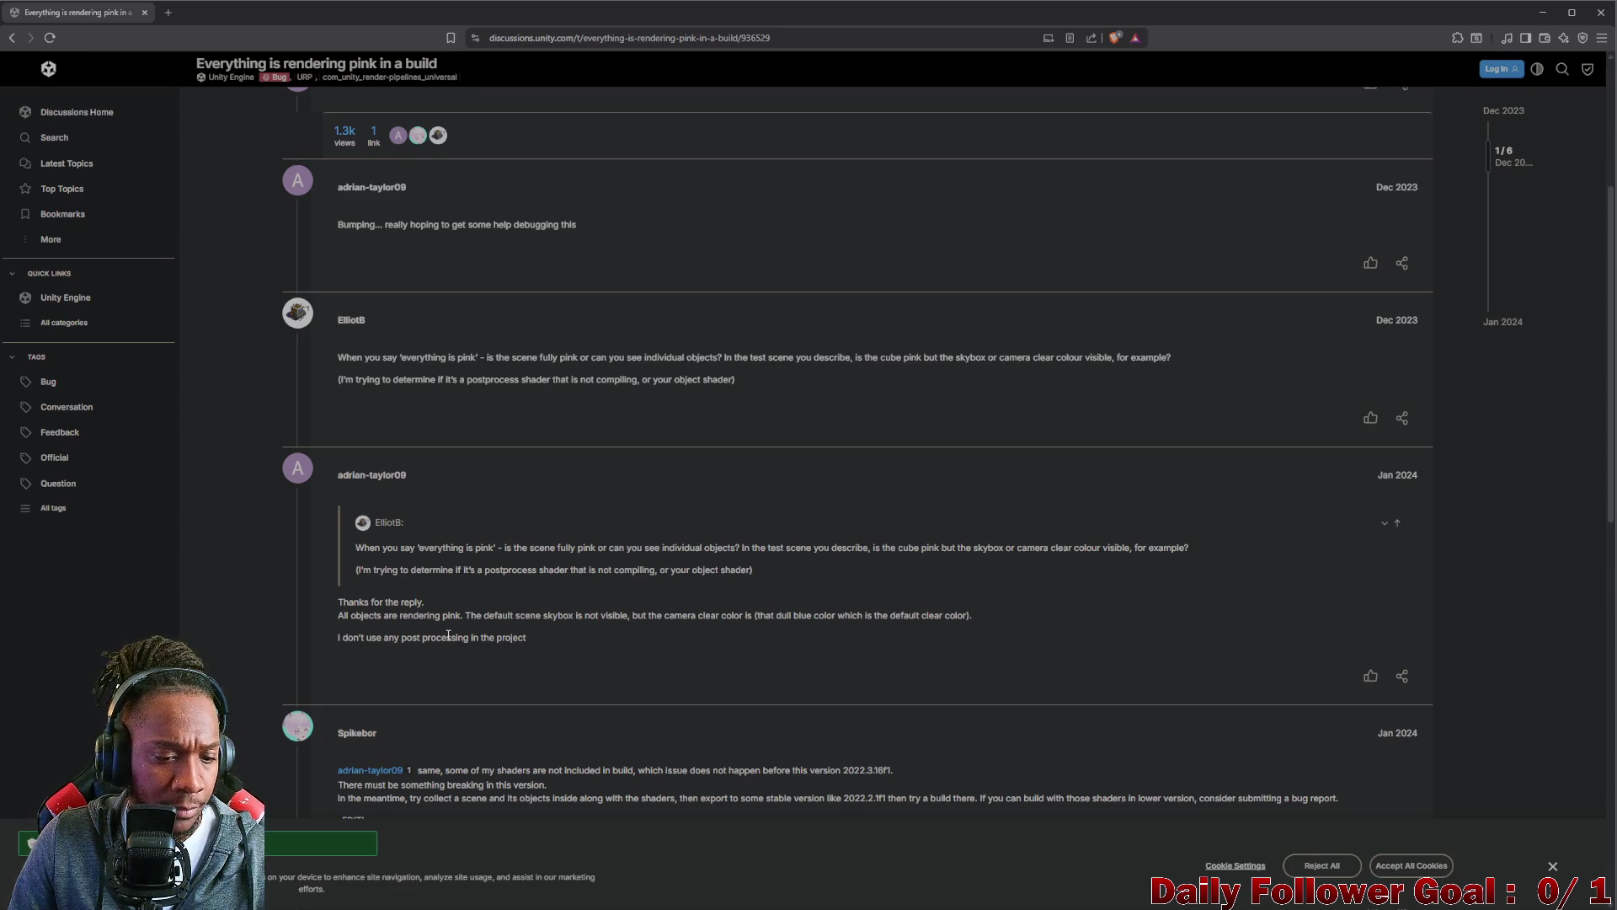
pyautogui.scroll(-4, 443, 600)
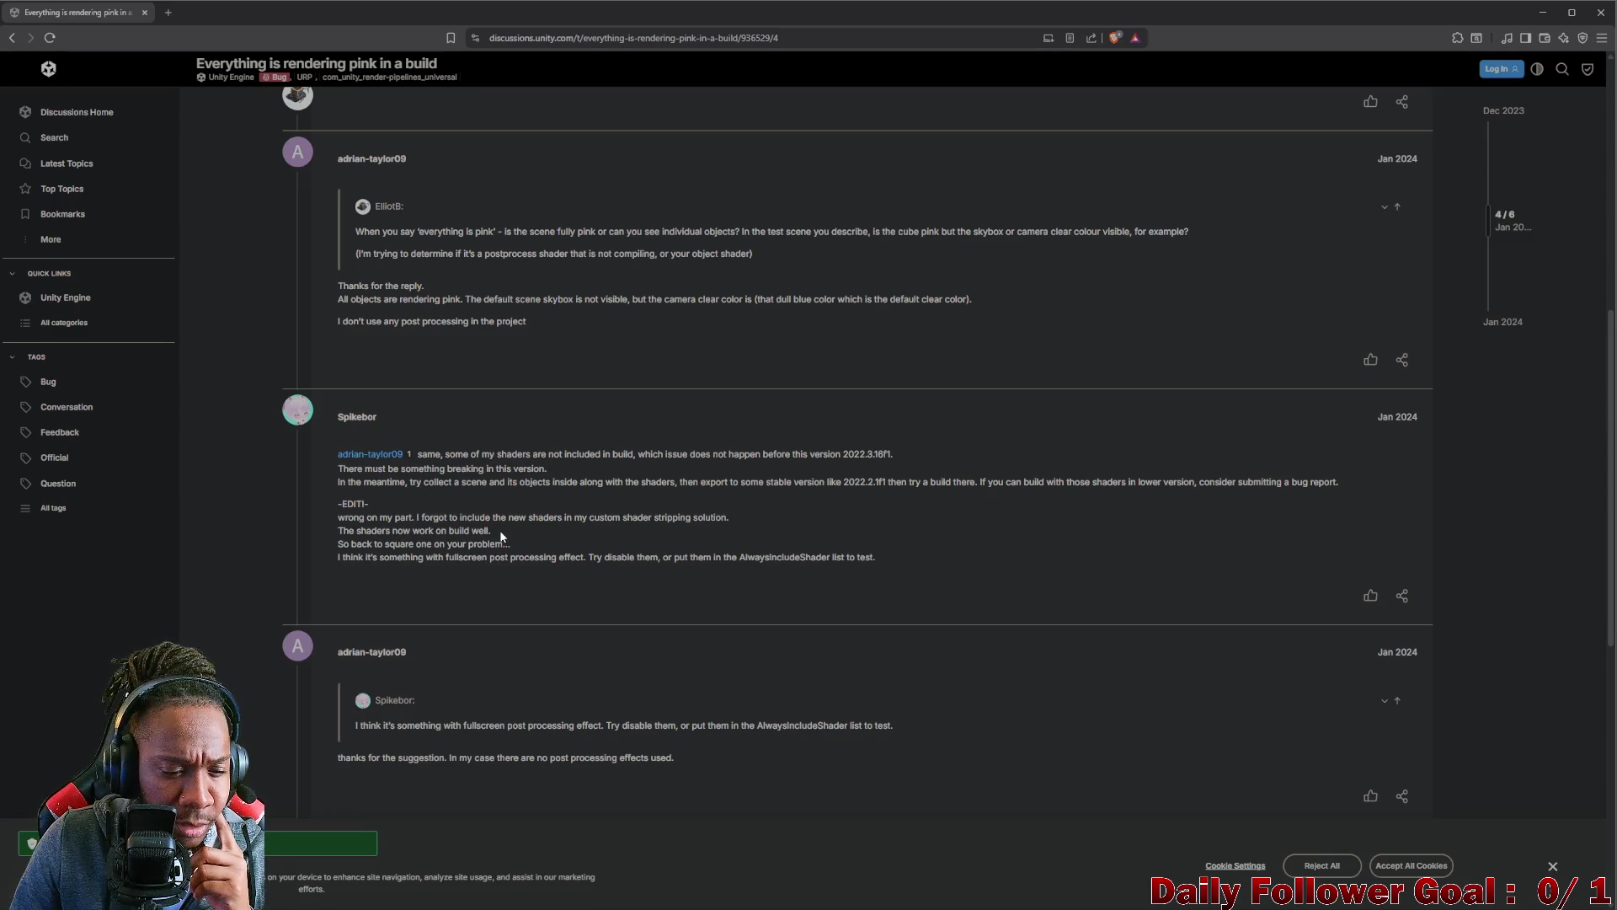
pyautogui.scroll(-6, 497, 539)
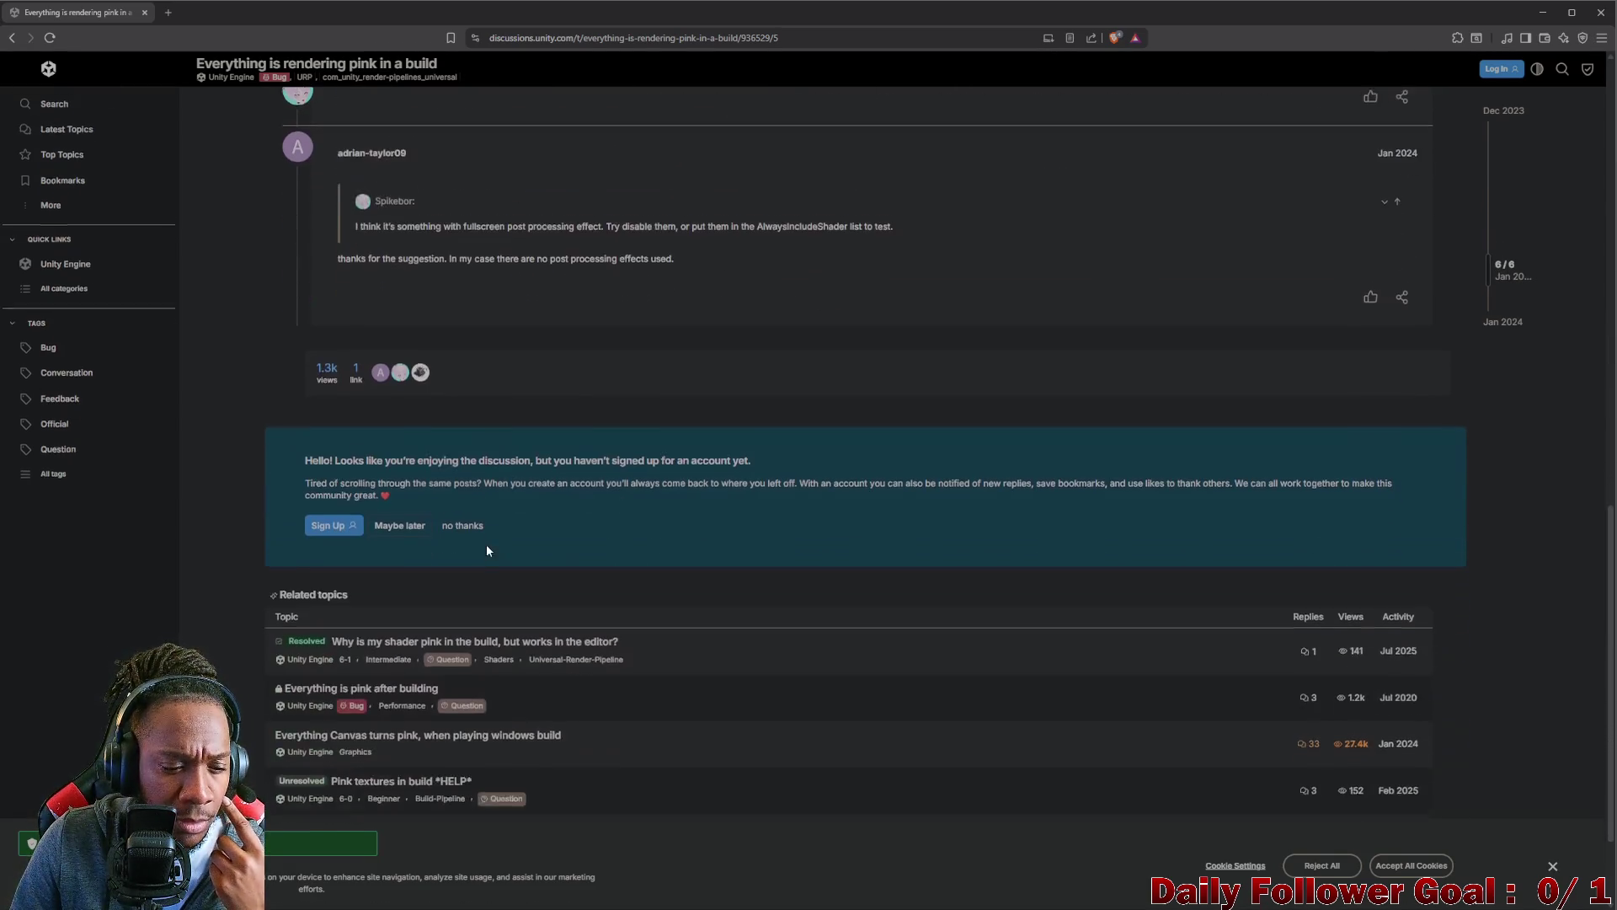
pyautogui.scroll(4, 485, 540)
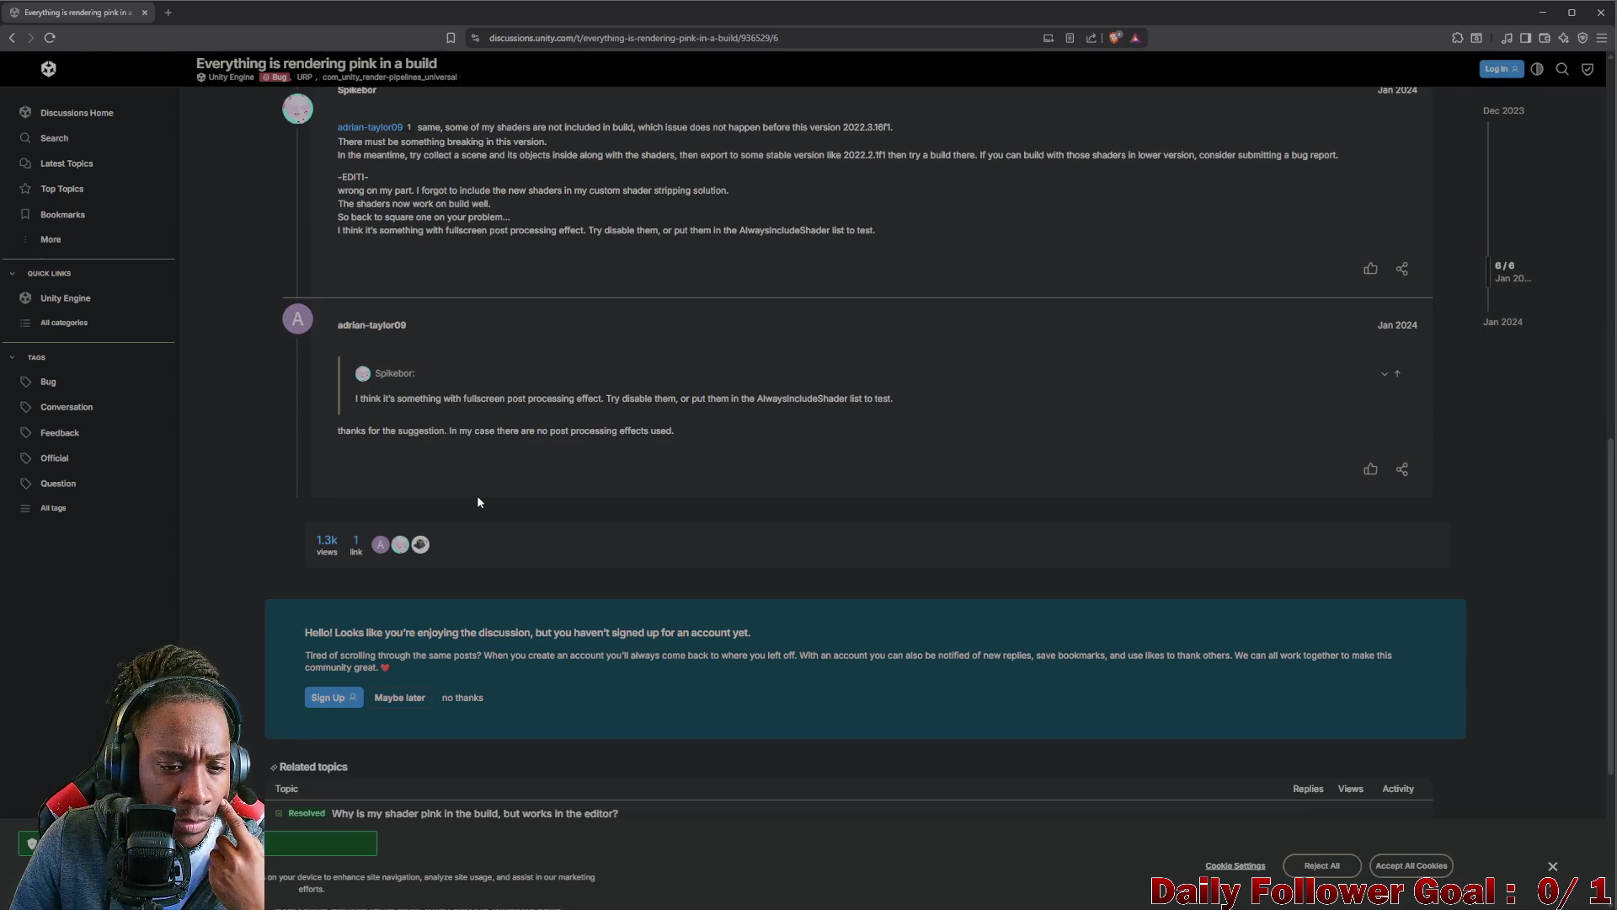
pyautogui.scroll(3, 462, 451)
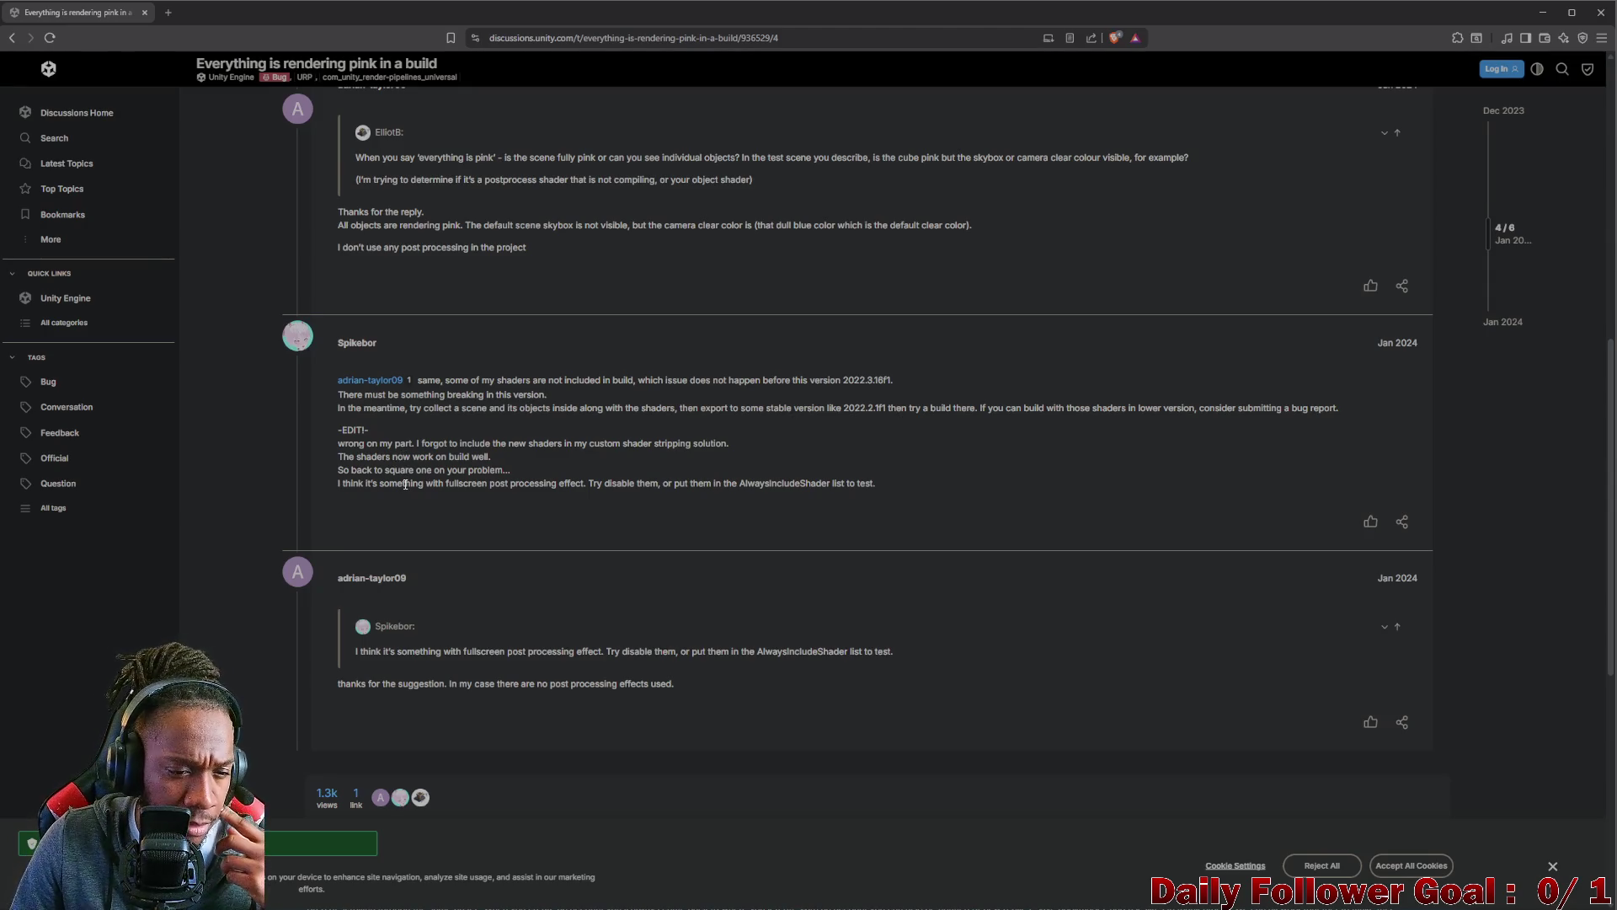
pyautogui.click(12, 39)
pyautogui.scroll(-4, 311, 615)
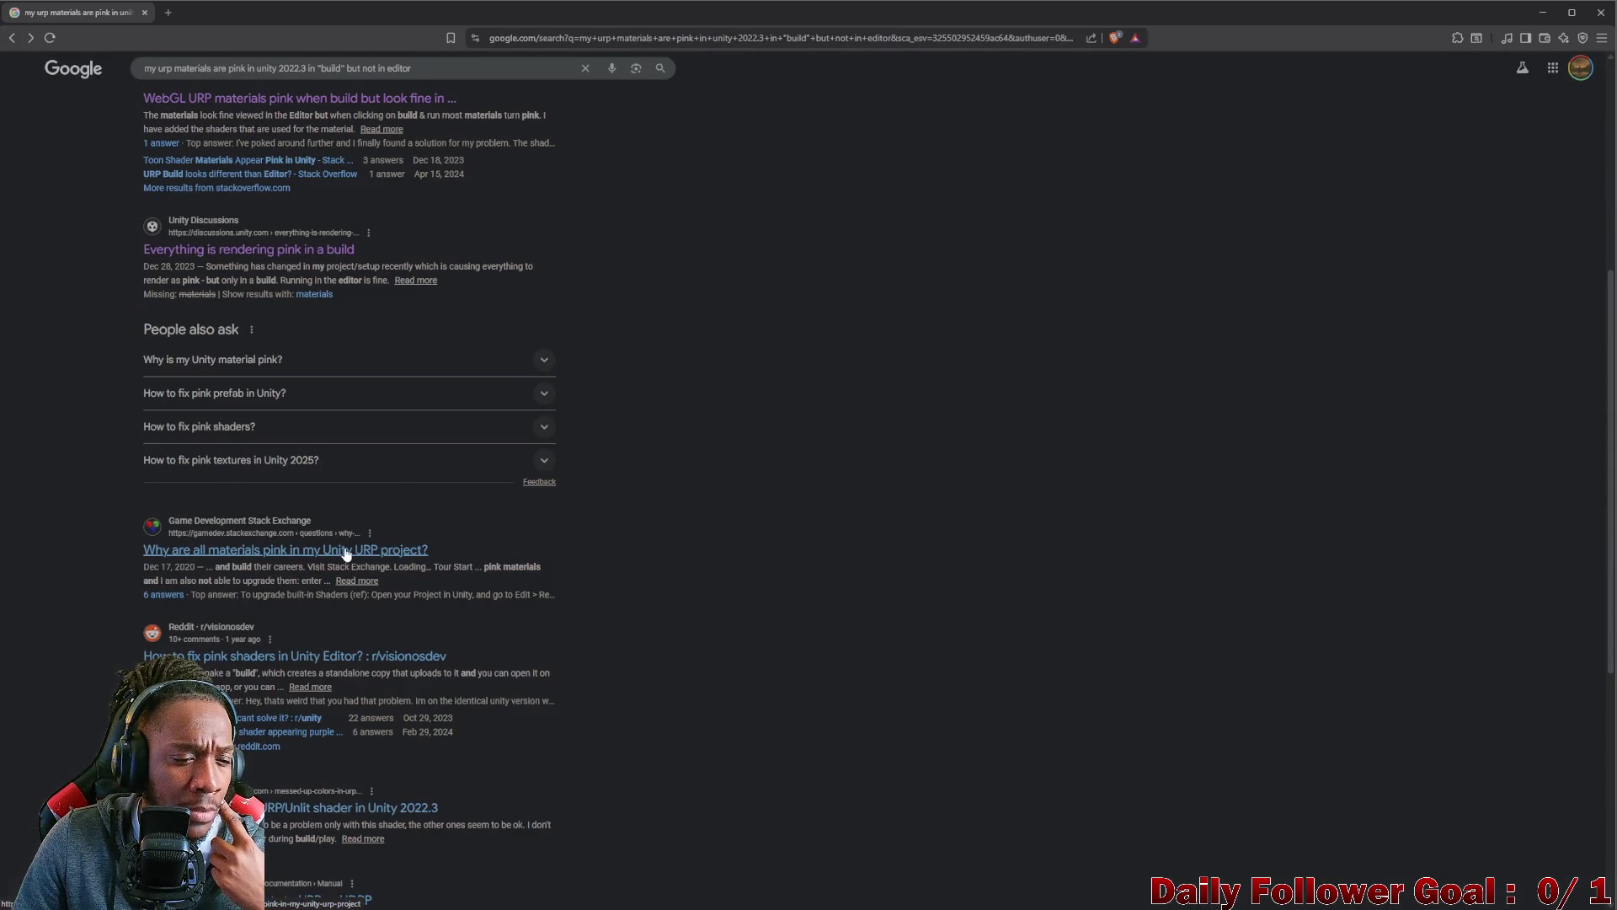
pyautogui.click(360, 660)
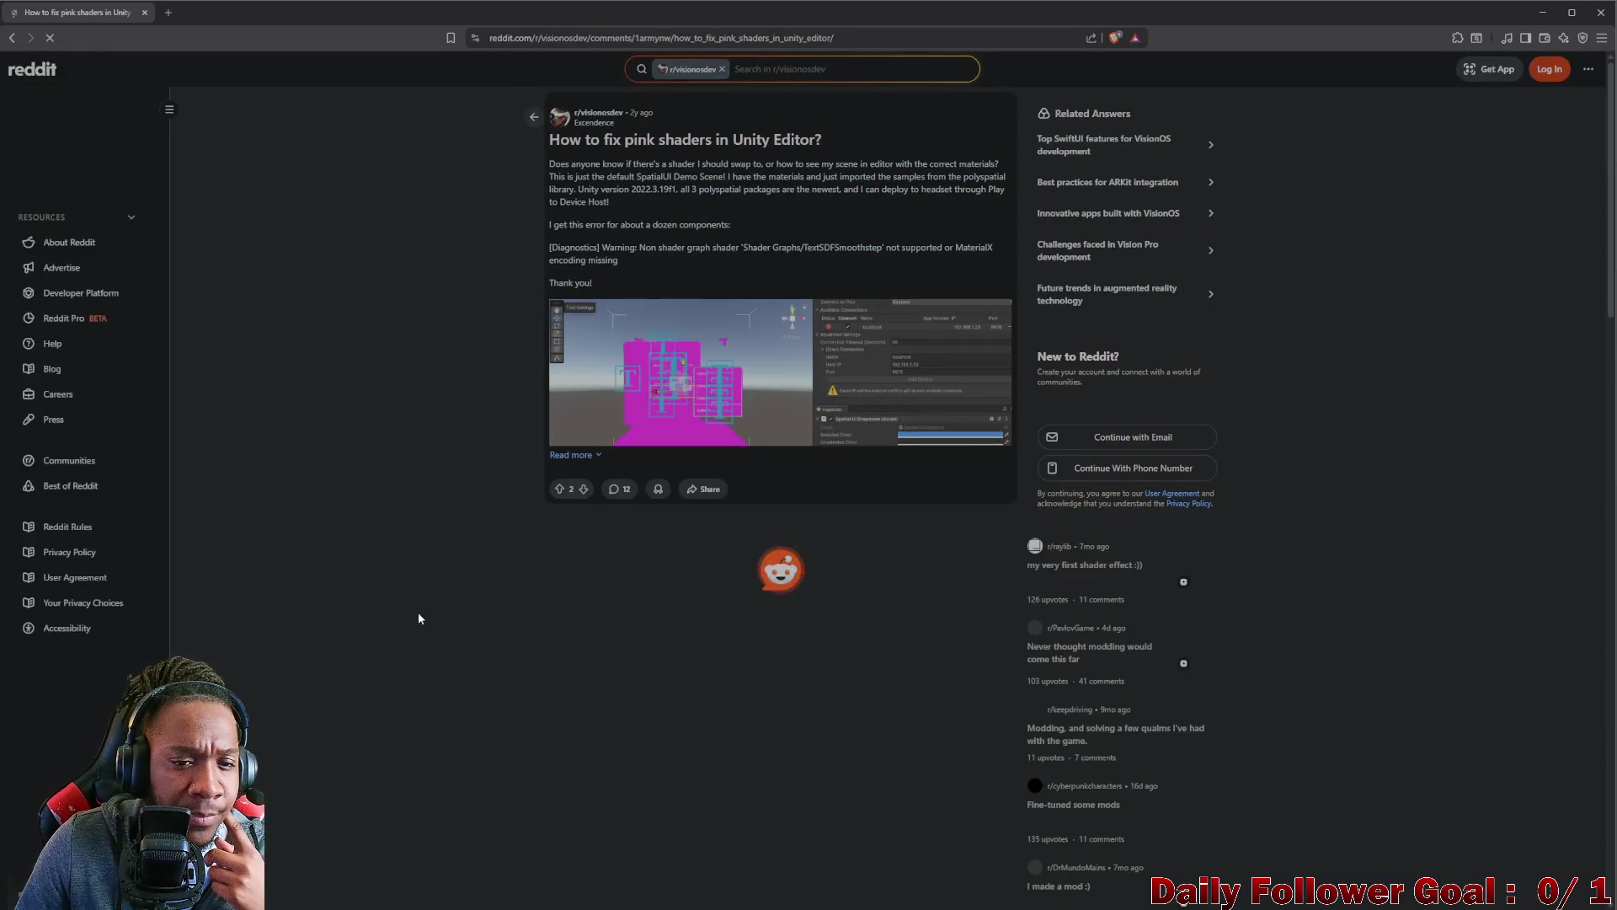
pyautogui.click(12, 39)
pyautogui.scroll(-3, 292, 625)
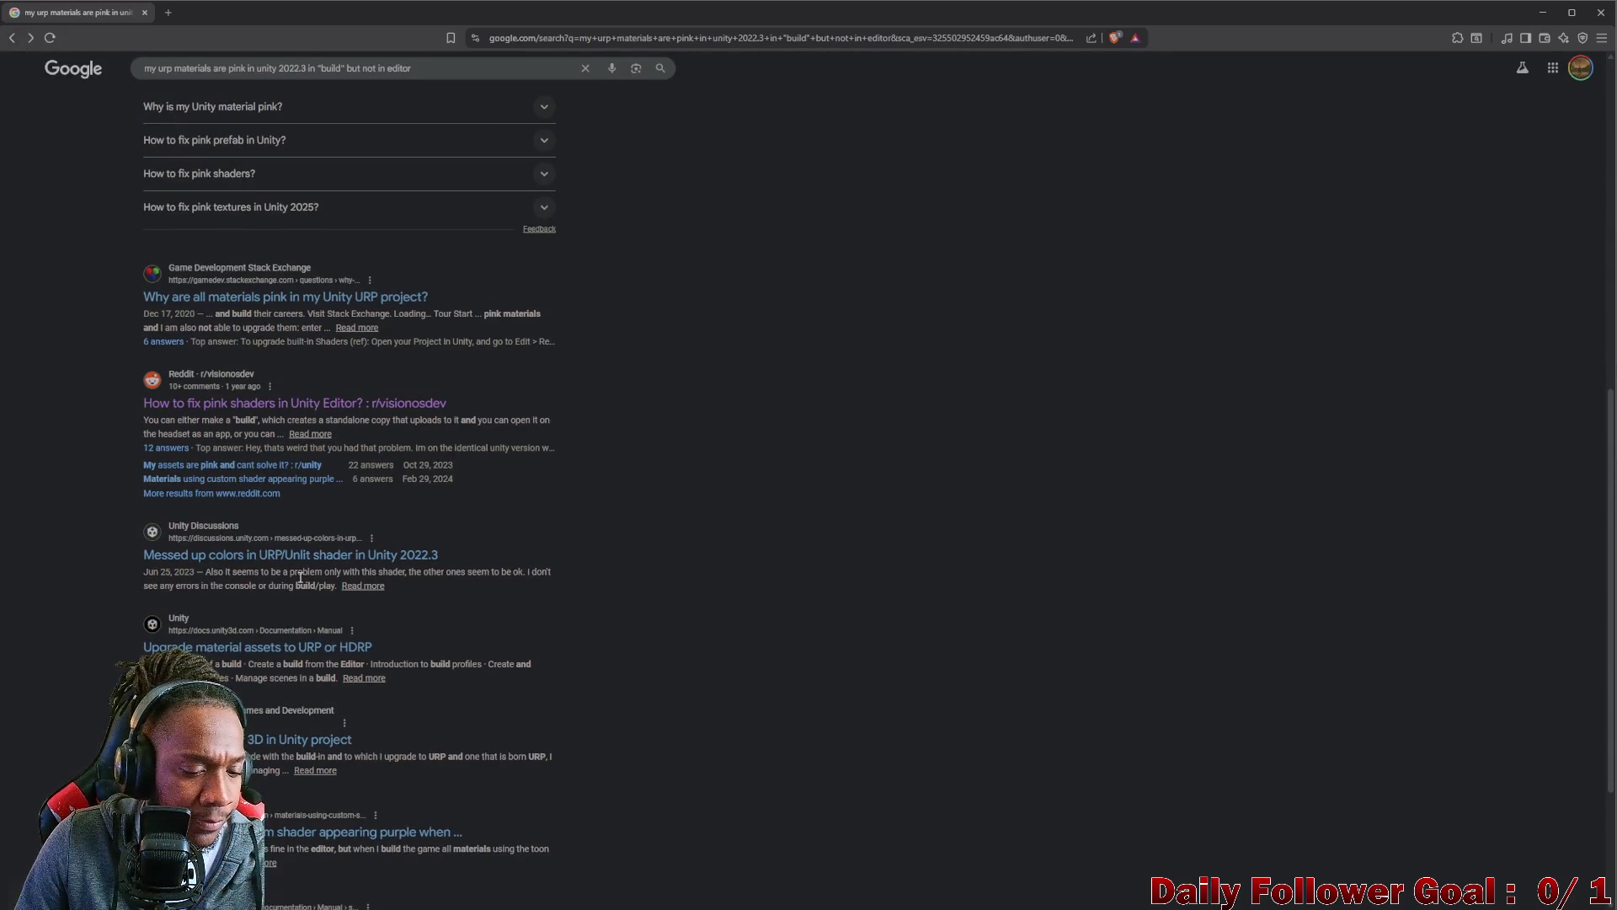
pyautogui.scroll(4, 505, 546)
pyautogui.scroll(3, 519, 548)
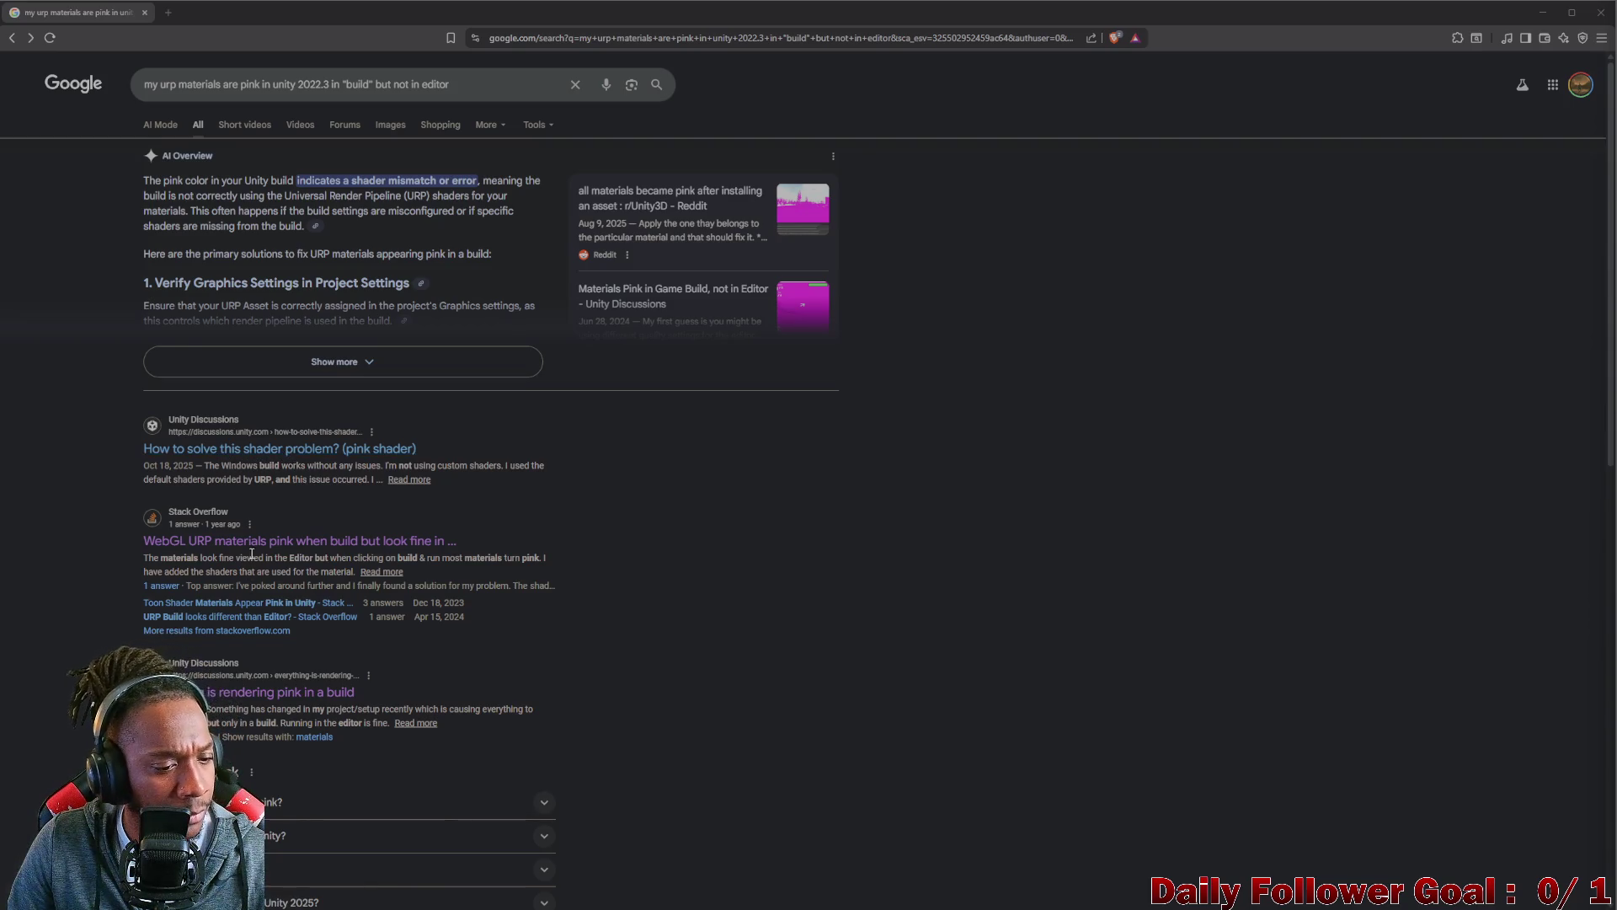
pyautogui.click(291, 450)
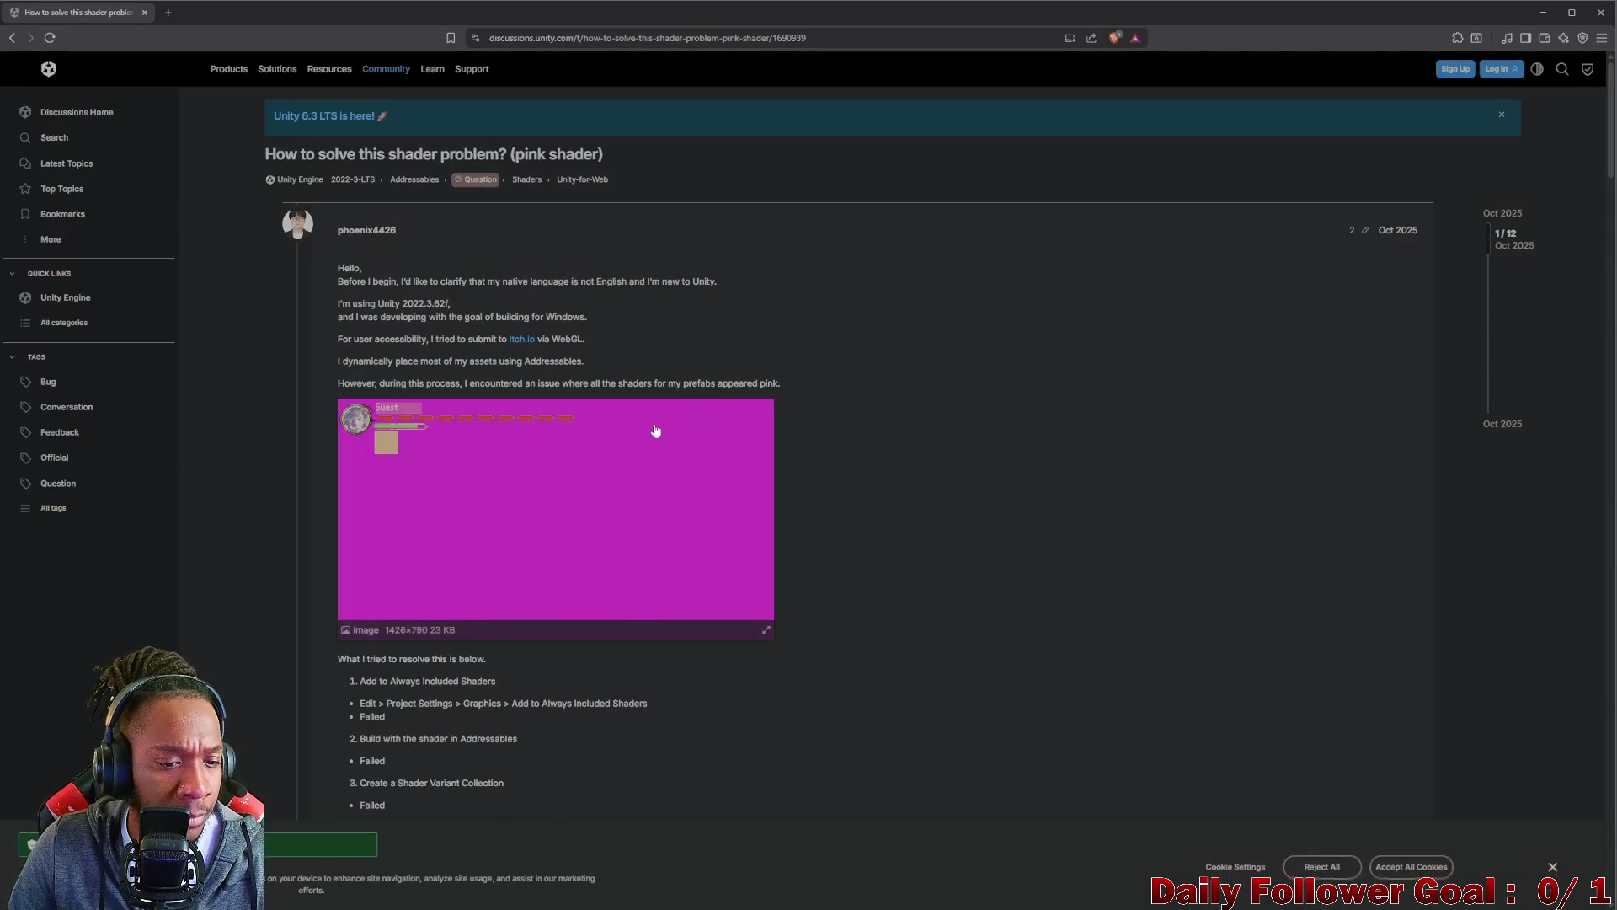
# Skim the pink shader thread, go back to the results, and minimize the browser
pyautogui.scroll(-3, 654, 430)
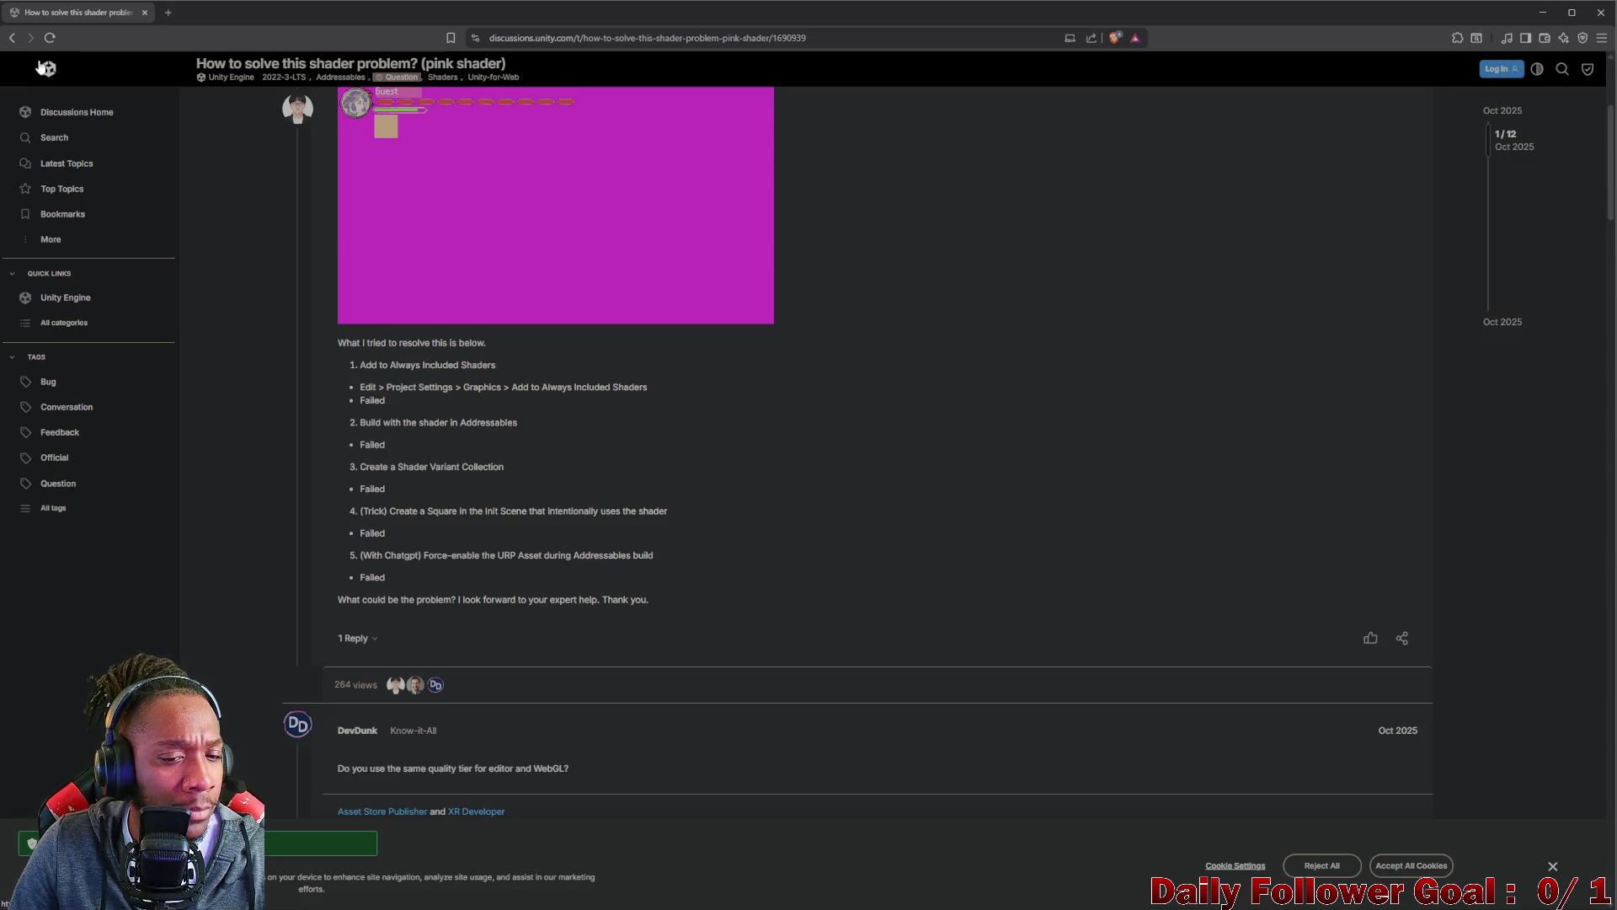
pyautogui.click(12, 38)
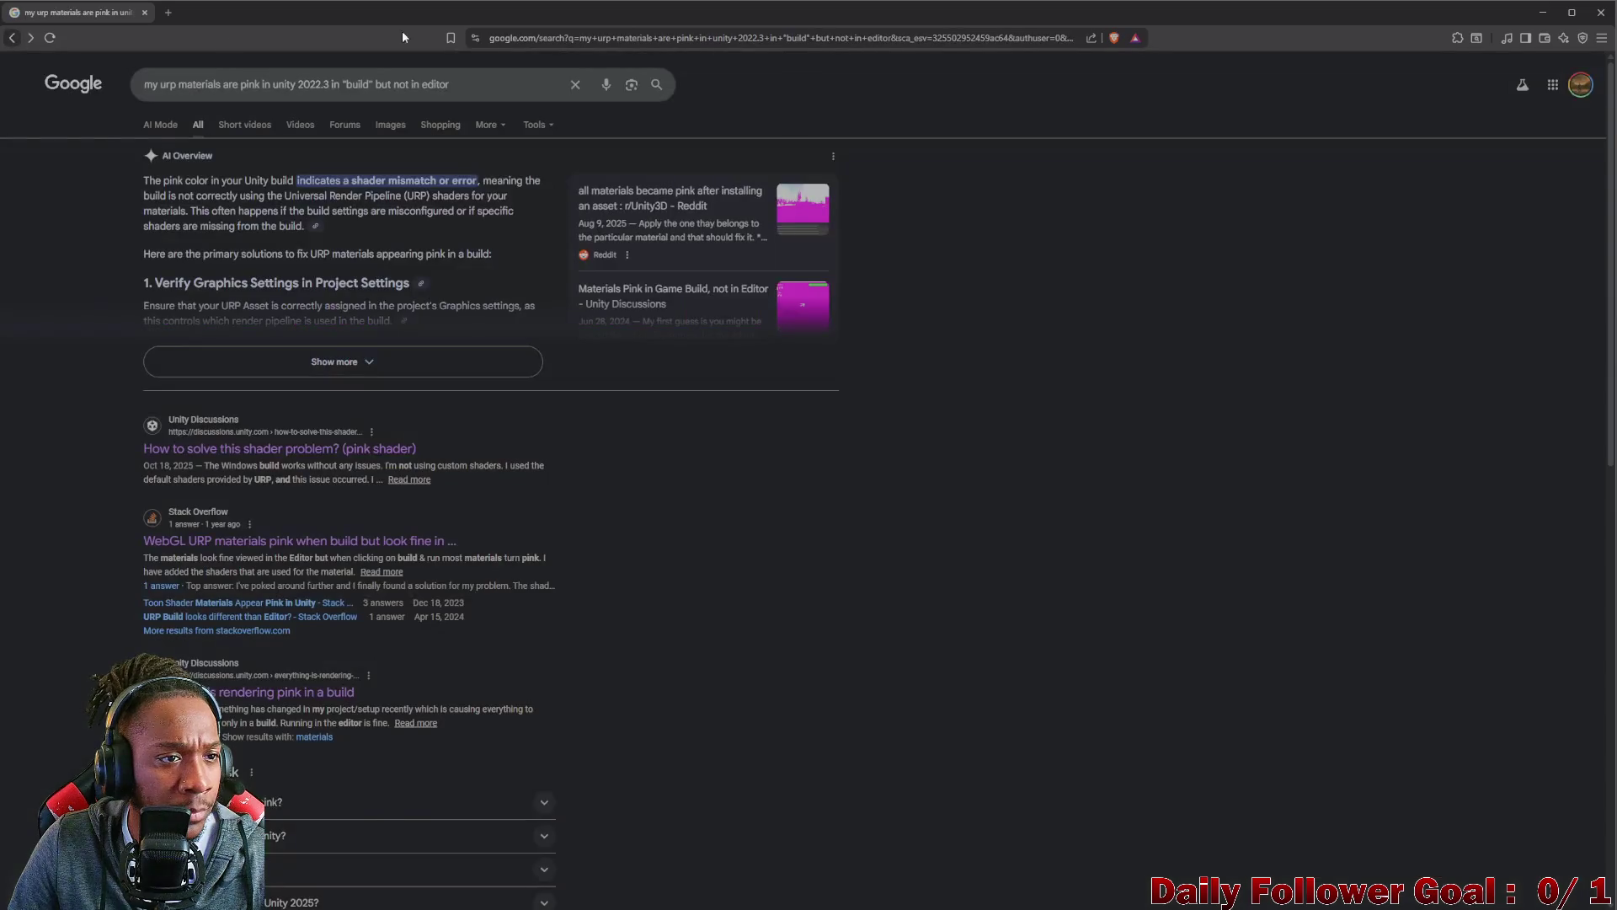
pyautogui.click(1540, 12)
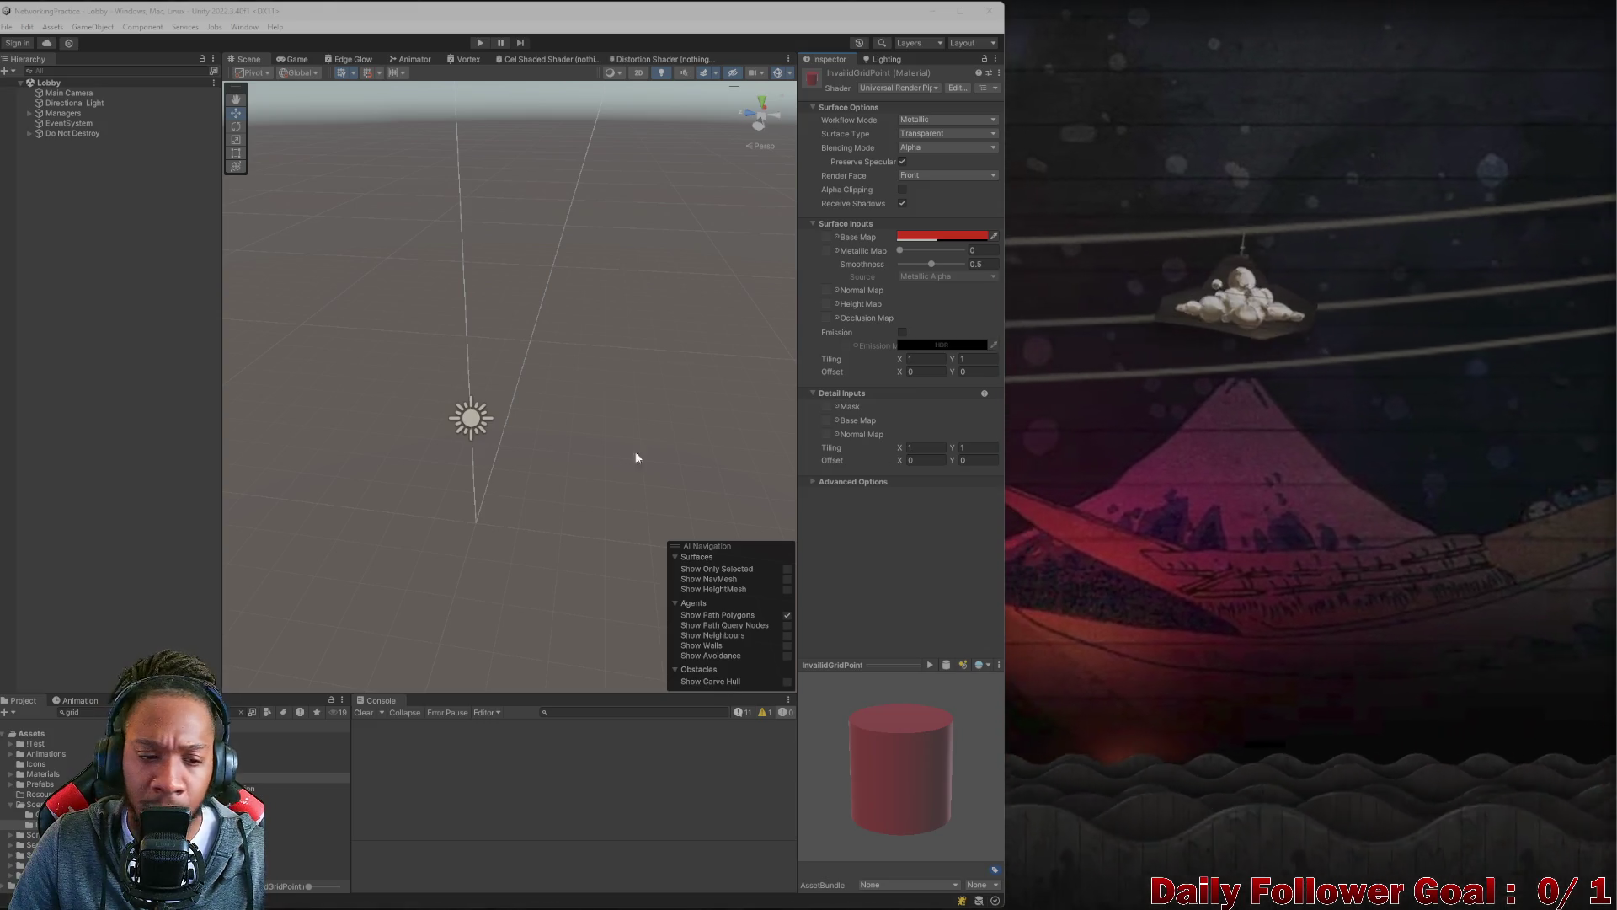
pyautogui.click(27, 26)
pyautogui.click(80, 473)
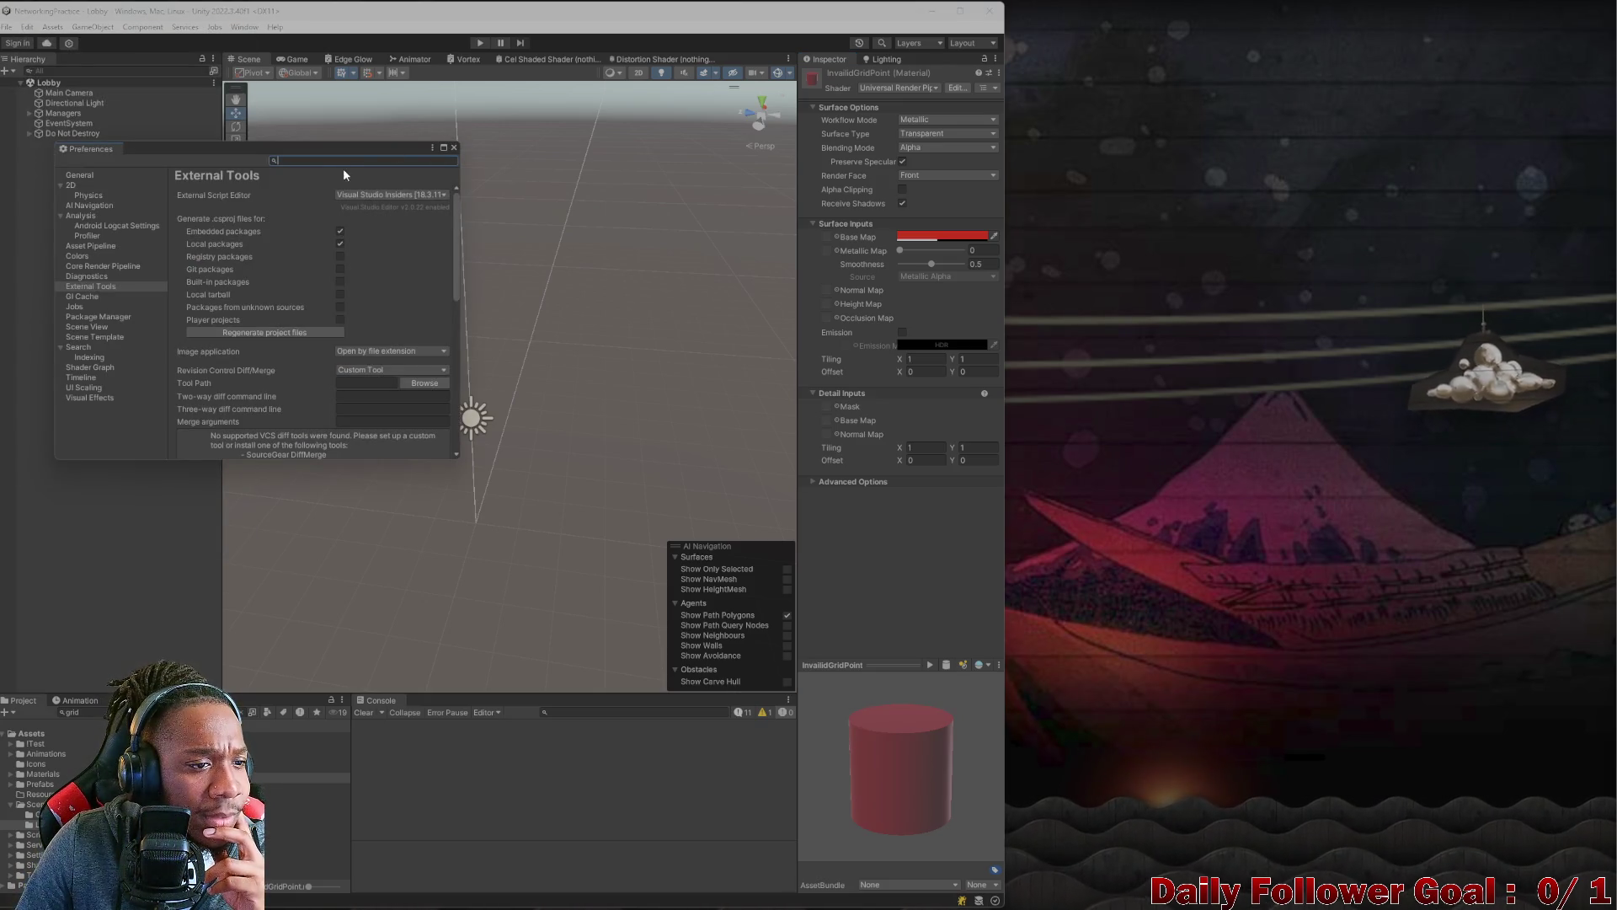
pyautogui.click(454, 147)
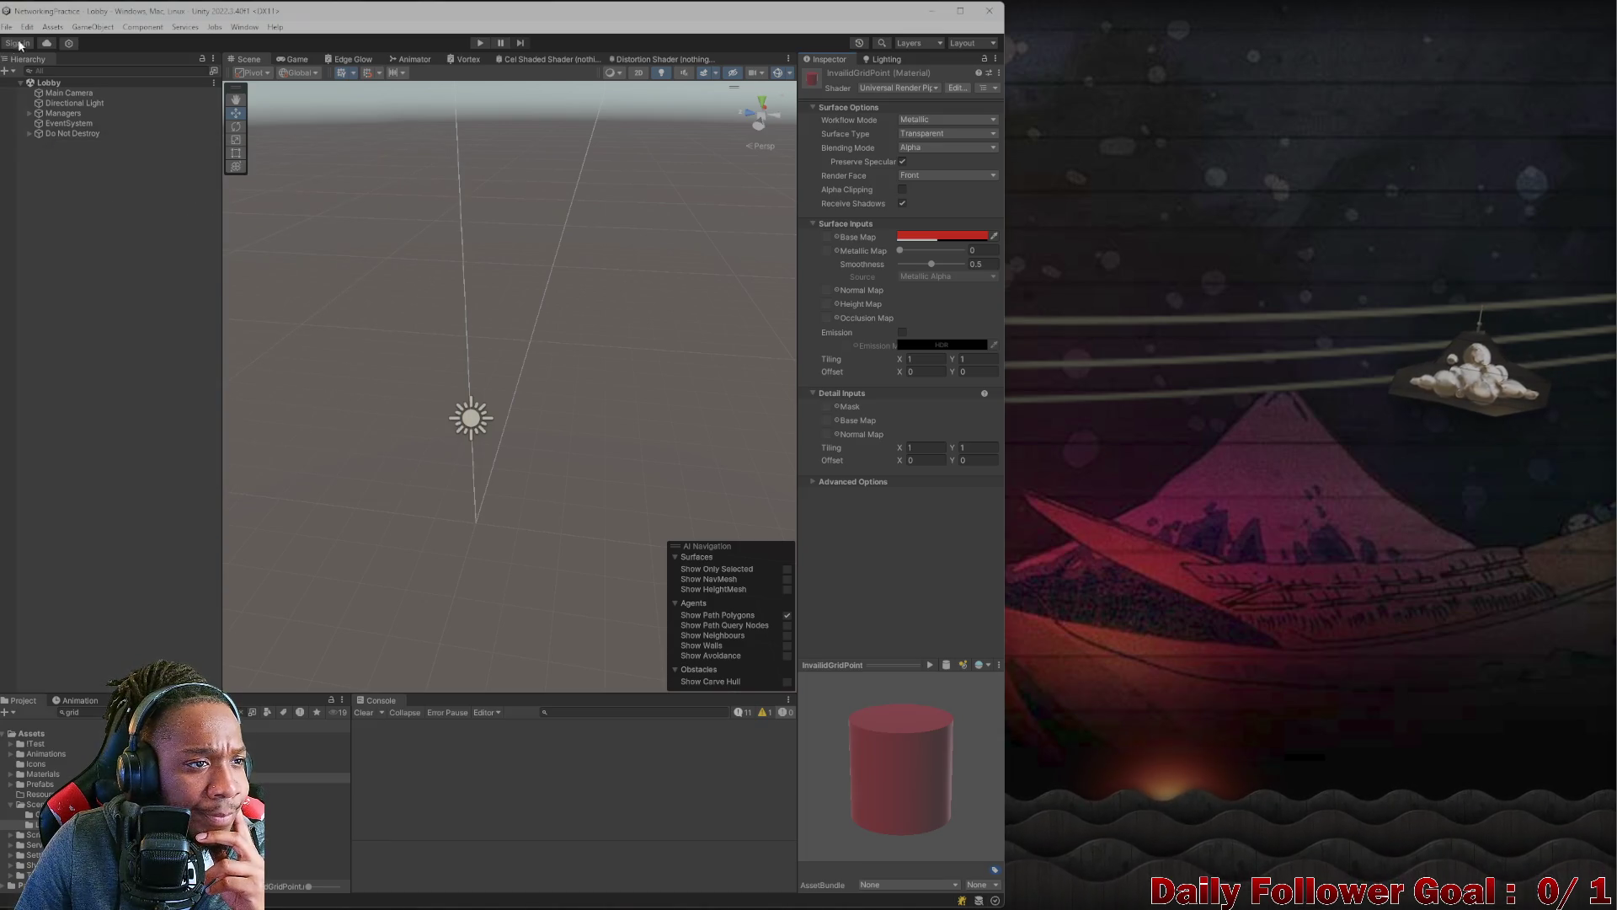
pyautogui.click(7, 27)
pyautogui.click(62, 182)
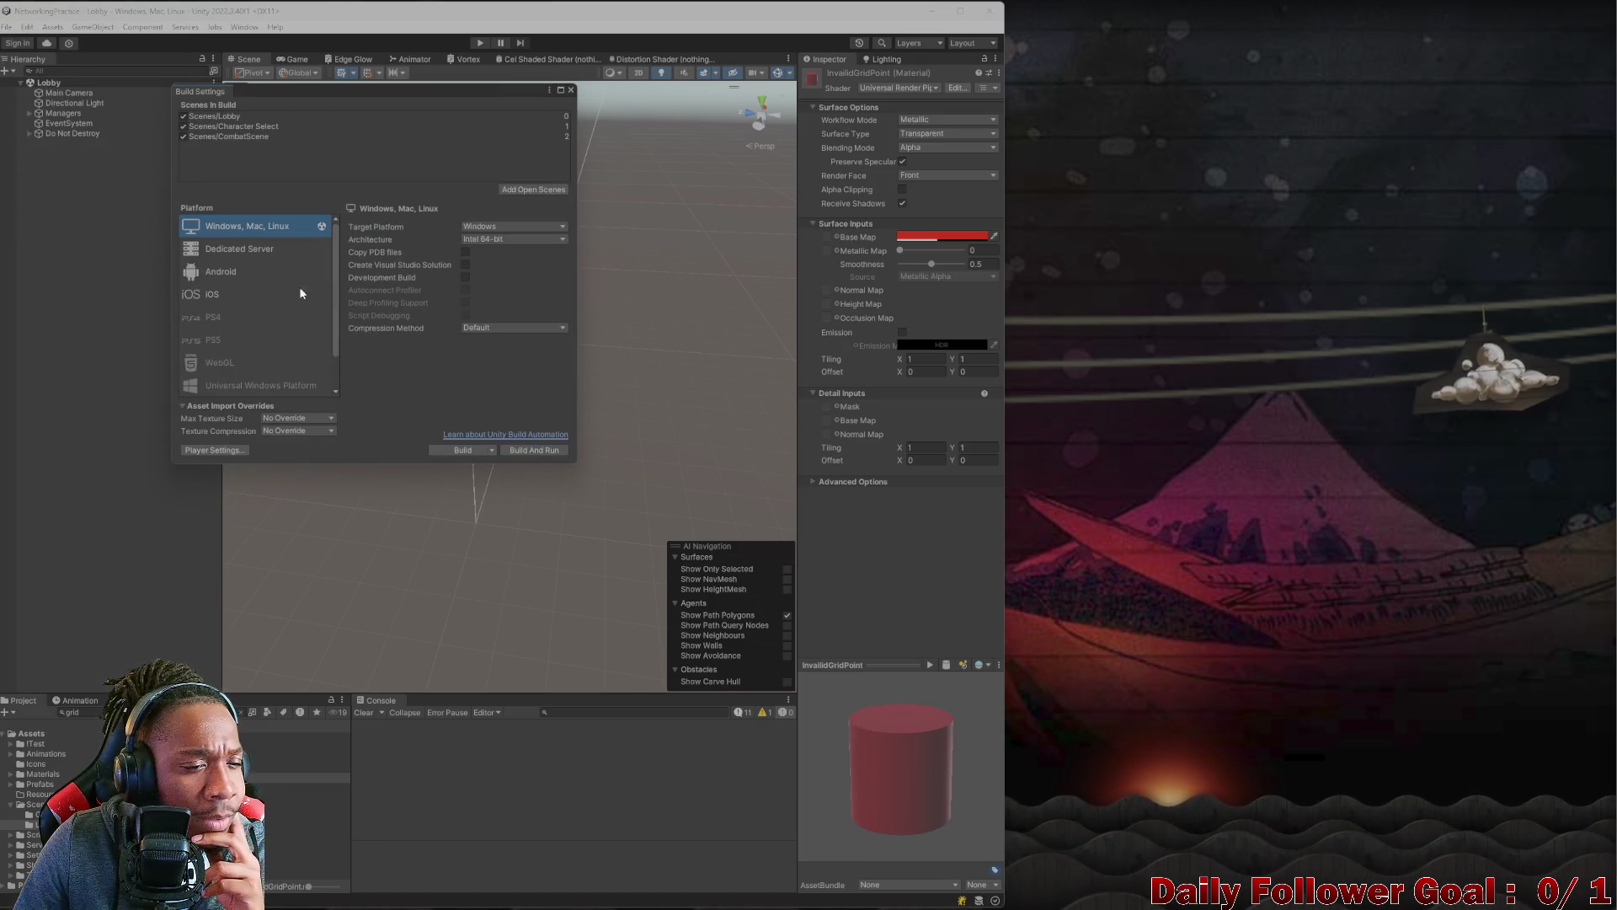
pyautogui.click(221, 271)
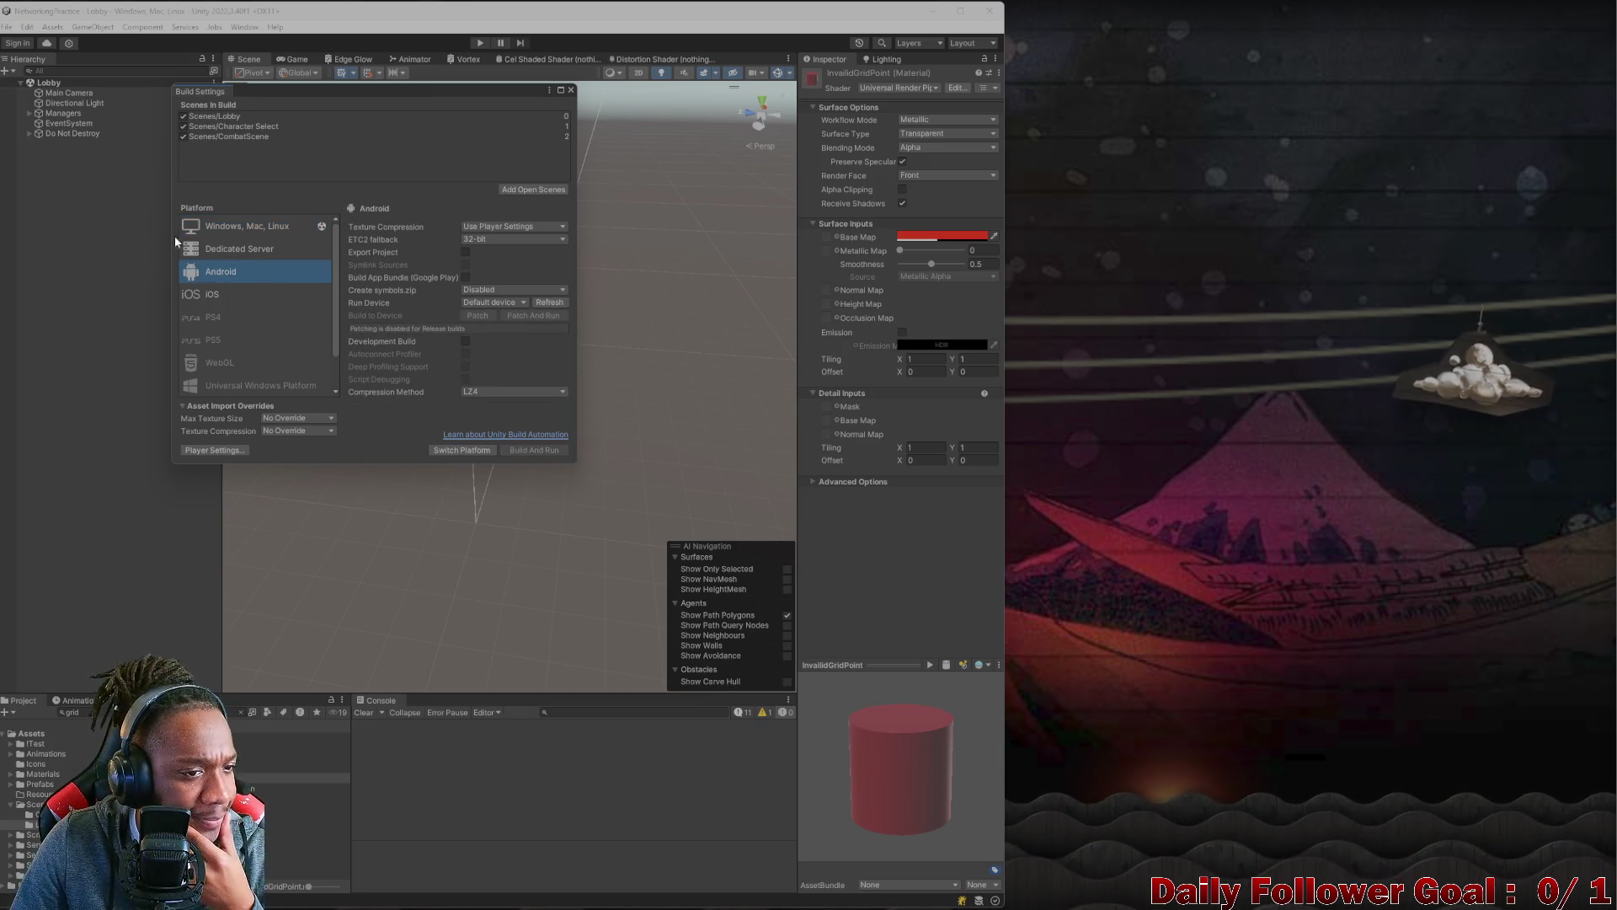
pyautogui.click(571, 89)
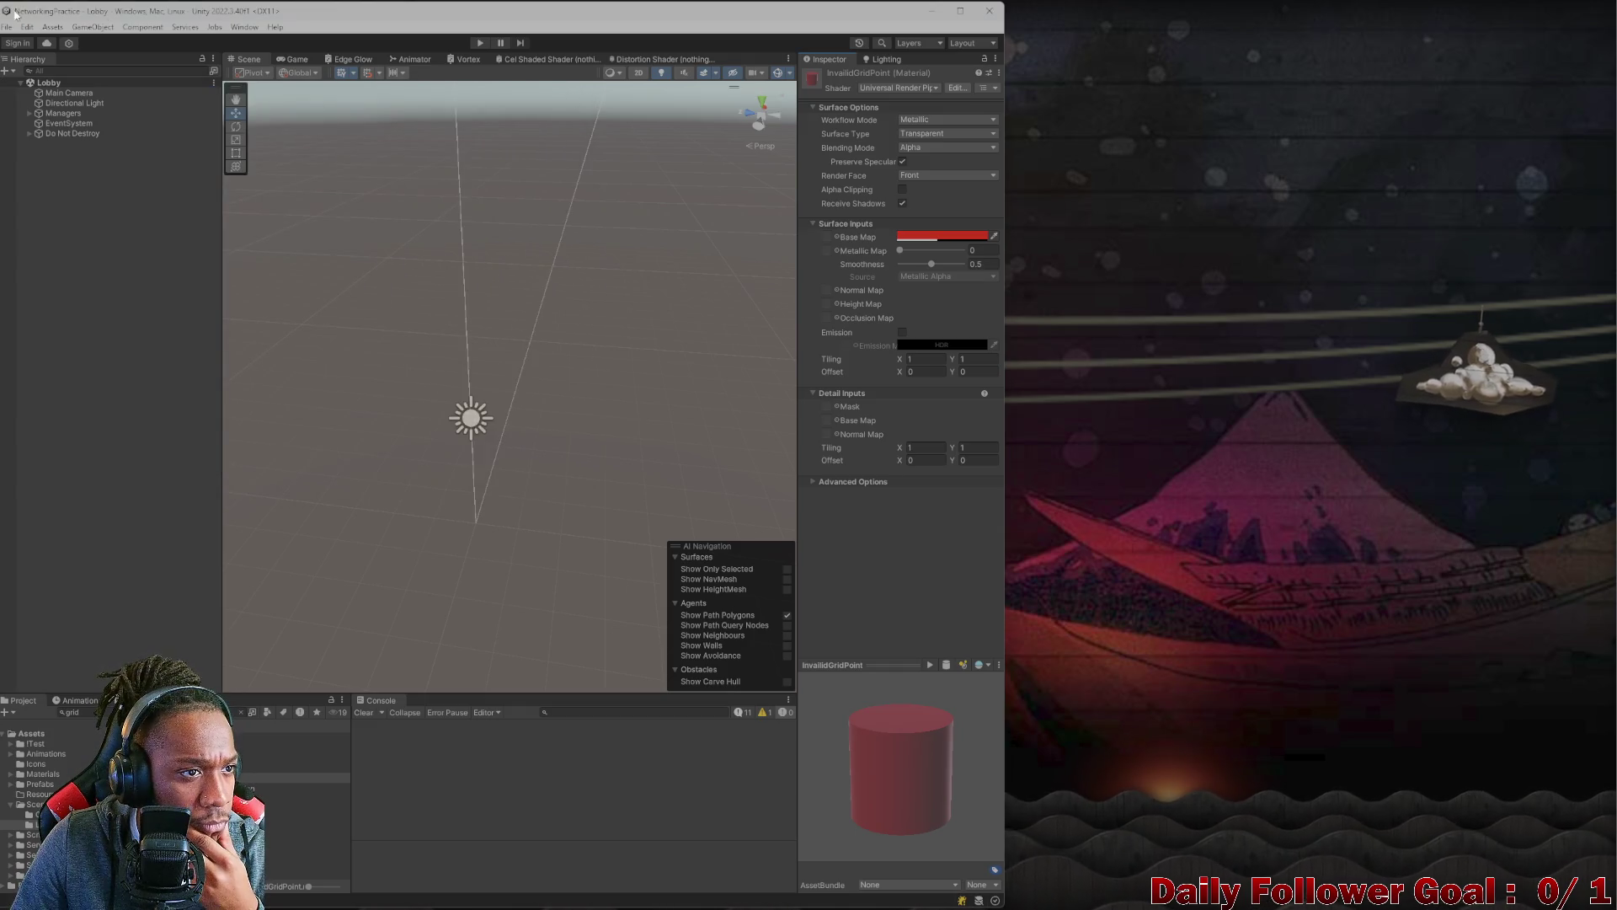
pyautogui.click(6, 27)
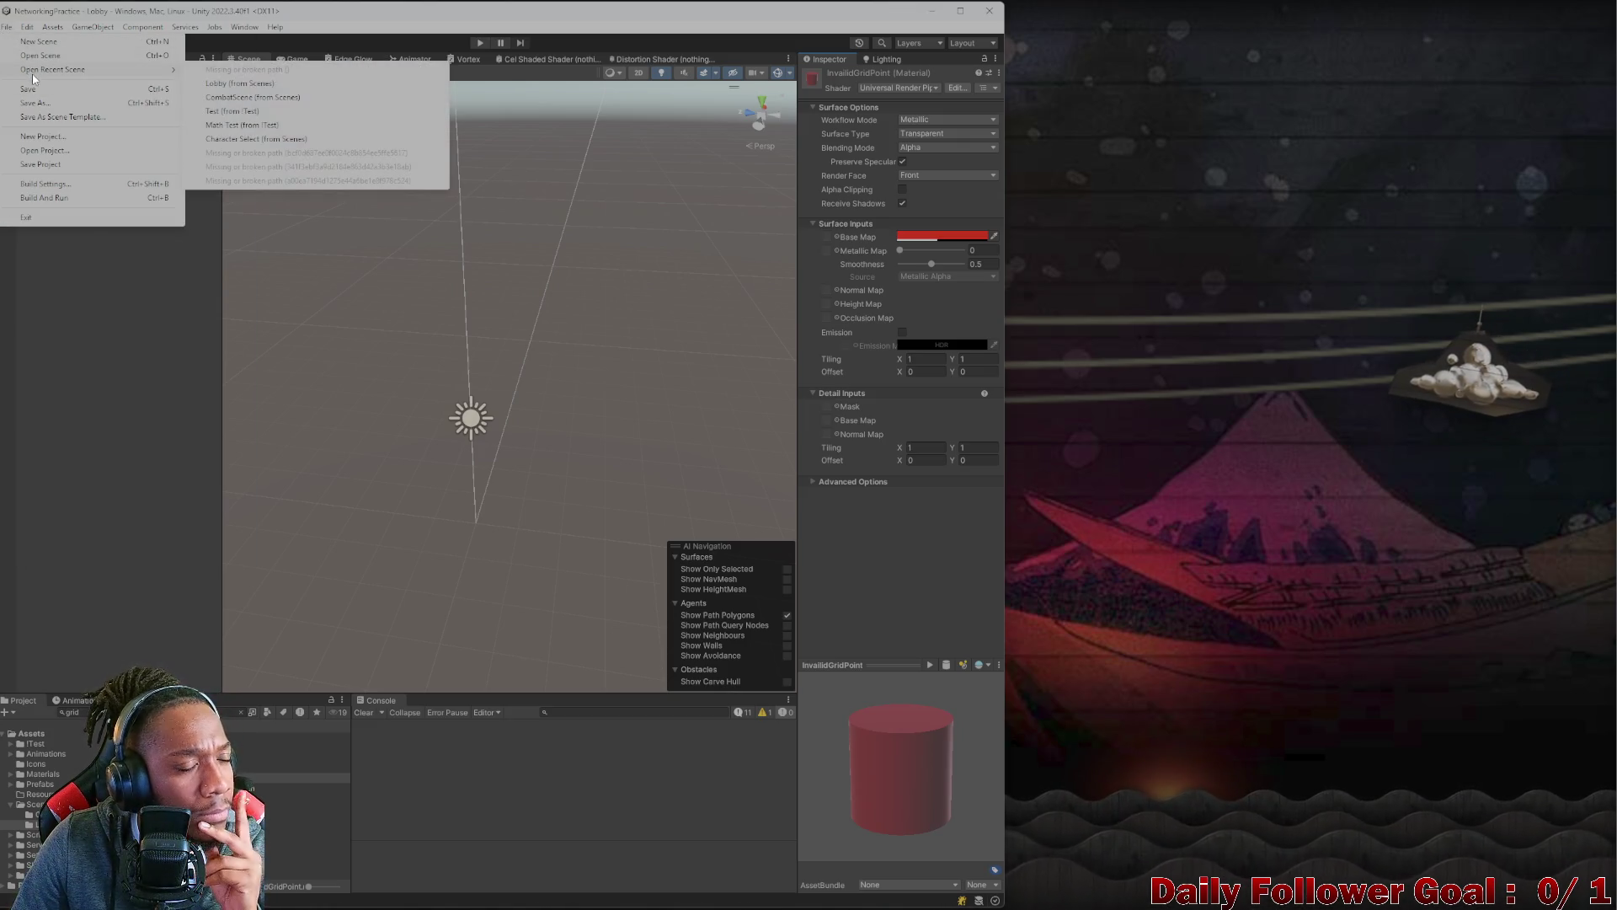
pyautogui.click(27, 32)
pyautogui.click(28, 30)
pyautogui.click(71, 456)
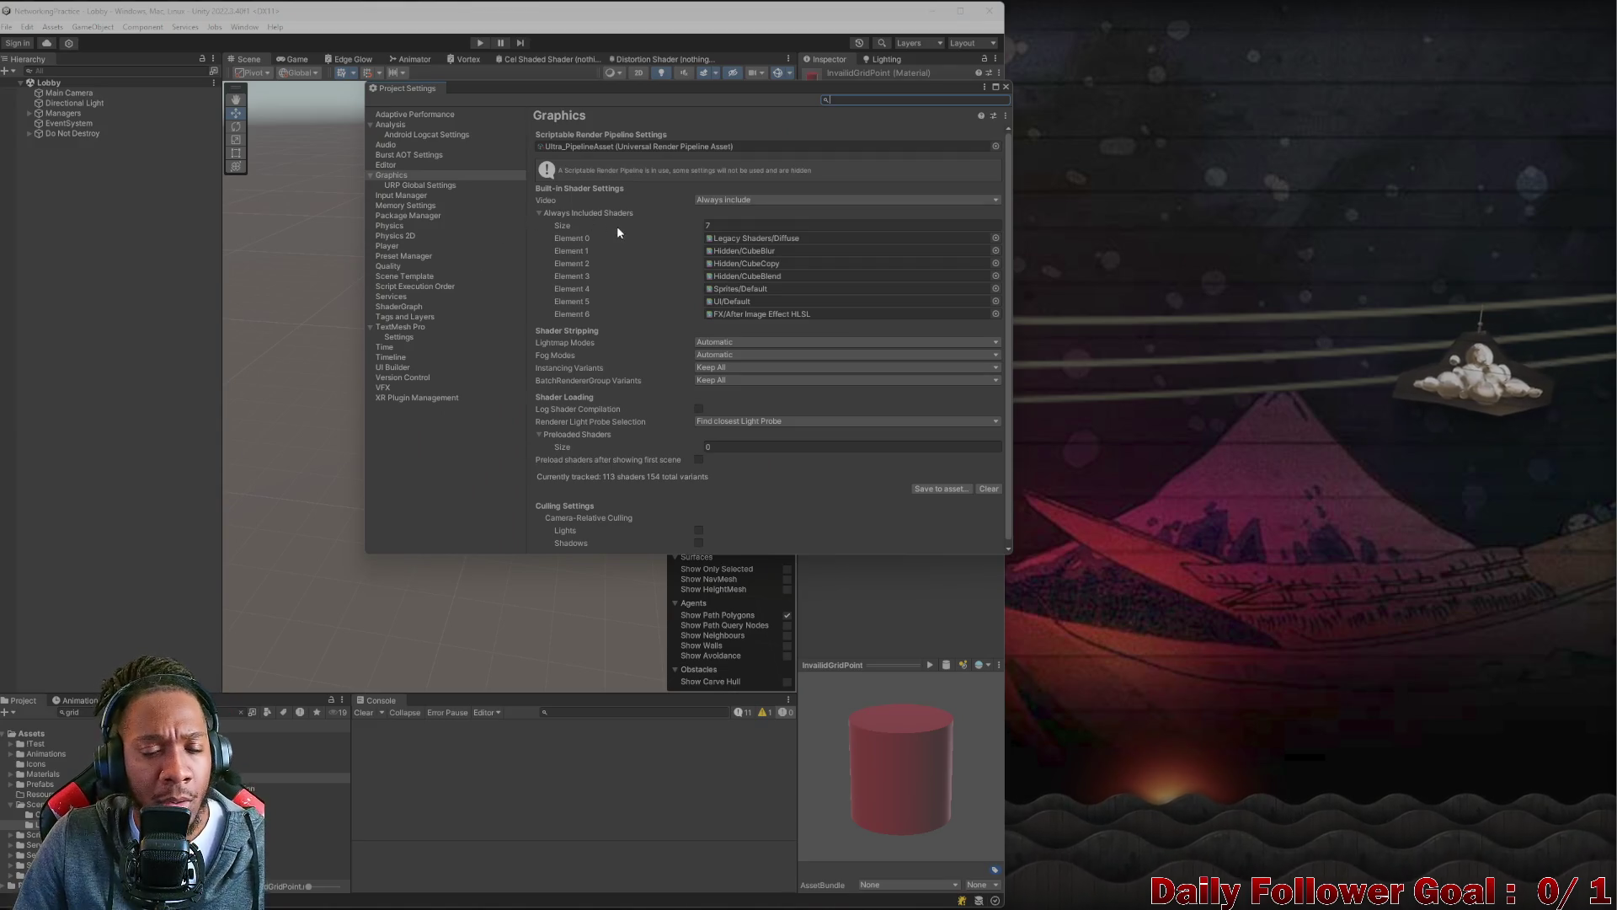
# Leave video shader inclusion and Element 0 (Legacy Shaders/Diffuse) unchanged, then open URP Global Settings
pyautogui.click(707, 203)
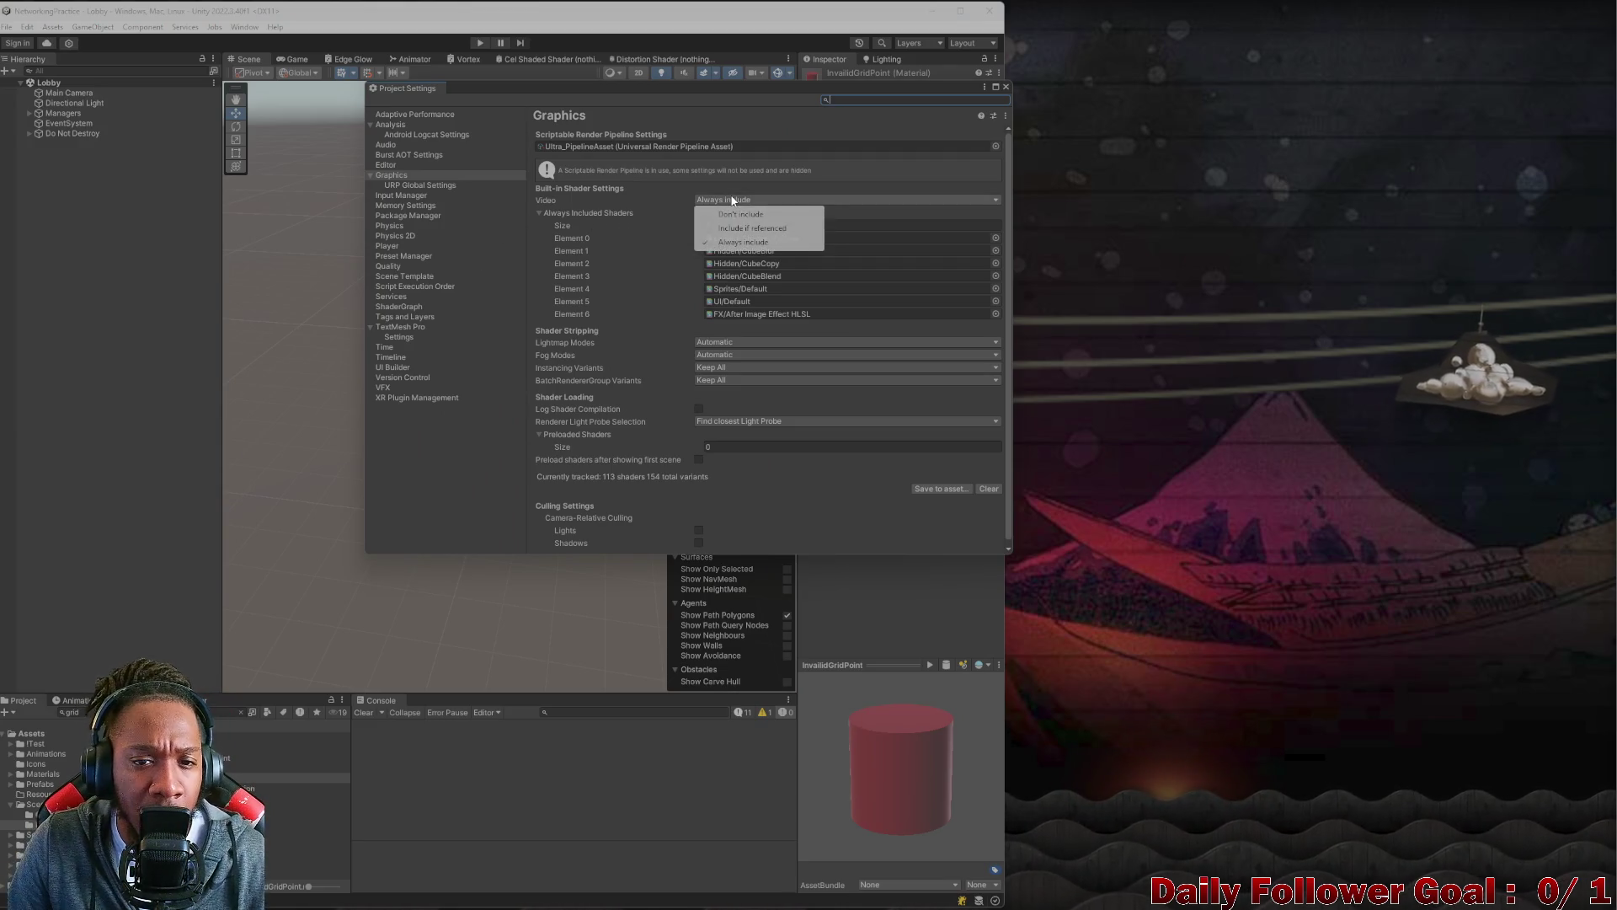
pyautogui.click(579, 225)
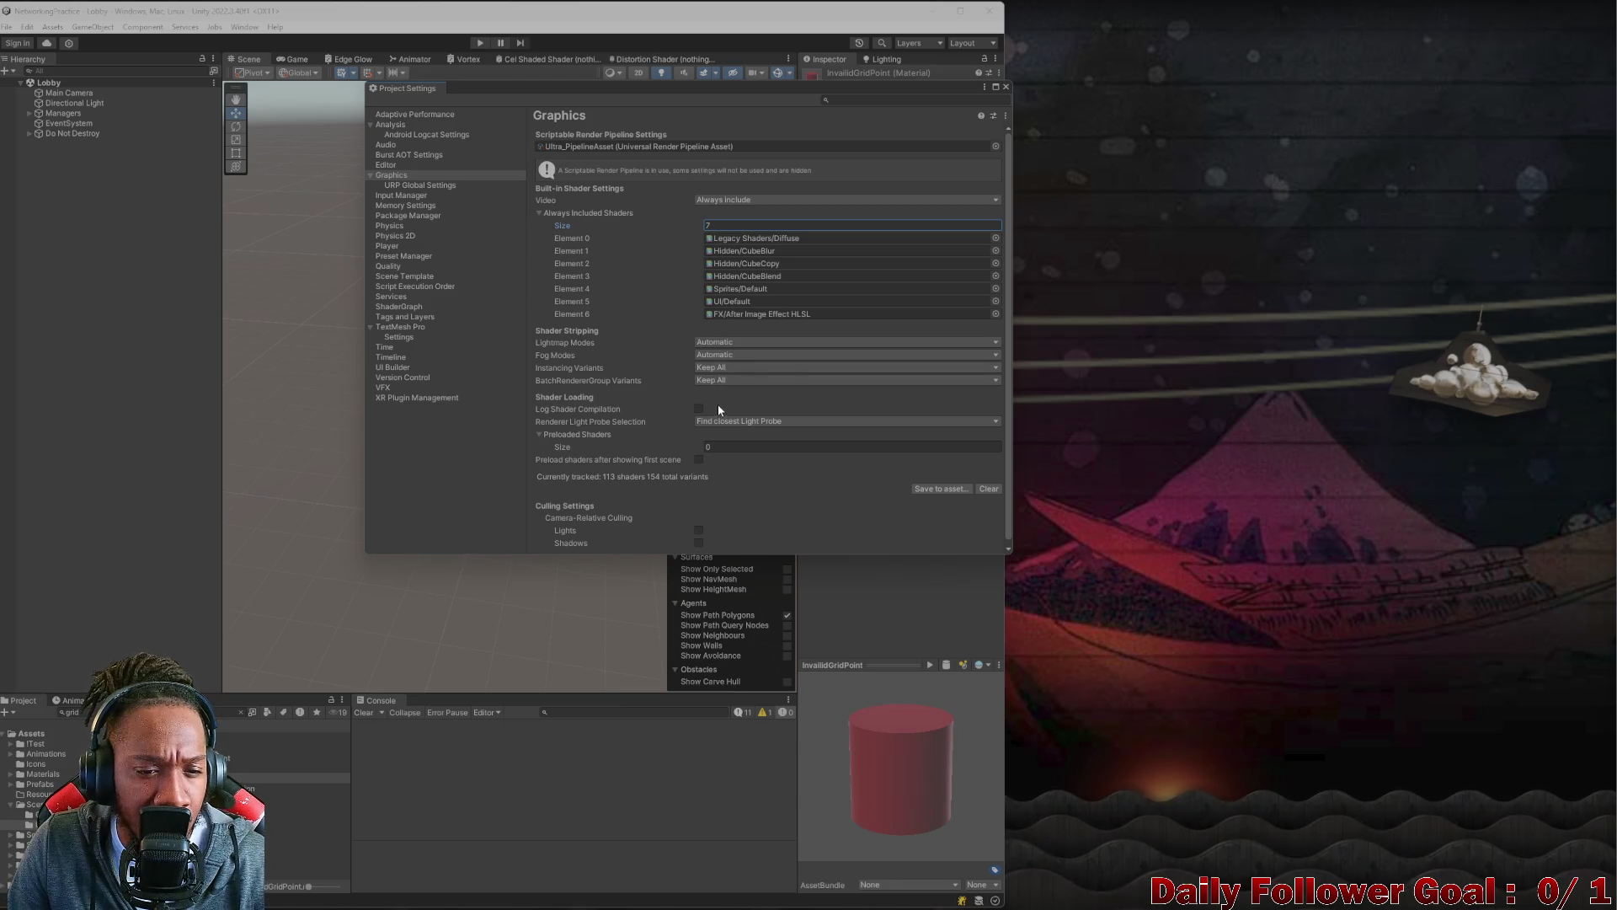
pyautogui.scroll(-1, 716, 406)
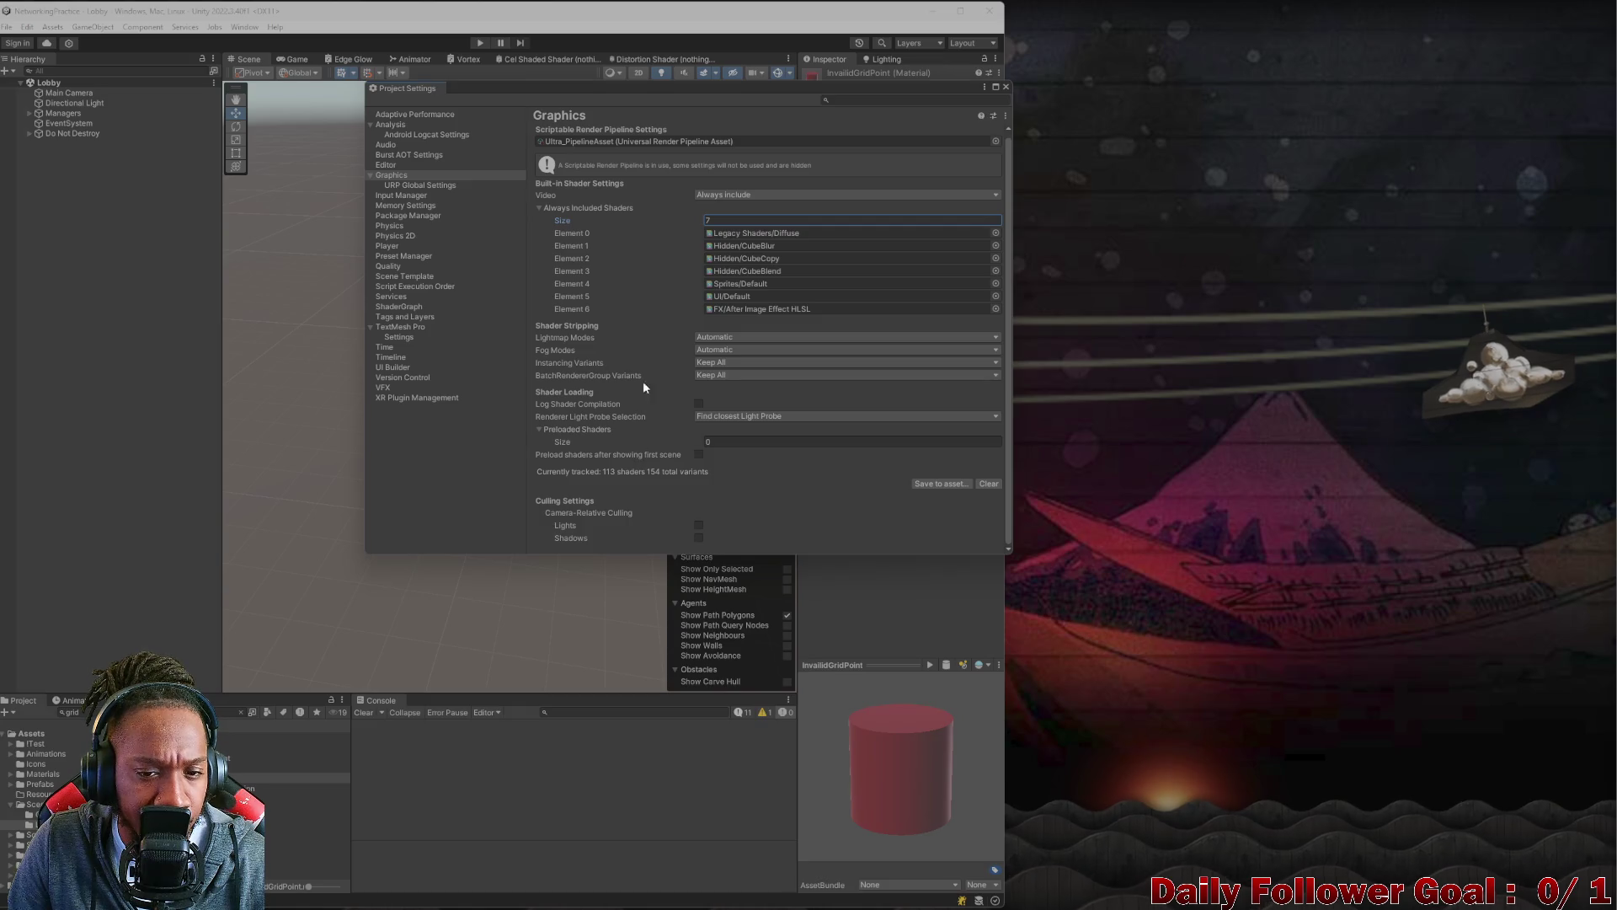
pyautogui.click(995, 233)
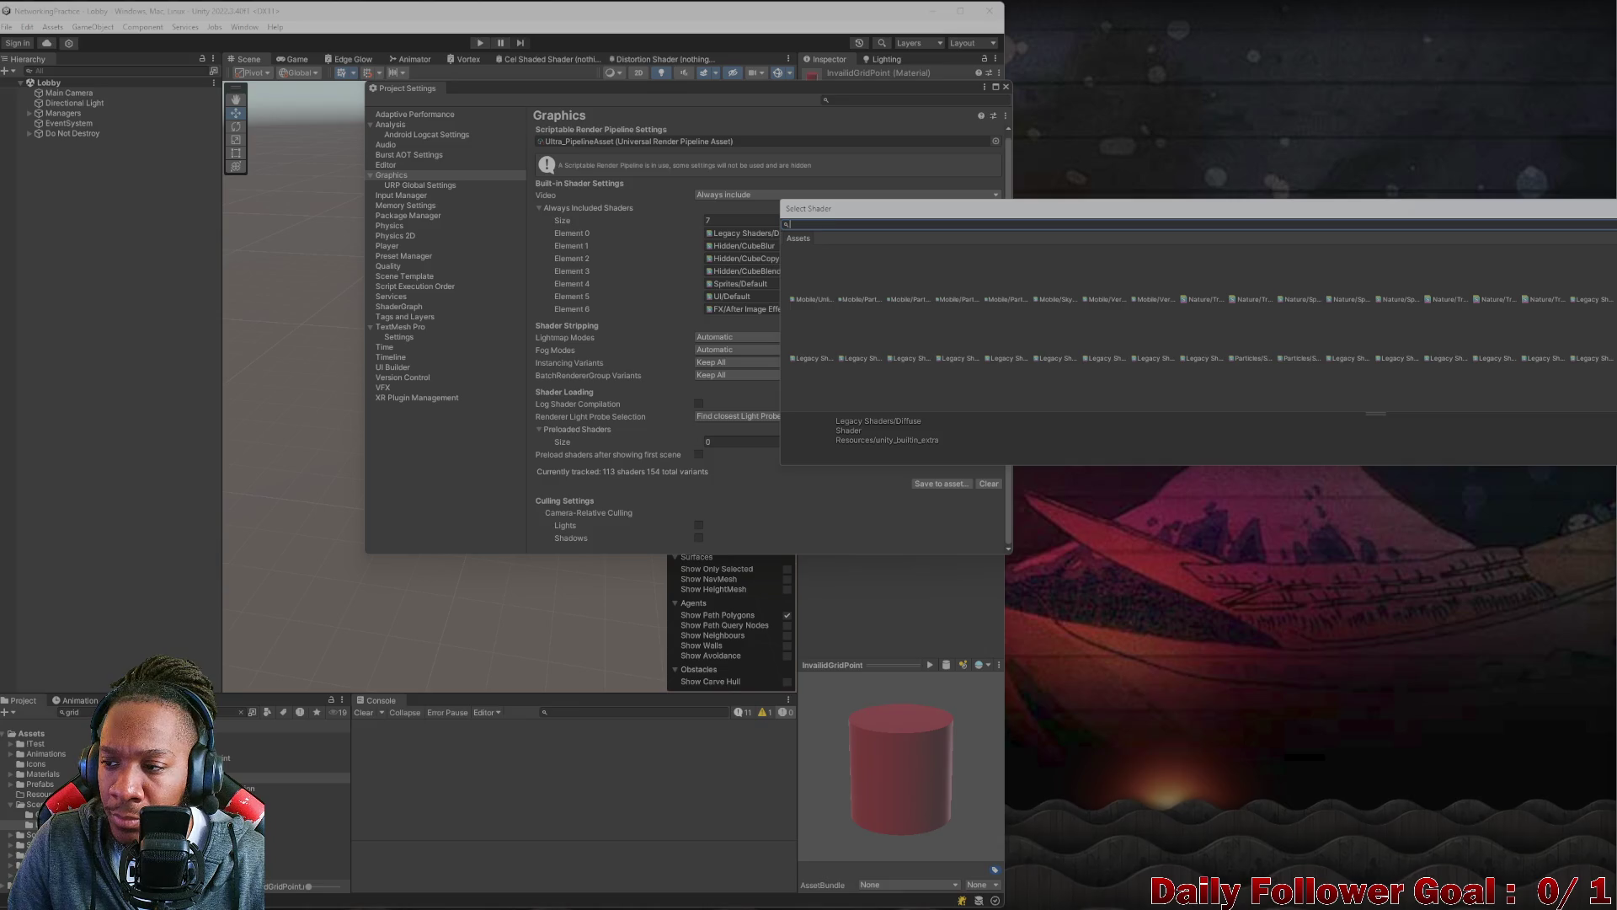
pyautogui.scroll(-2, 1196, 337)
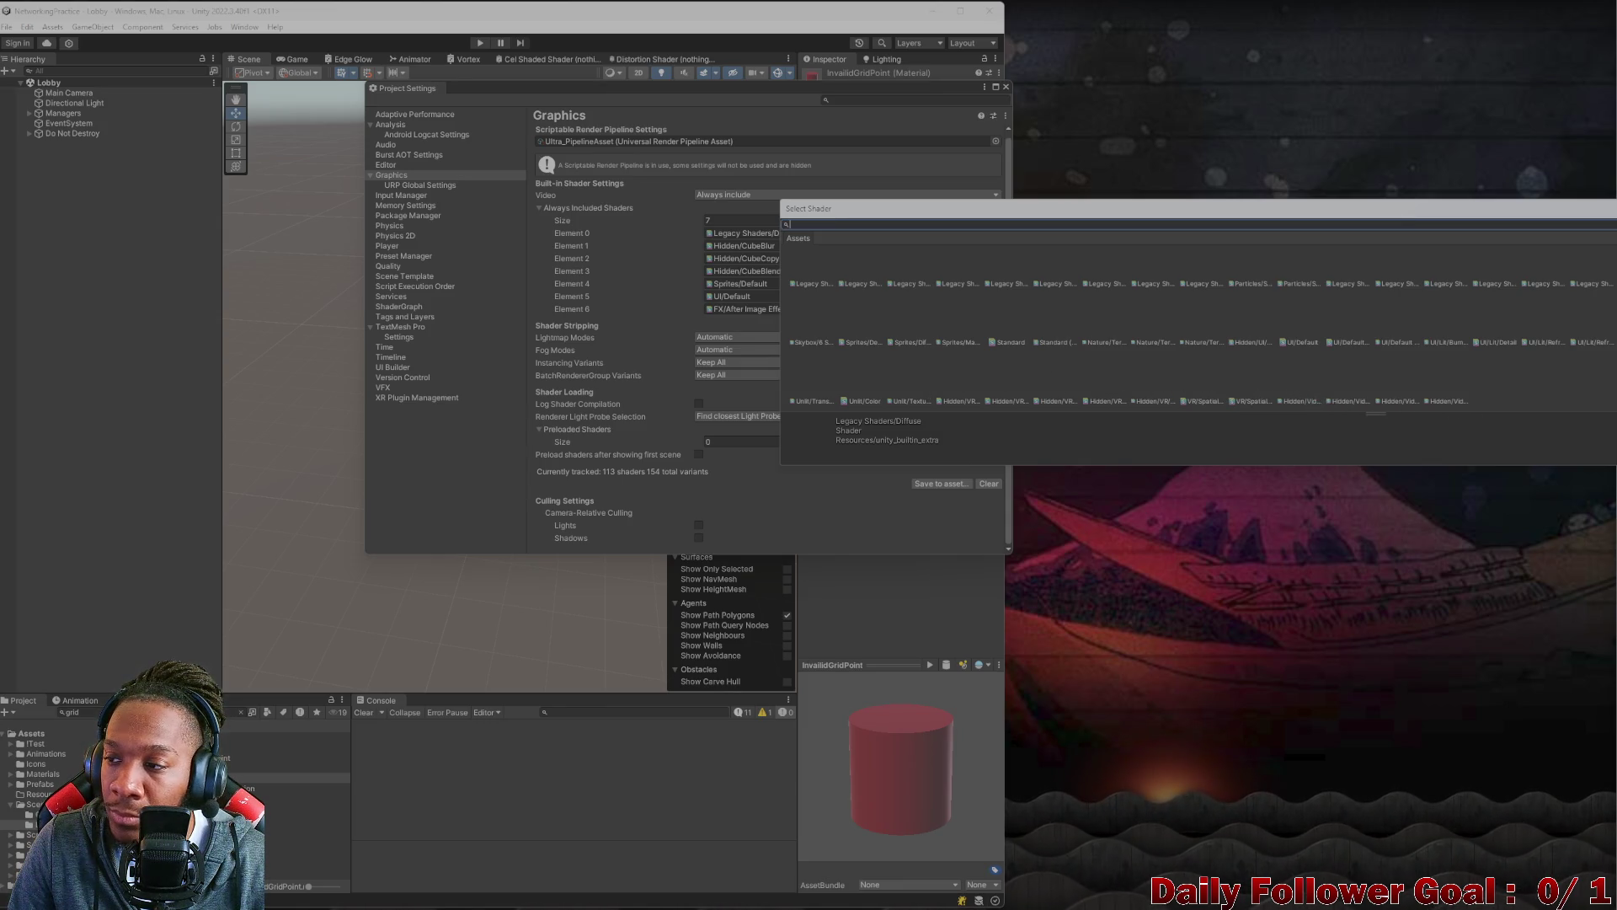
pyautogui.press('Escape')
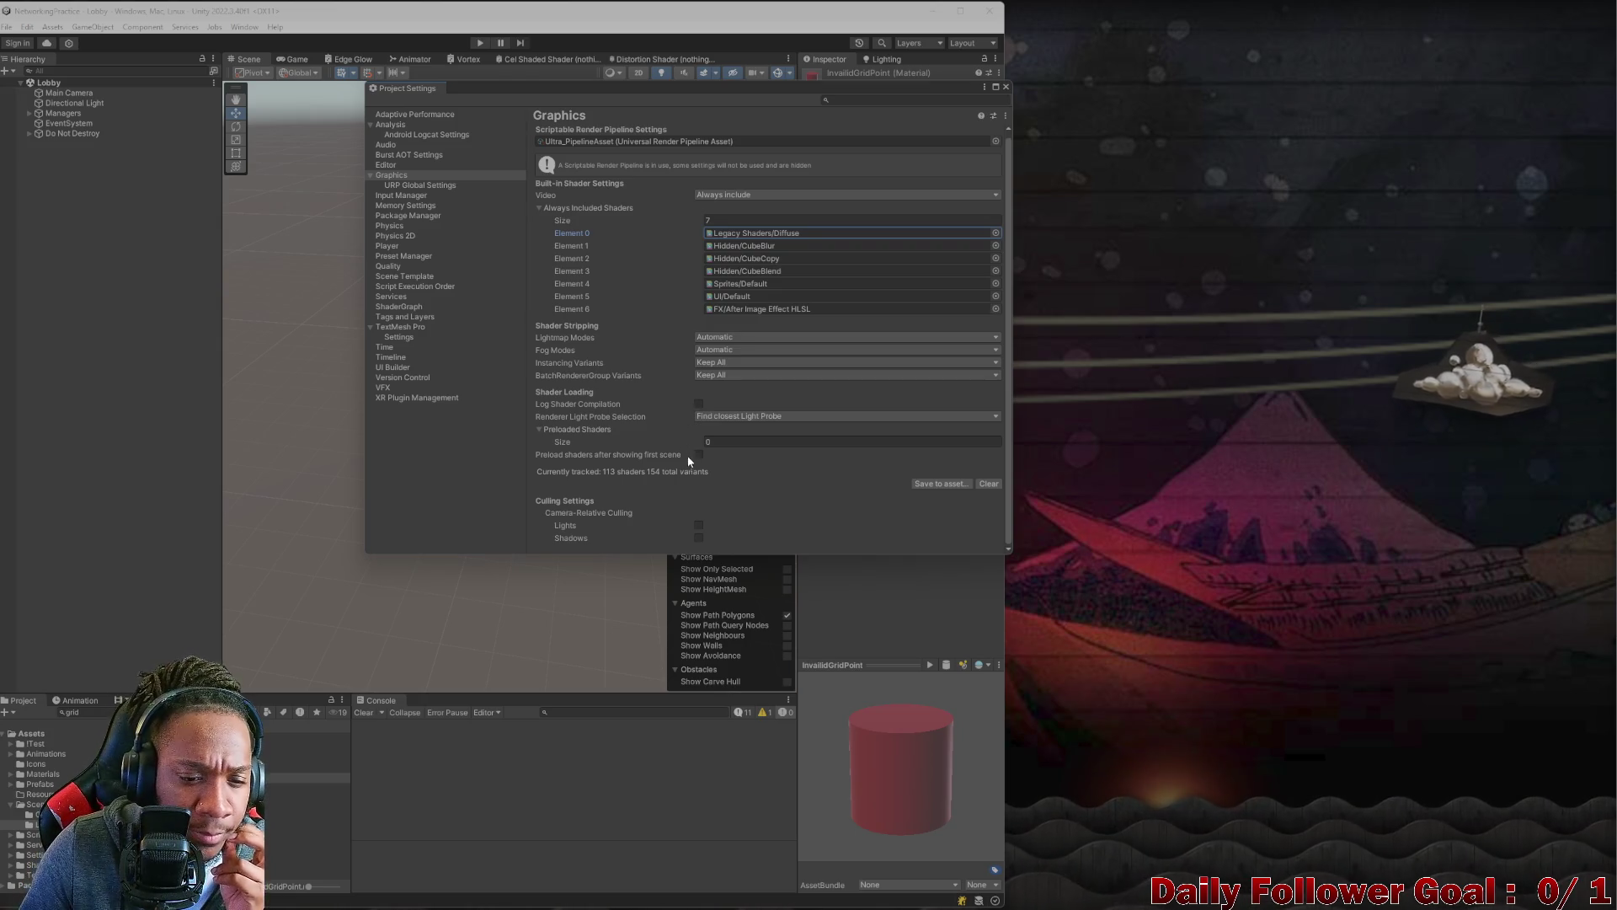
pyautogui.click(402, 186)
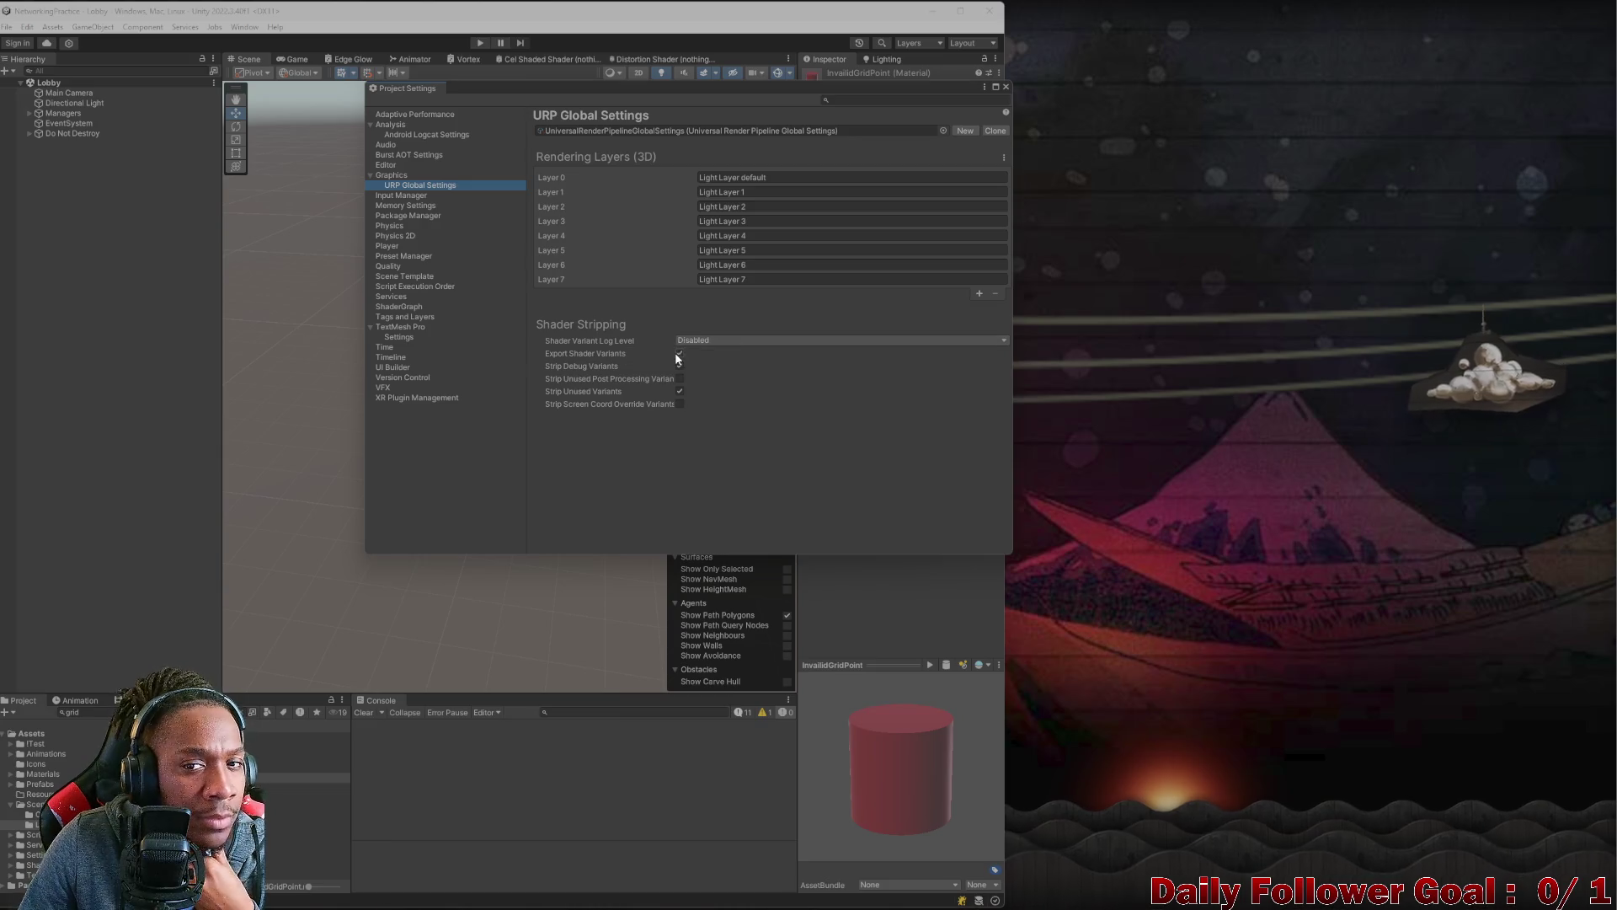
# Keep Shader Variant Log Level at Disabled and check the Layer 0 and Layer 1 names
pyautogui.click(713, 338)
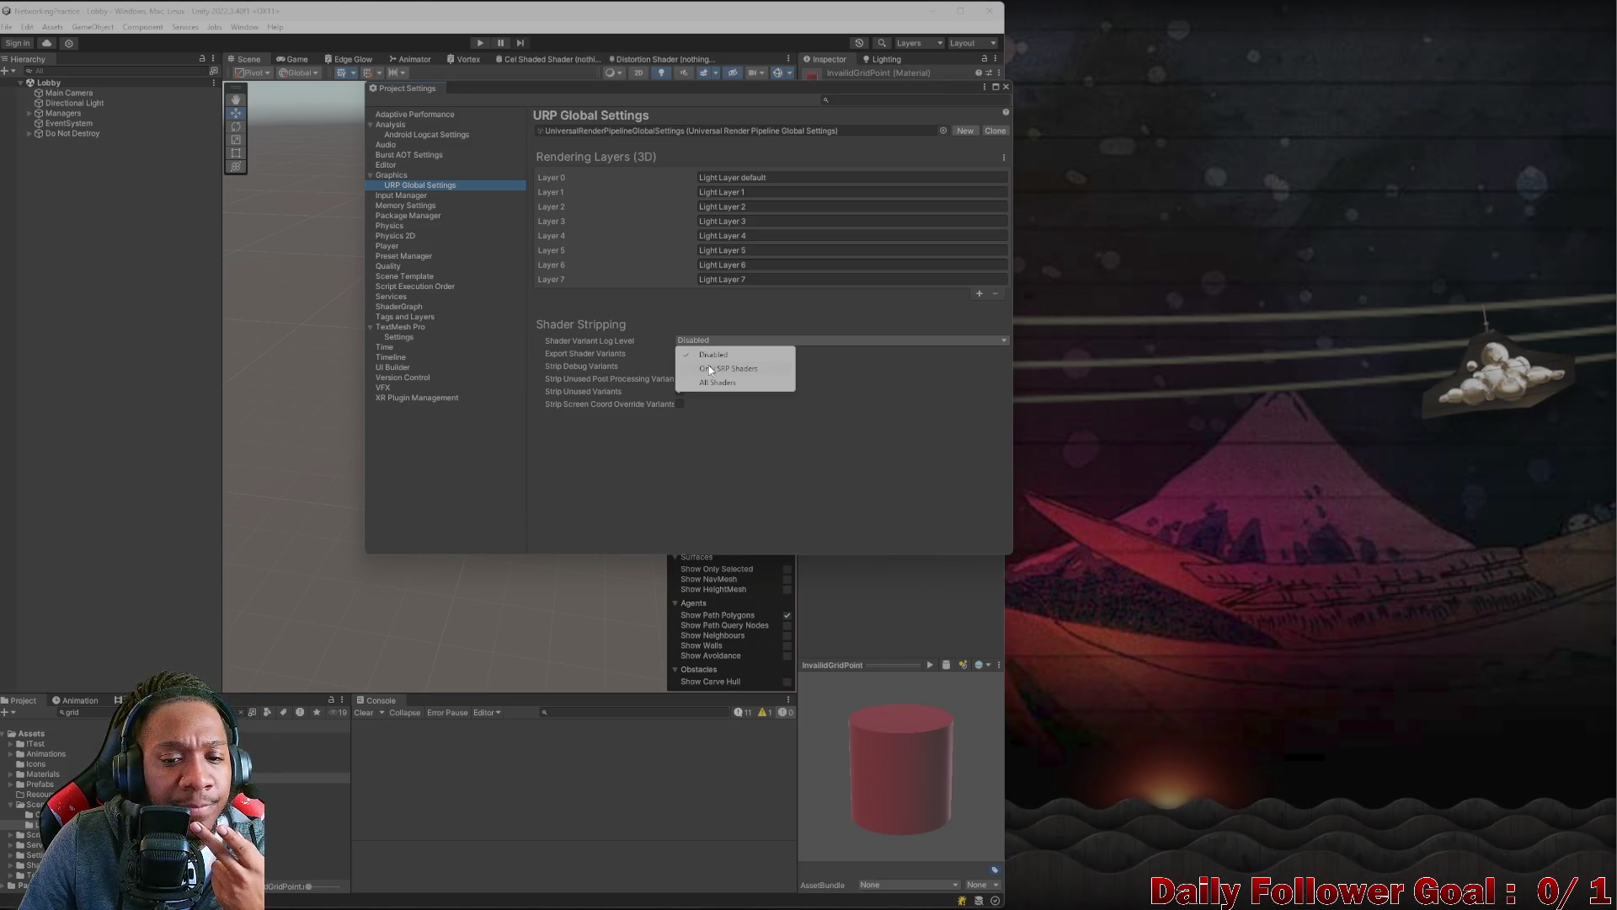
pyautogui.click(751, 446)
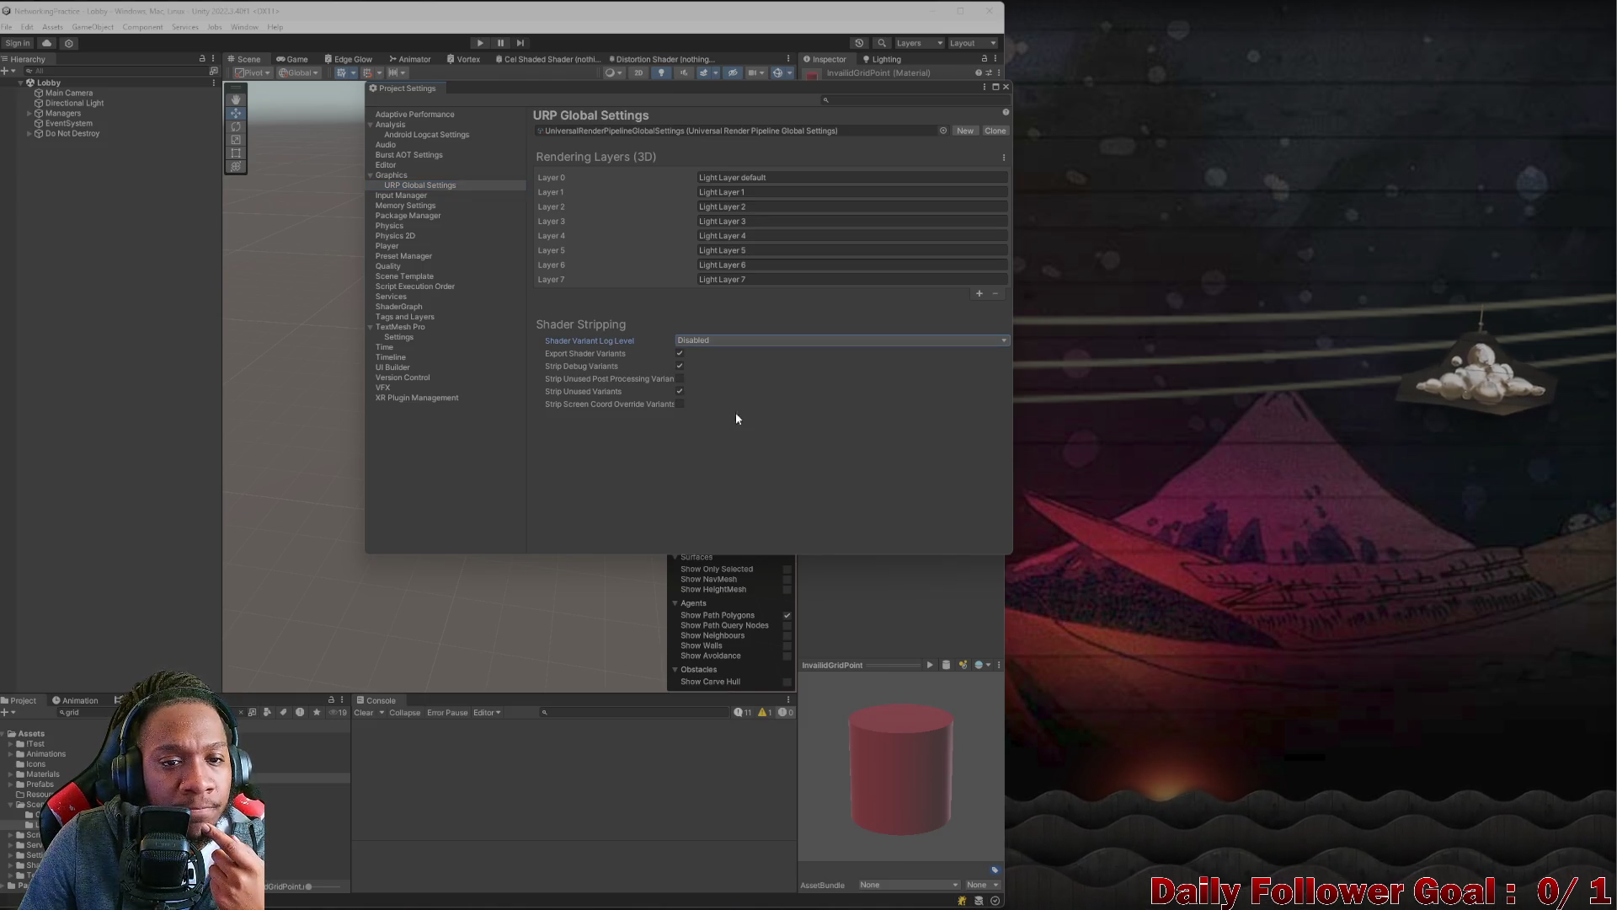
pyautogui.click(743, 177)
pyautogui.click(743, 192)
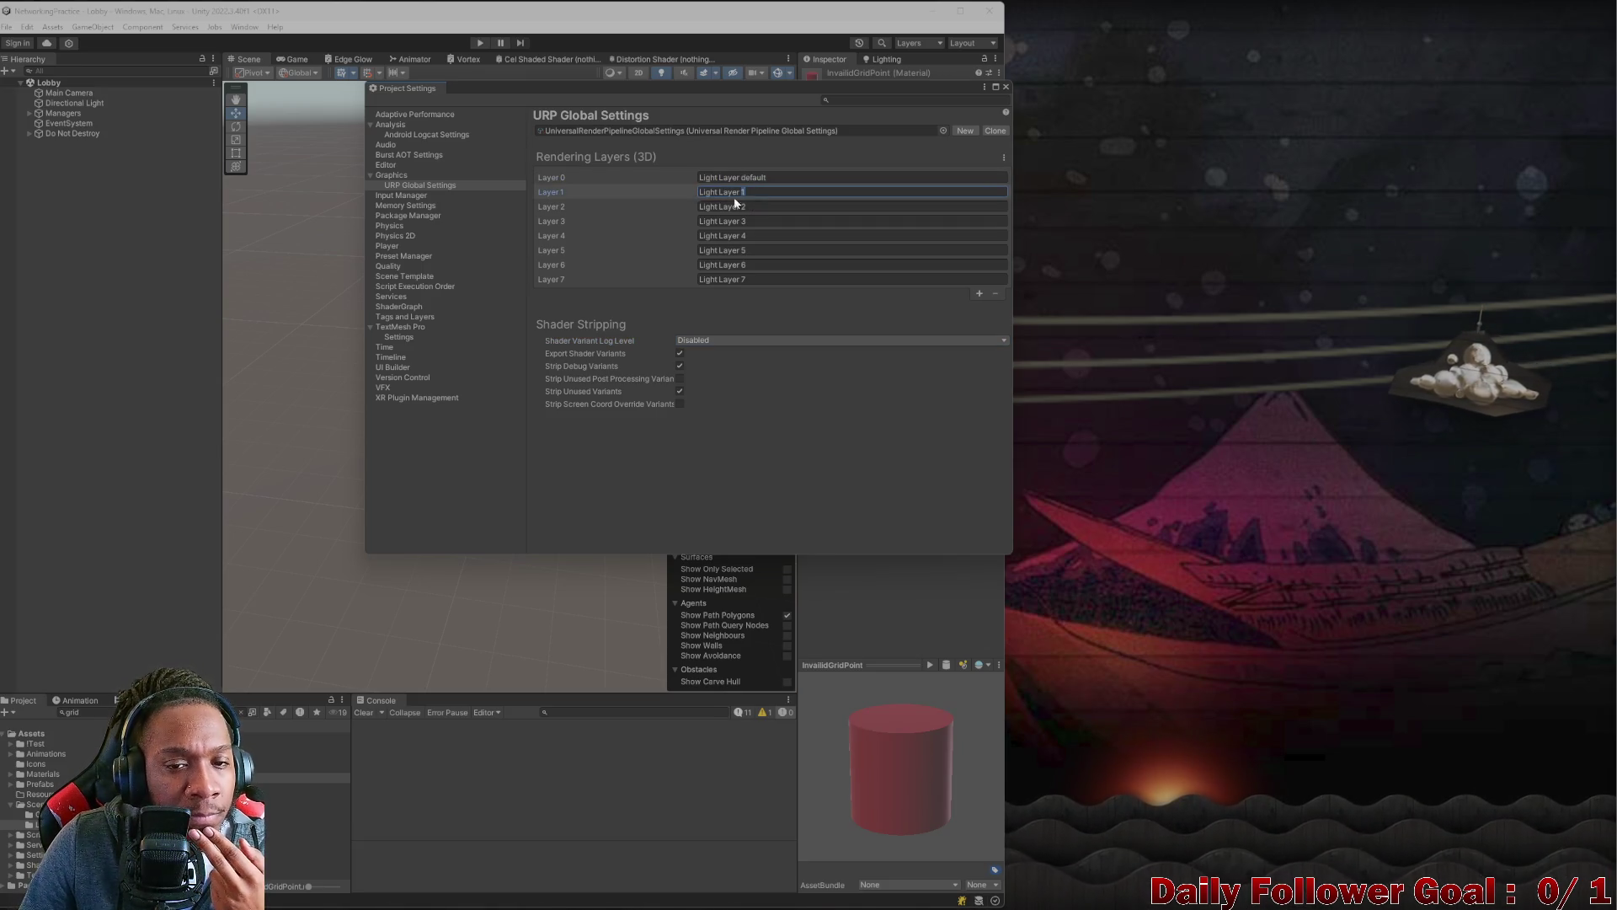
pyautogui.click(413, 195)
pyautogui.click(421, 185)
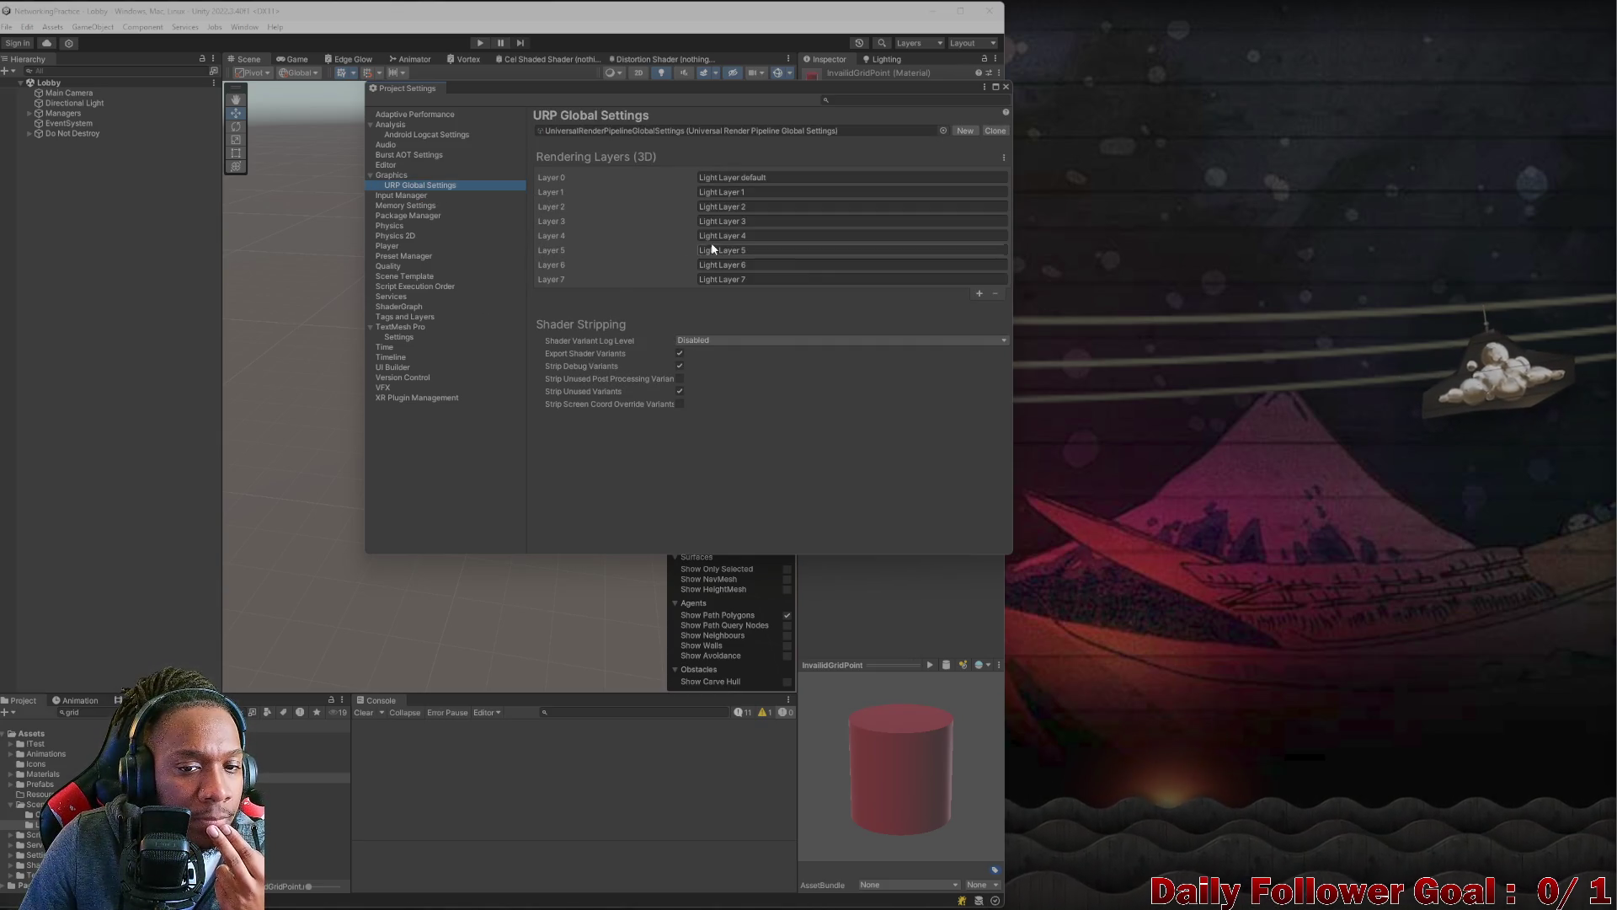
# Return to the Graphics settings page, then bring the pink-materials search browser forward
pyautogui.click(392, 175)
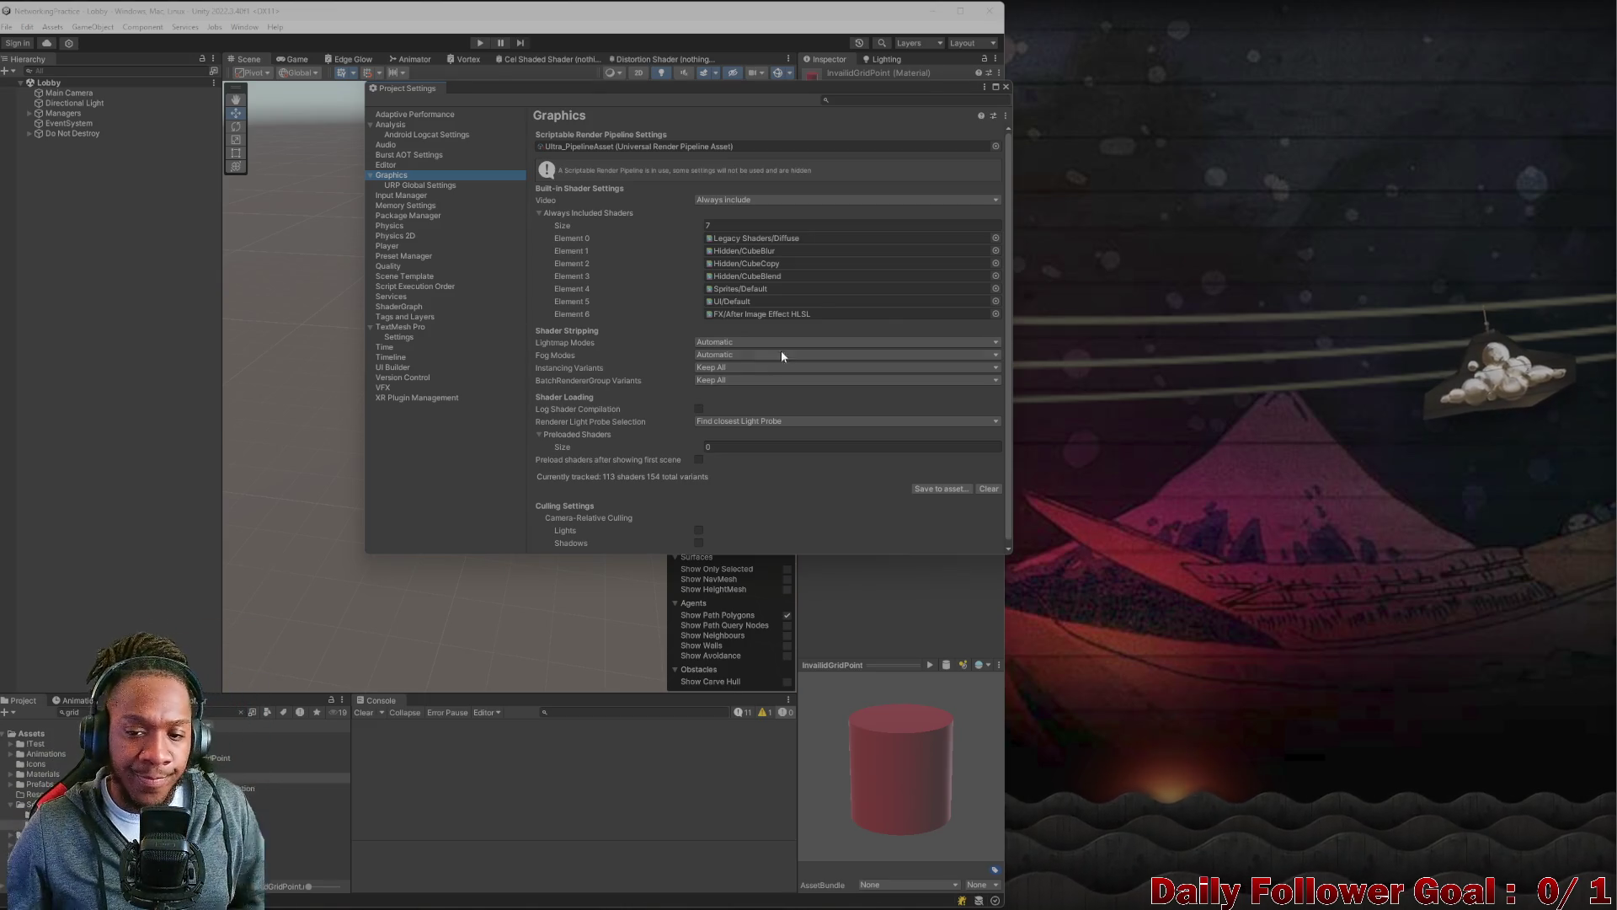
pyautogui.scroll(-1, 1003, 401)
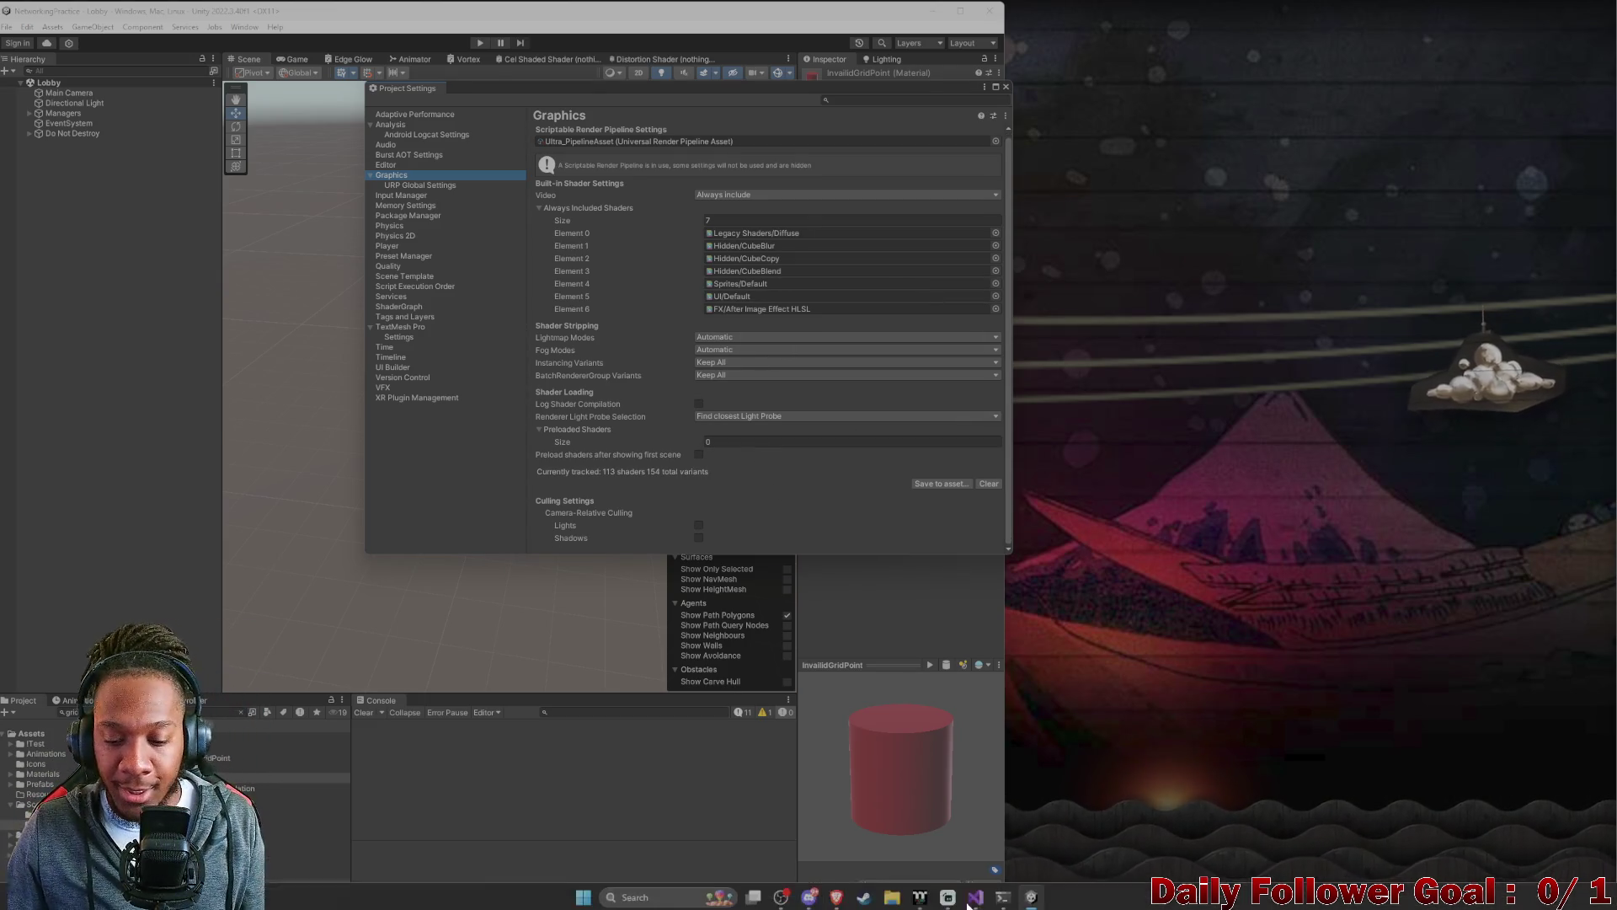
pyautogui.moveTo(837, 894)
pyautogui.click(913, 817)
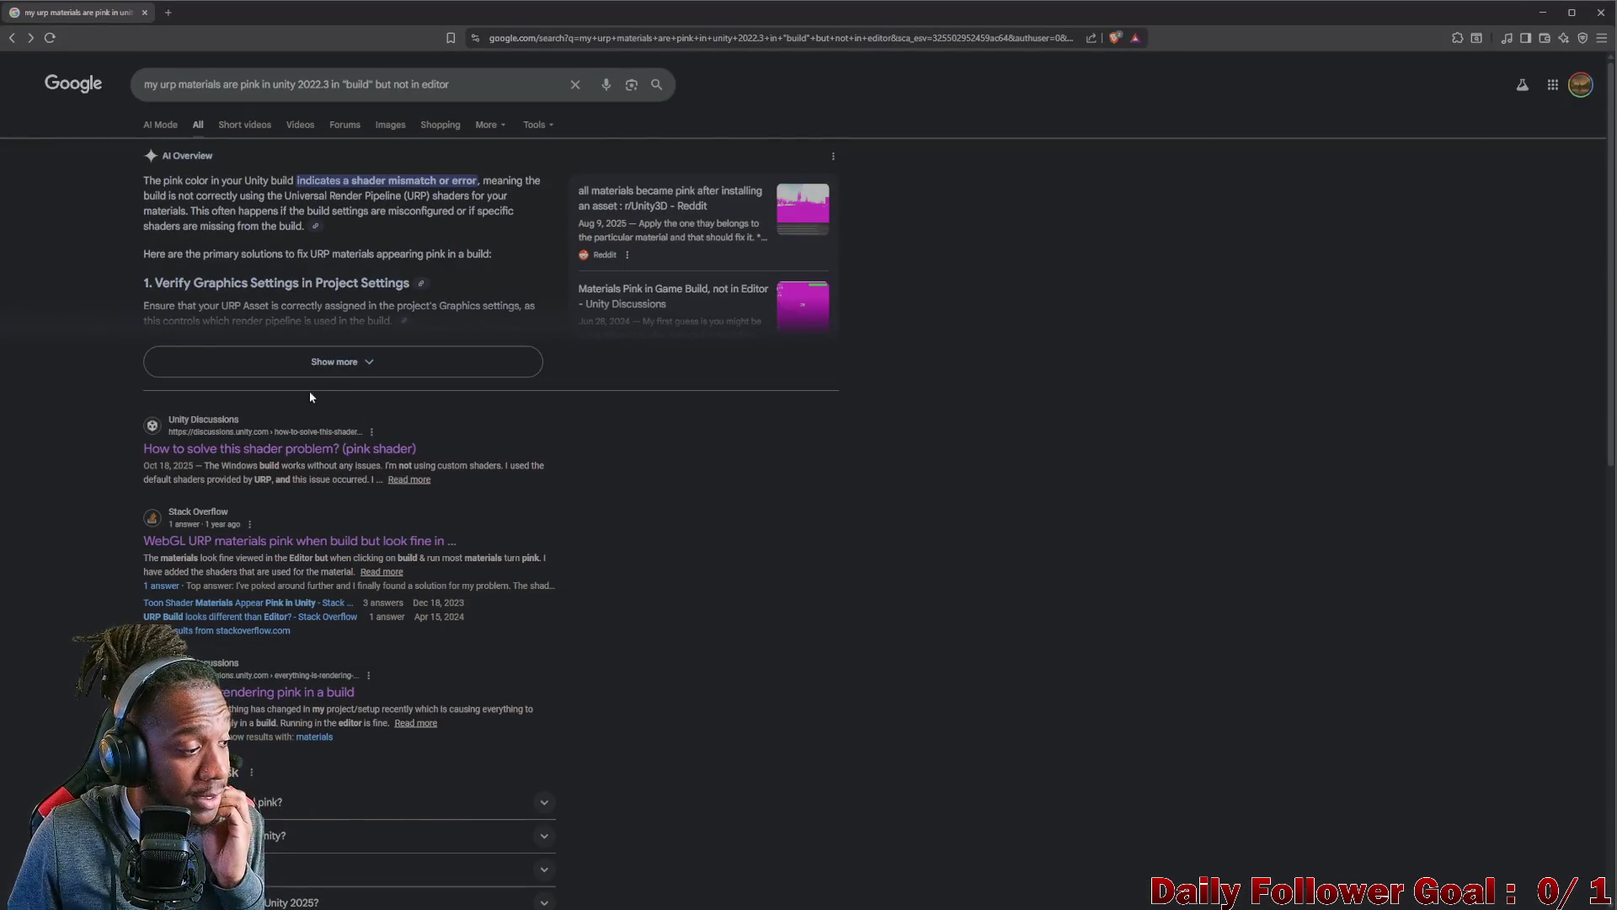
# Glance at the Videos results, then switch back to All results
pyautogui.click(298, 126)
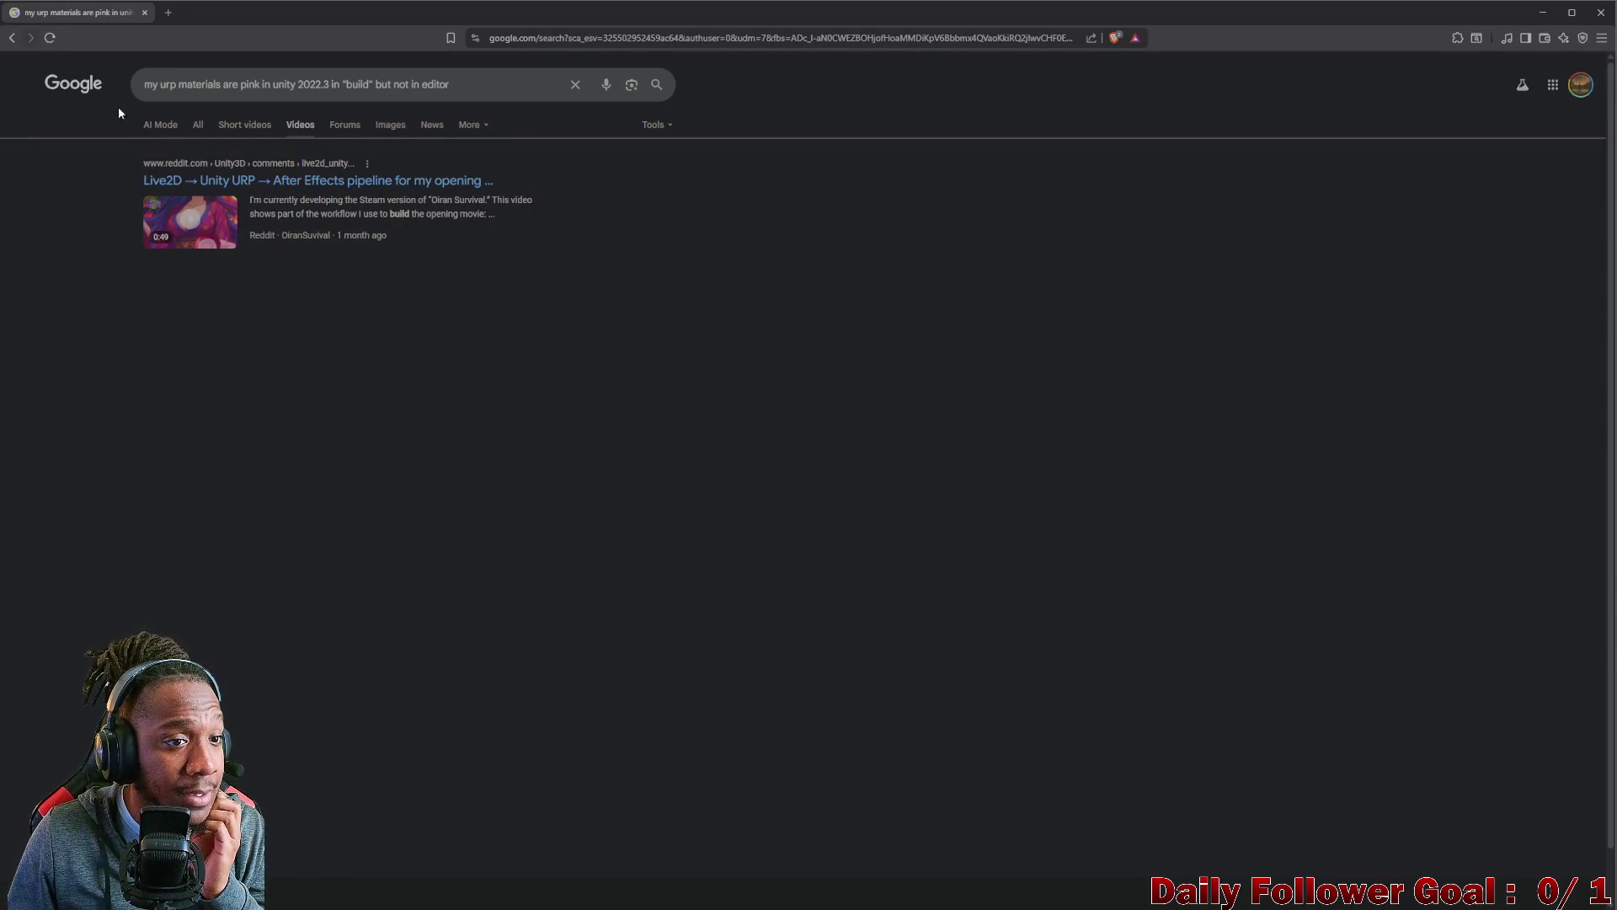
pyautogui.click(201, 128)
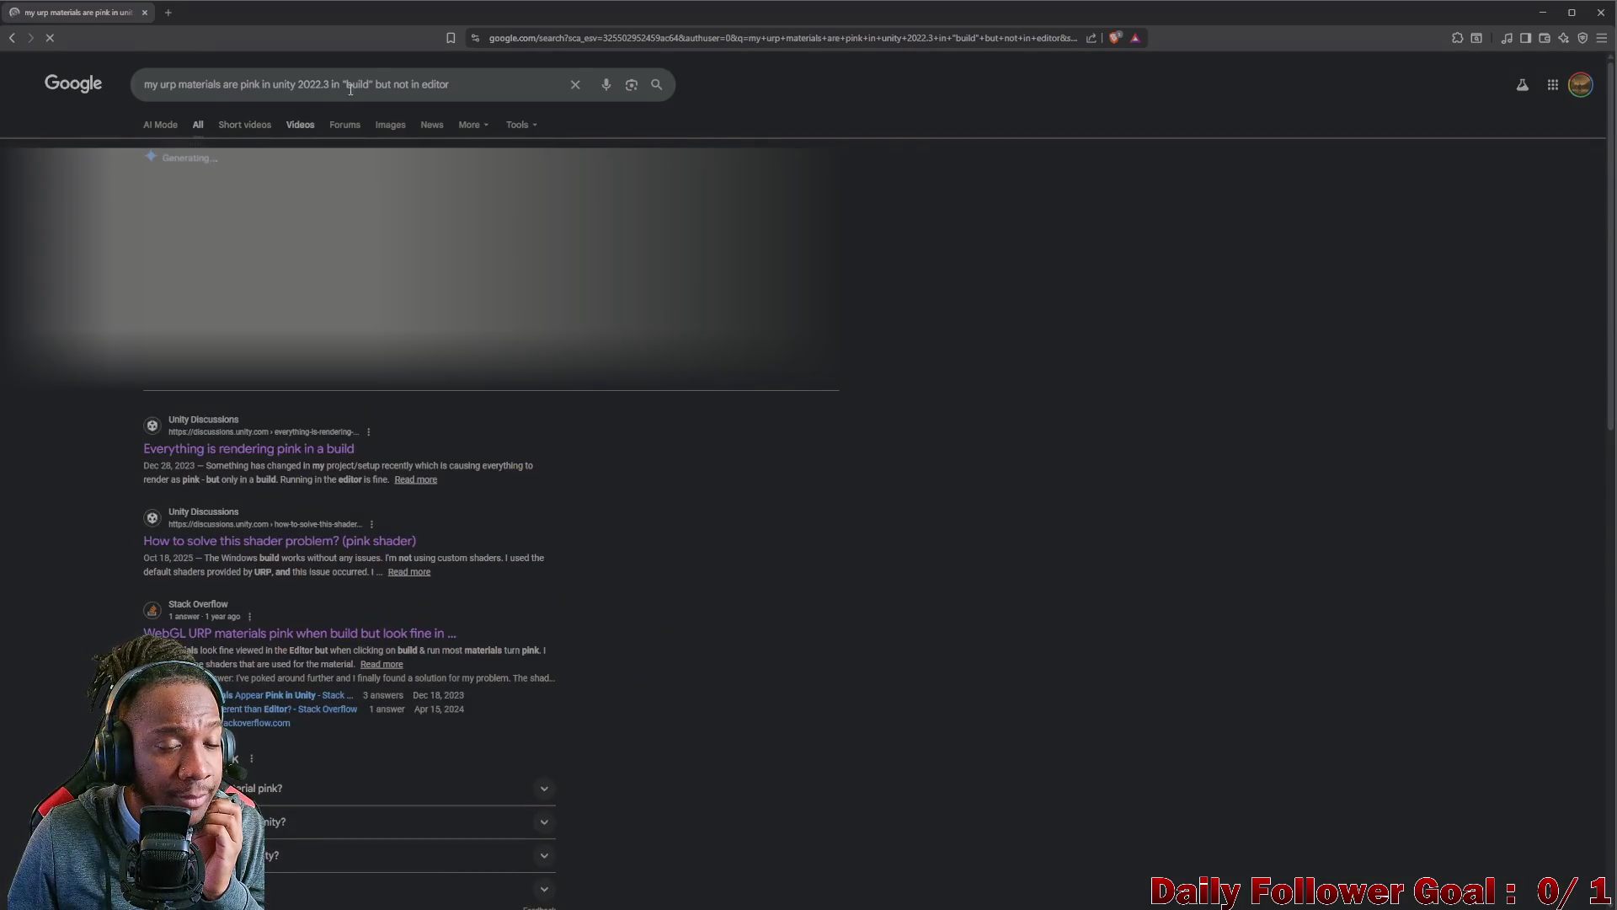
pyautogui.scroll(-8, 283, 407)
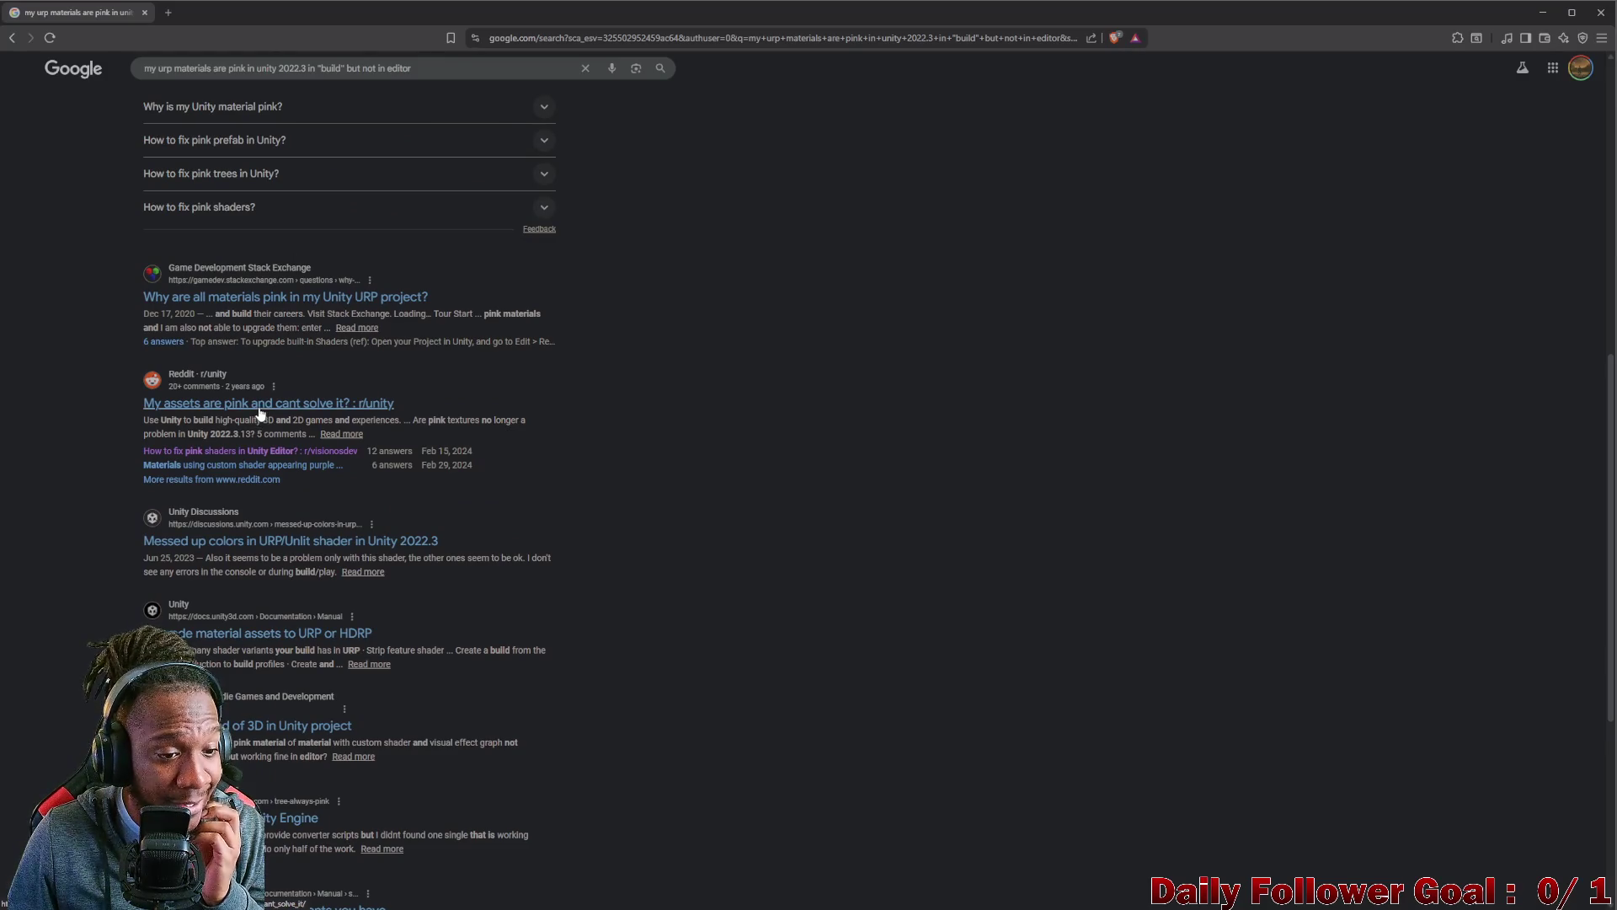
pyautogui.scroll(8, 295, 325)
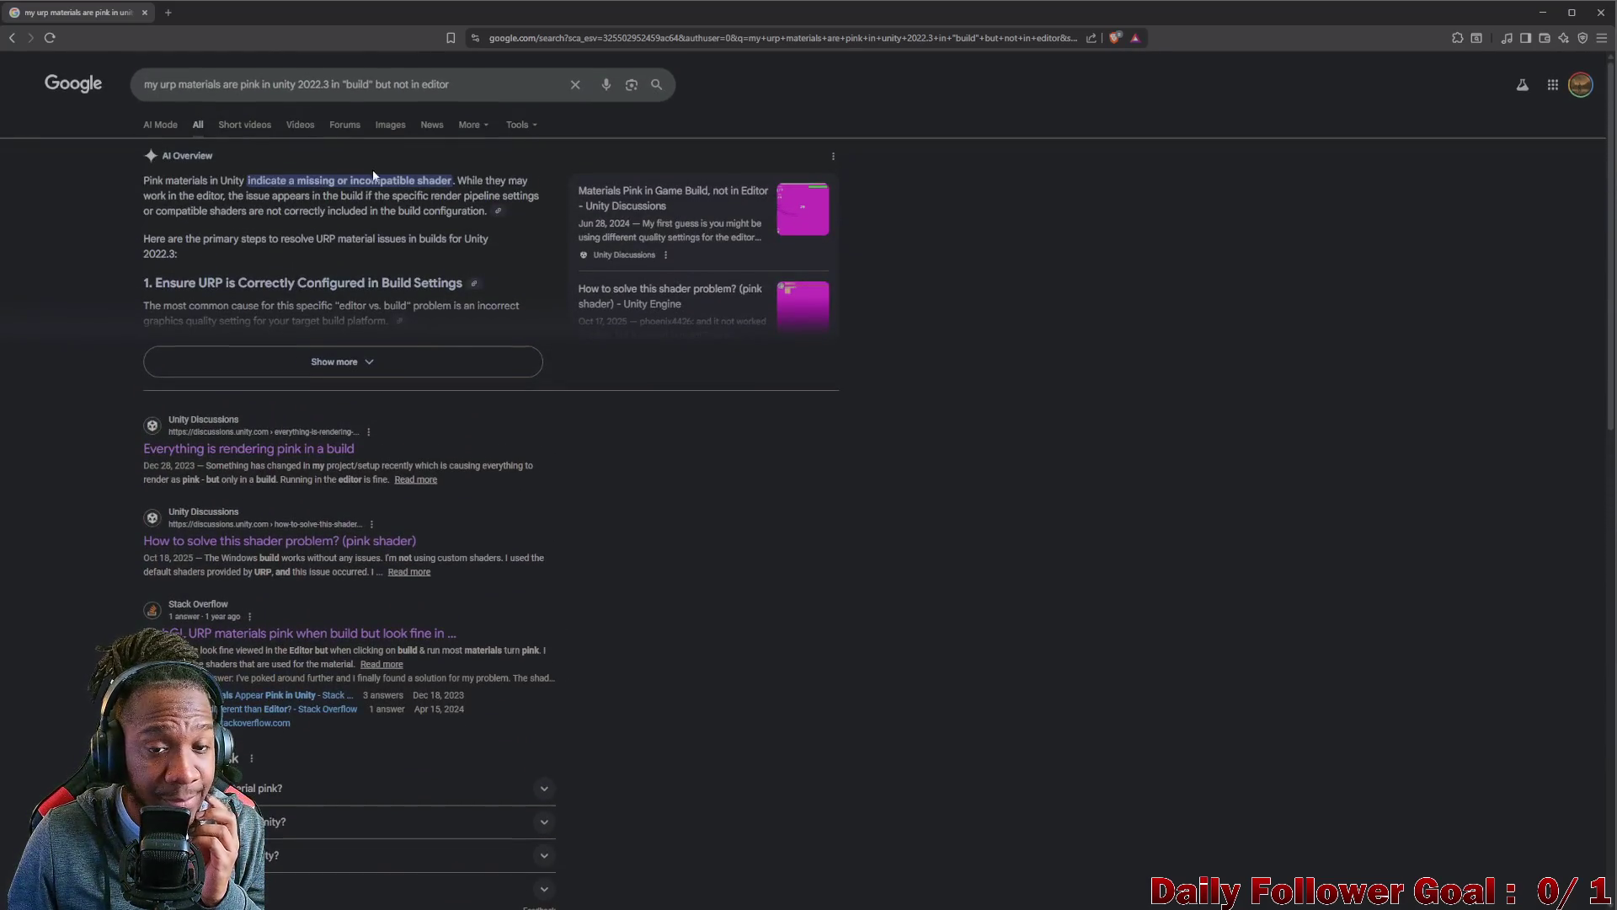
# Rerun the query without quotes around build and filter to Videos results
pyautogui.click(373, 83)
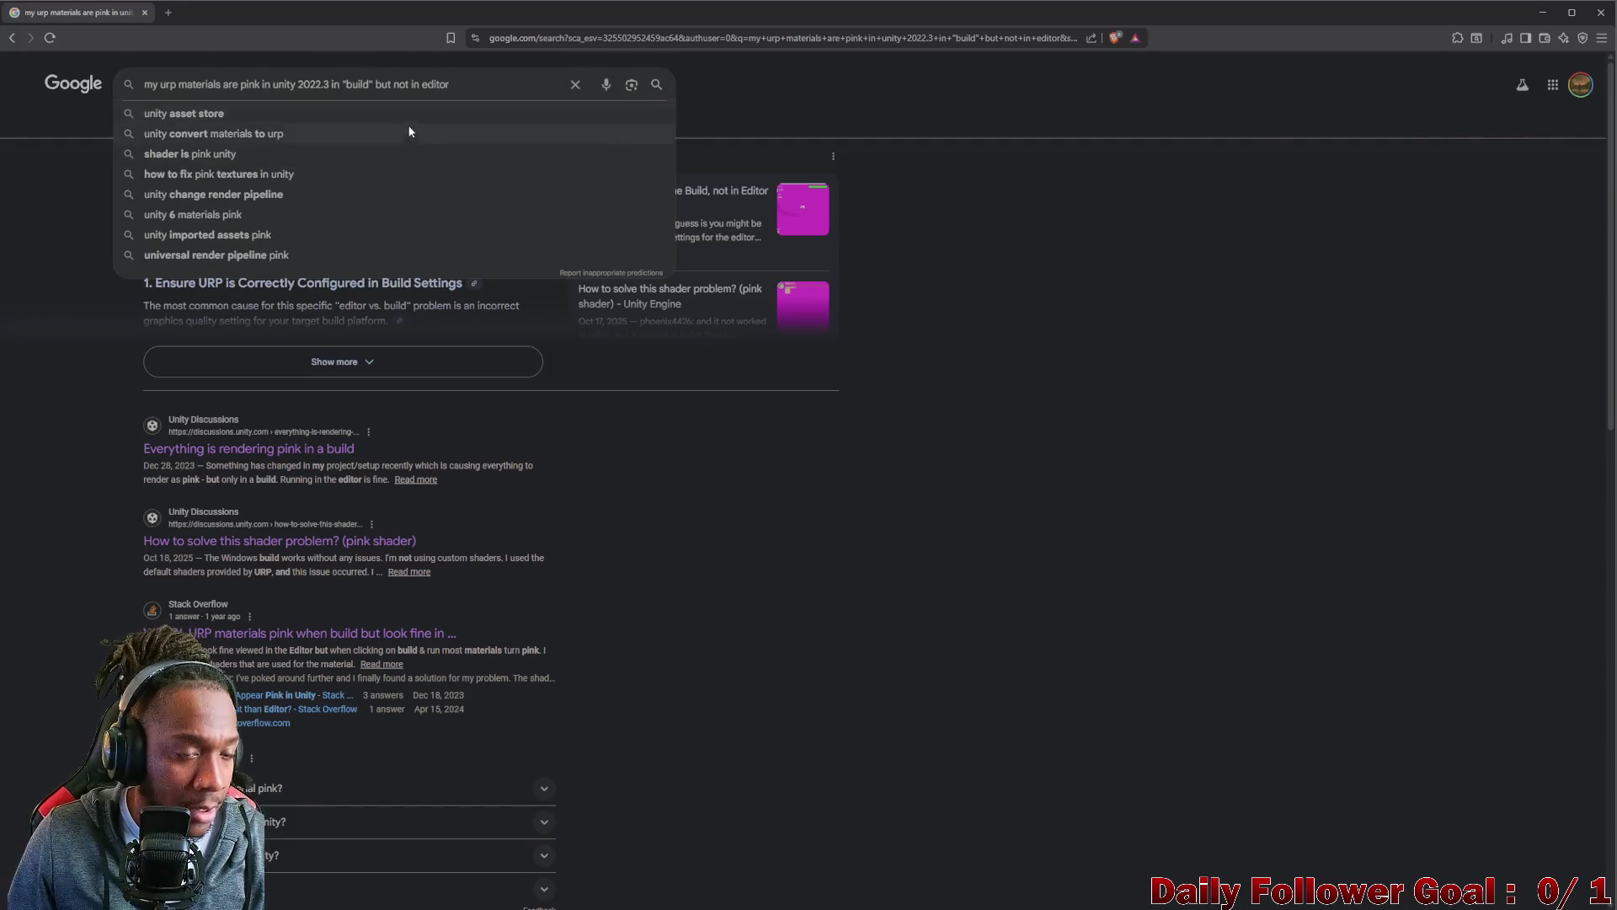
pyautogui.press('BackSpace')
pyautogui.press('BackSpace')
pyautogui.press('Return')
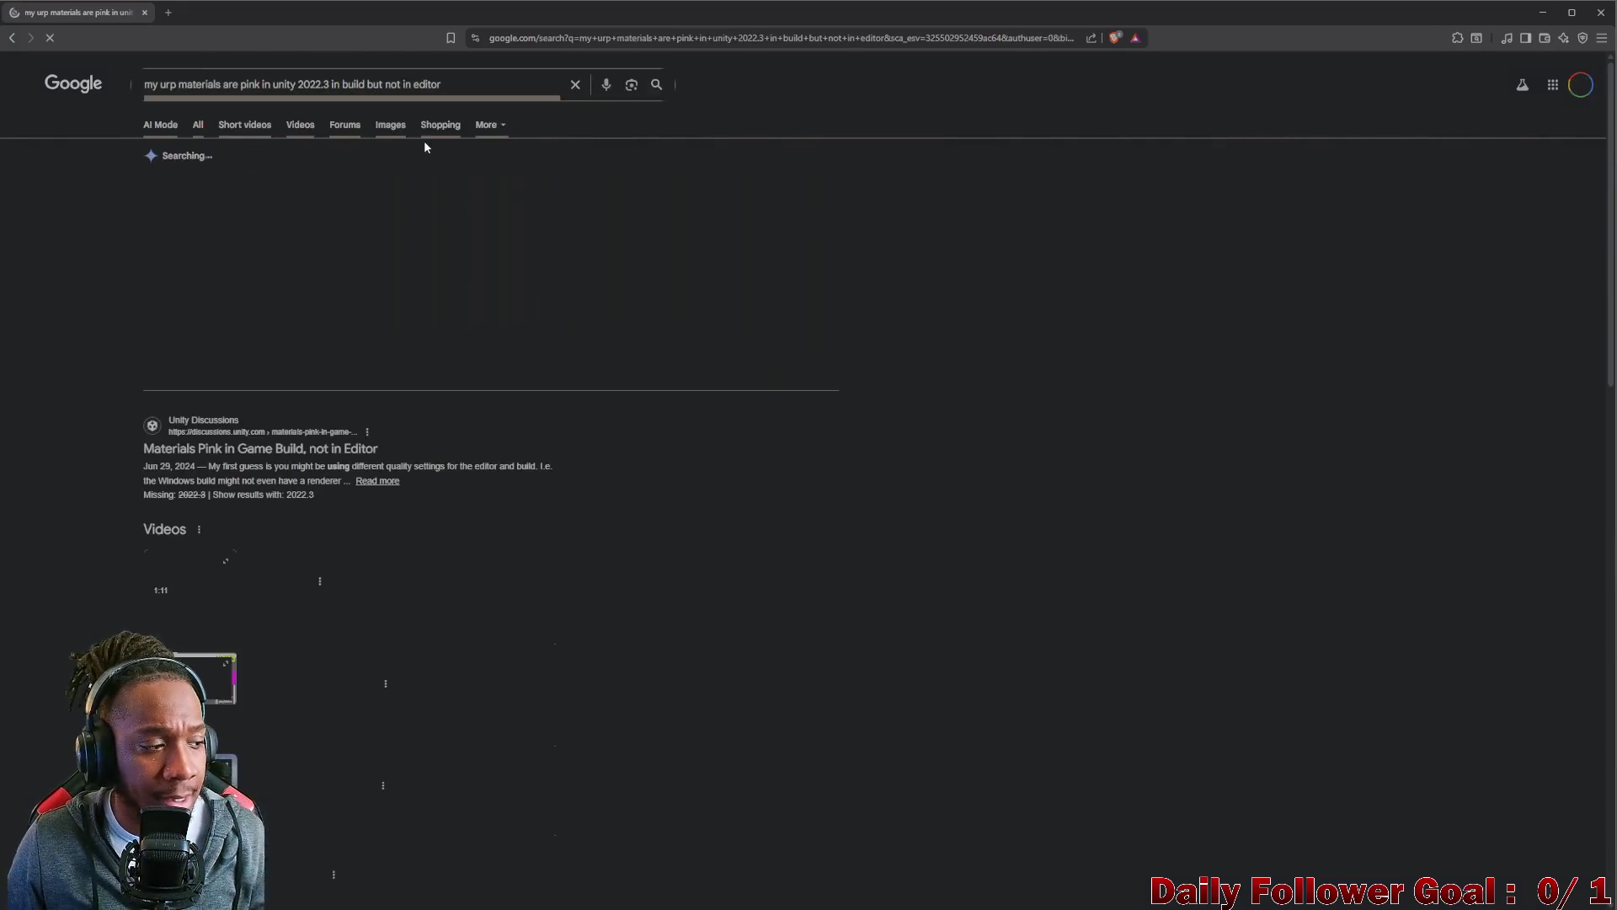
pyautogui.scroll(-1, 405, 472)
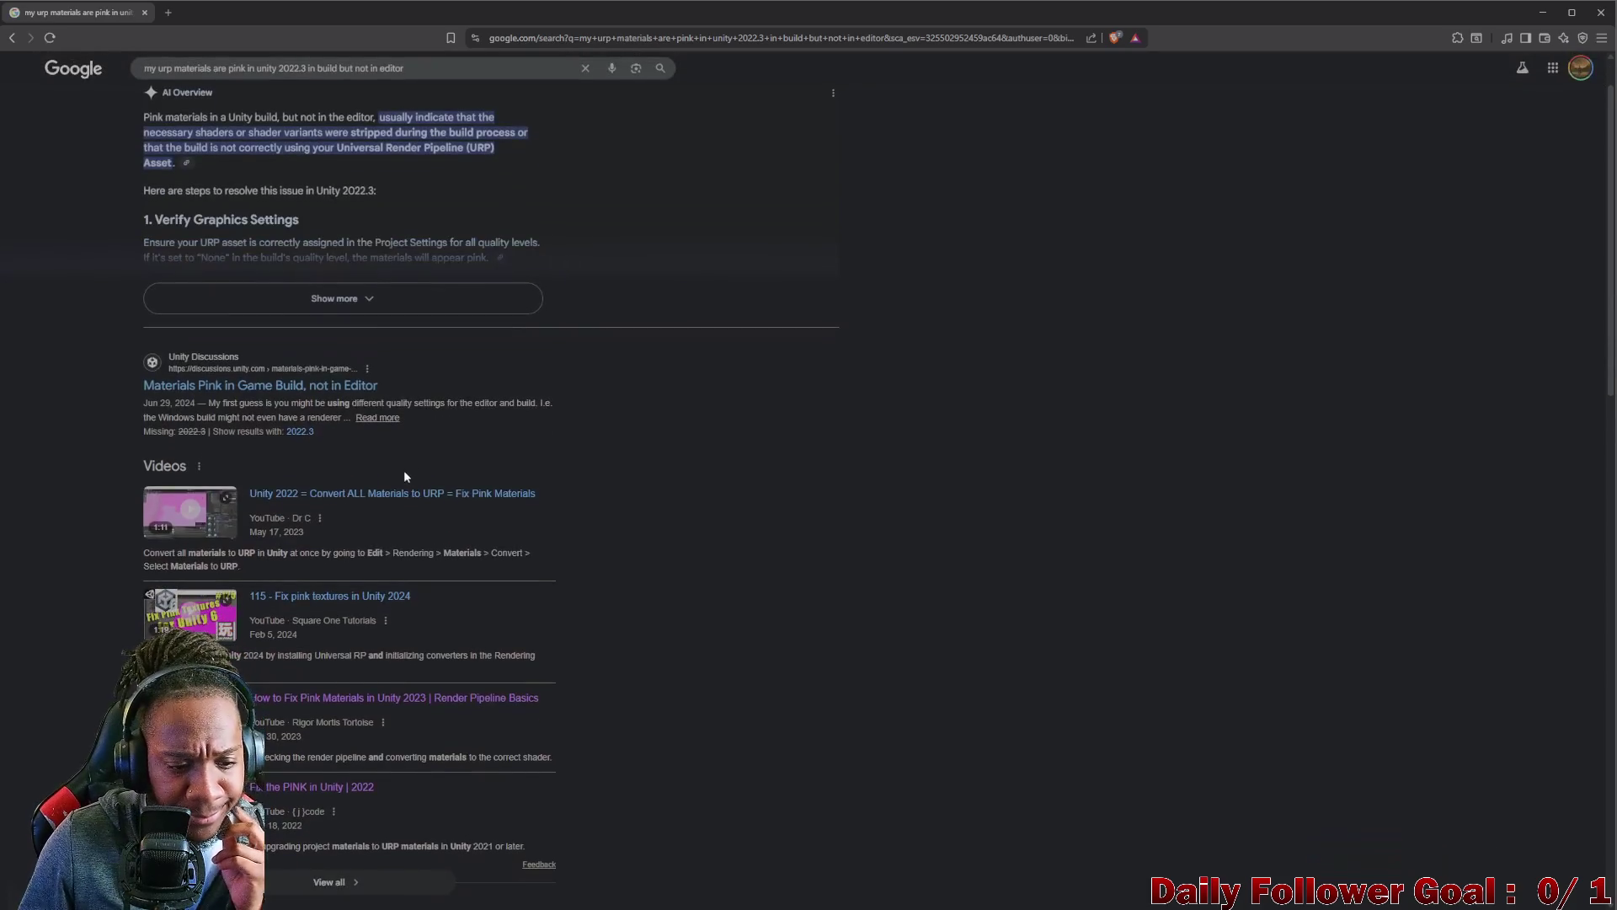
pyautogui.scroll(-1, 446, 501)
pyautogui.scroll(-3, 438, 499)
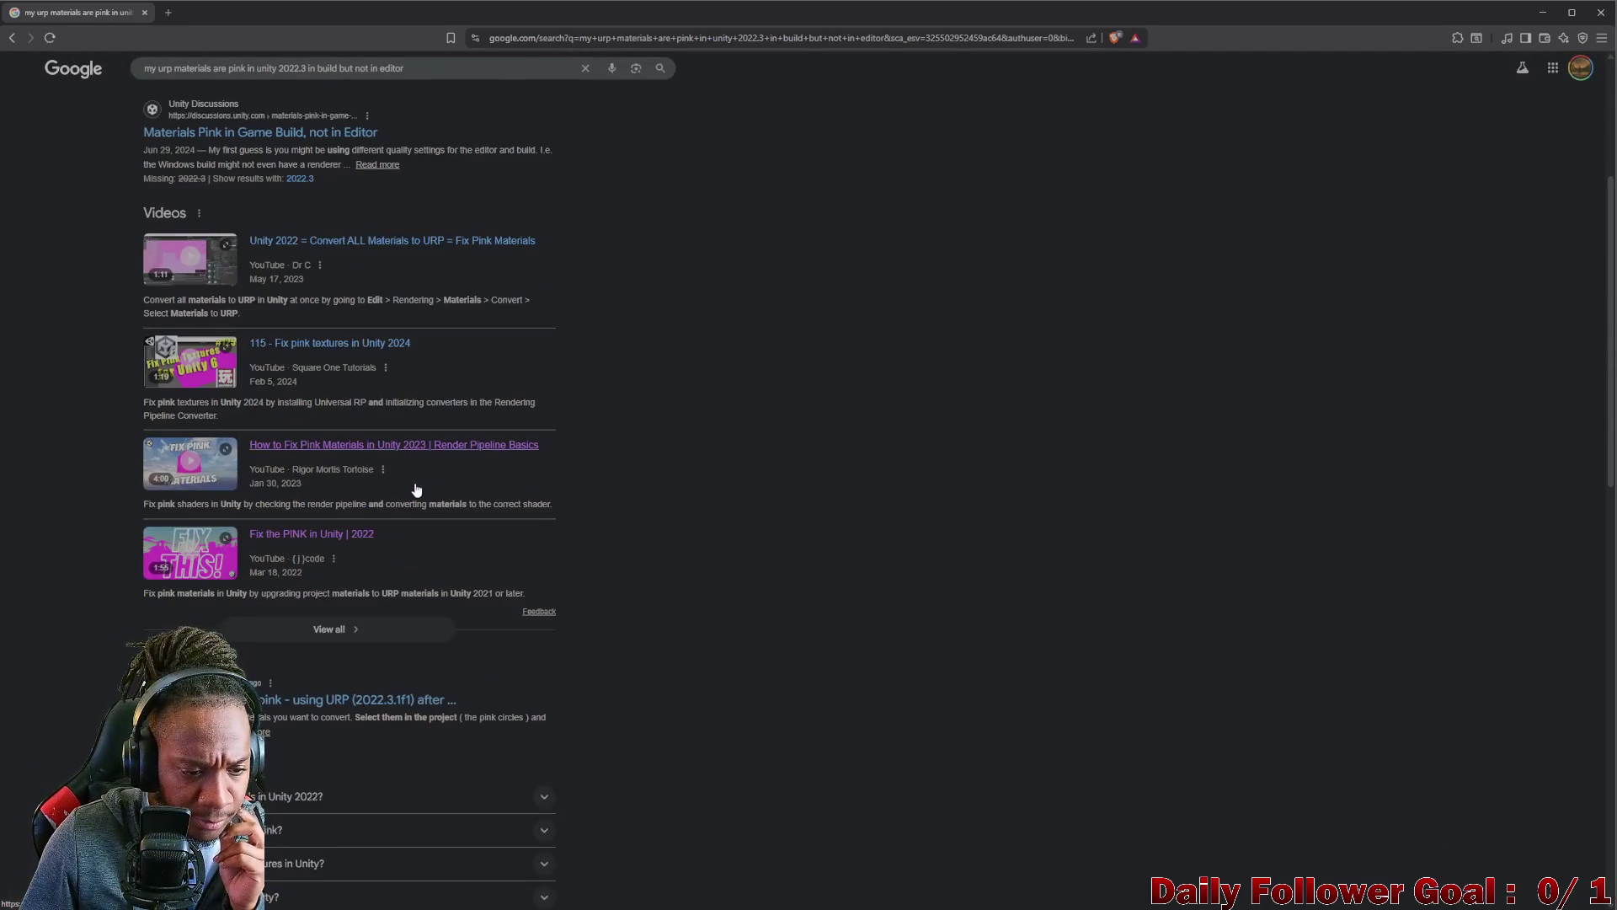
pyautogui.scroll(-4, 402, 491)
pyautogui.scroll(7, 402, 491)
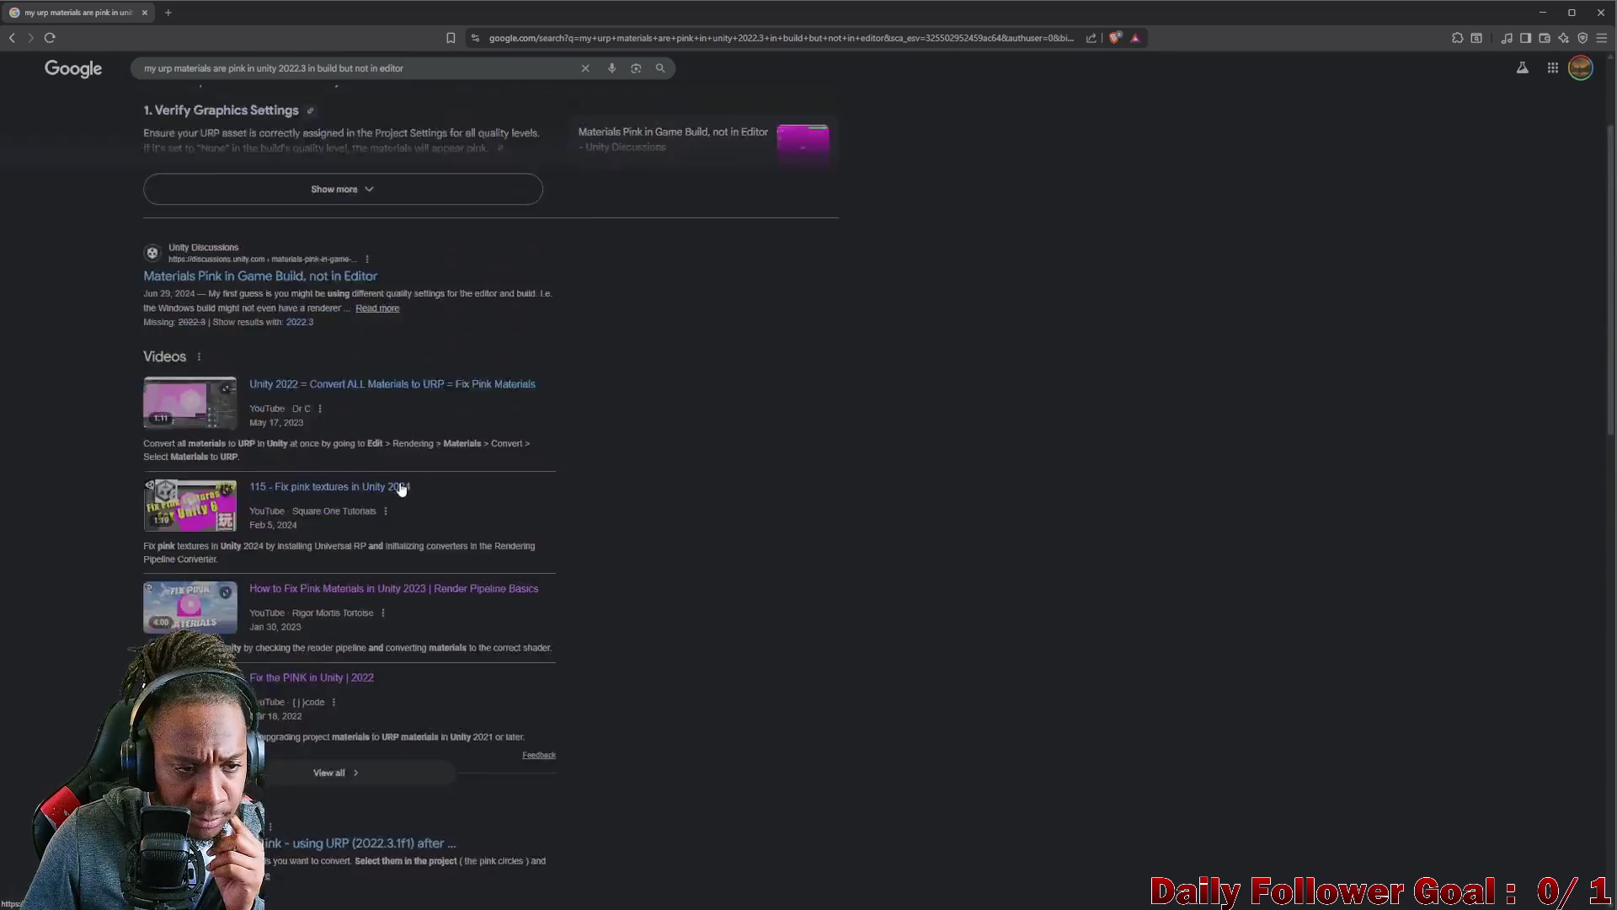
pyautogui.click(300, 124)
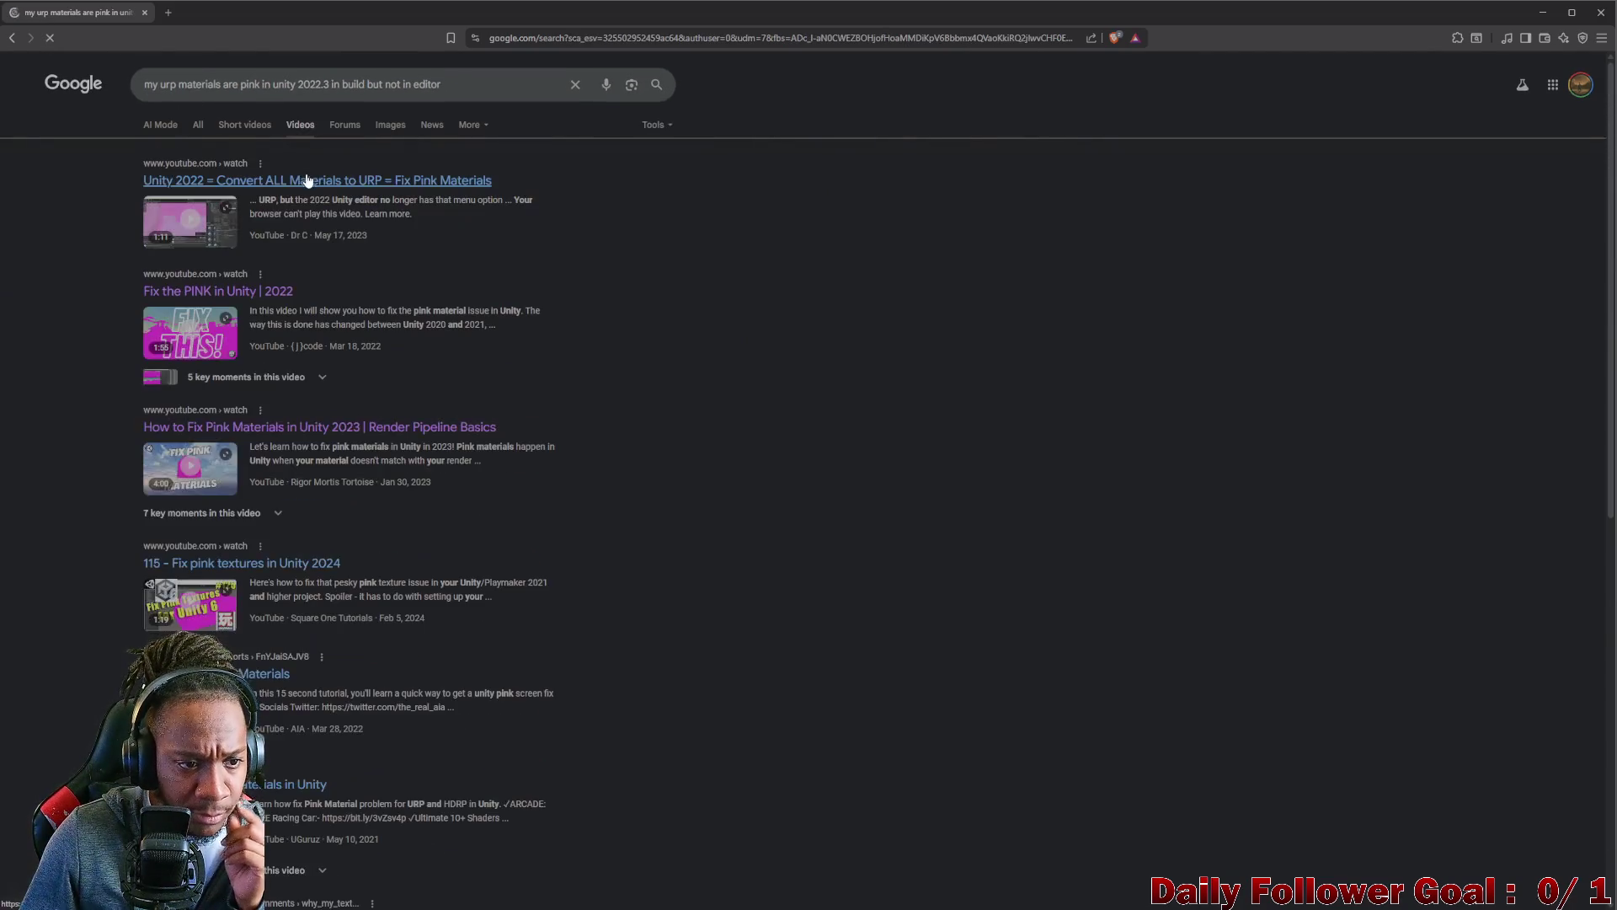
pyautogui.scroll(-5, 274, 305)
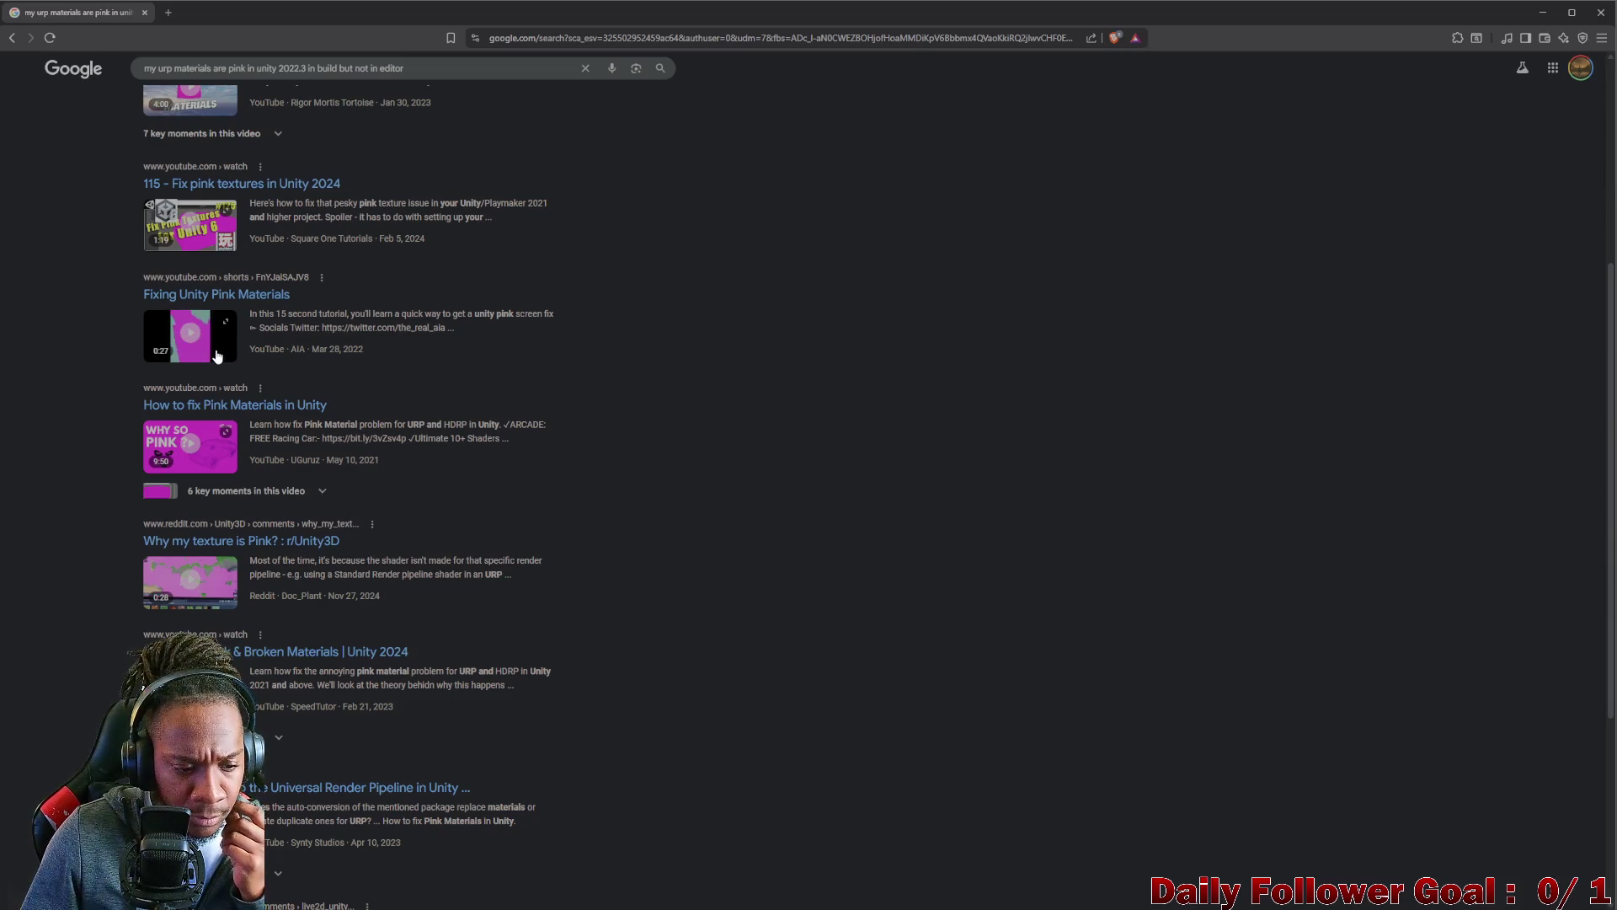
pyautogui.scroll(-3, 239, 396)
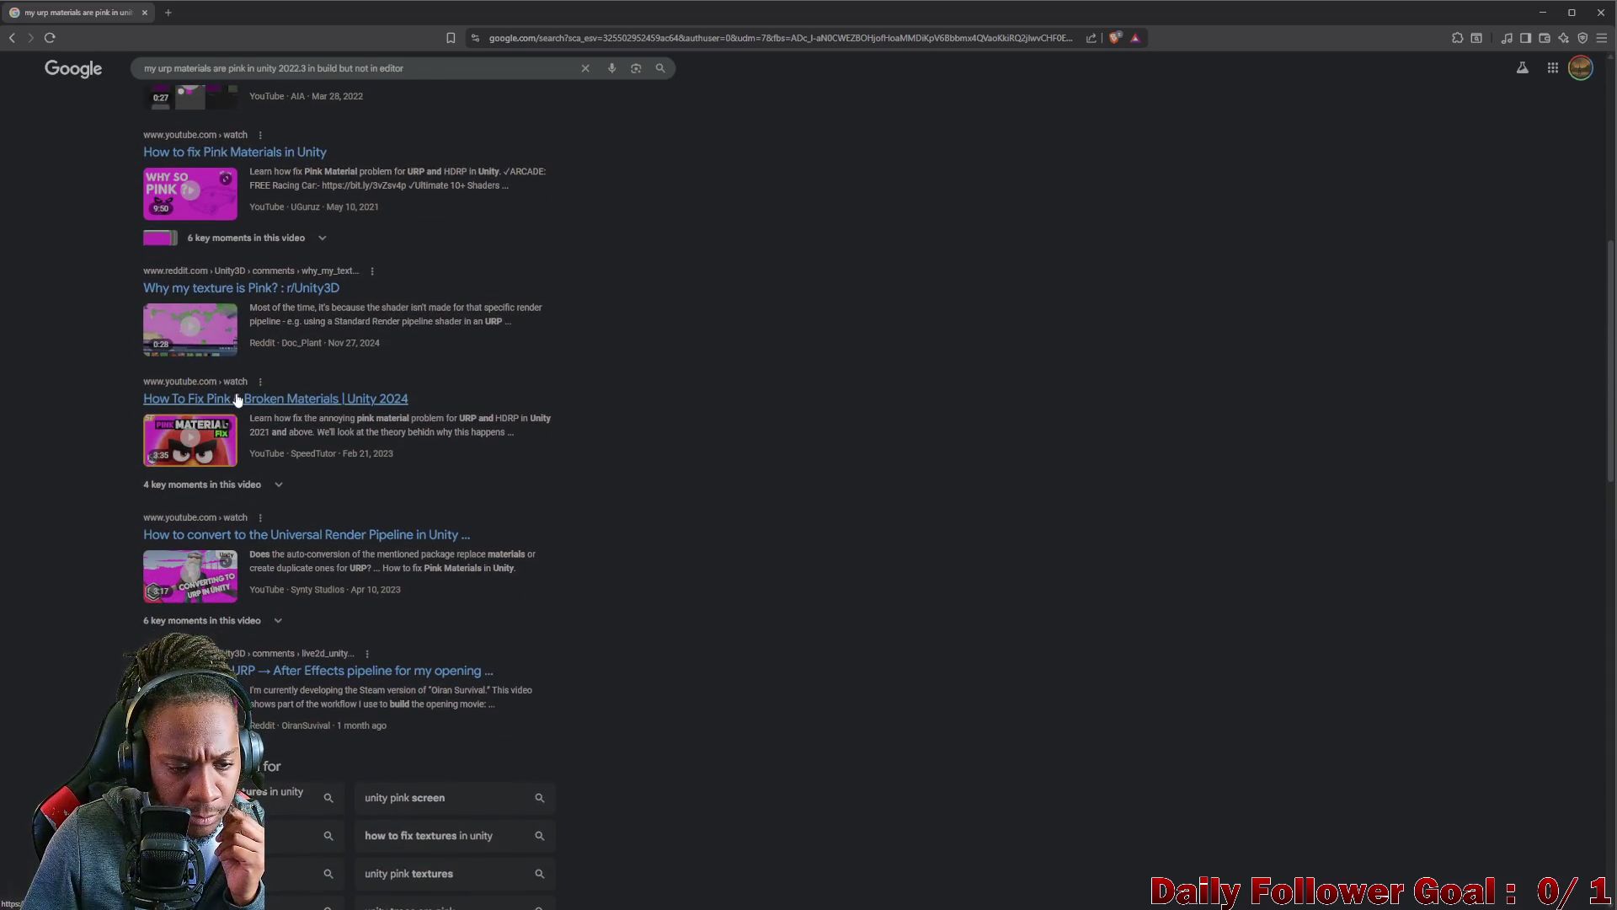
pyautogui.scroll(-2, 237, 399)
pyautogui.scroll(-5, 237, 400)
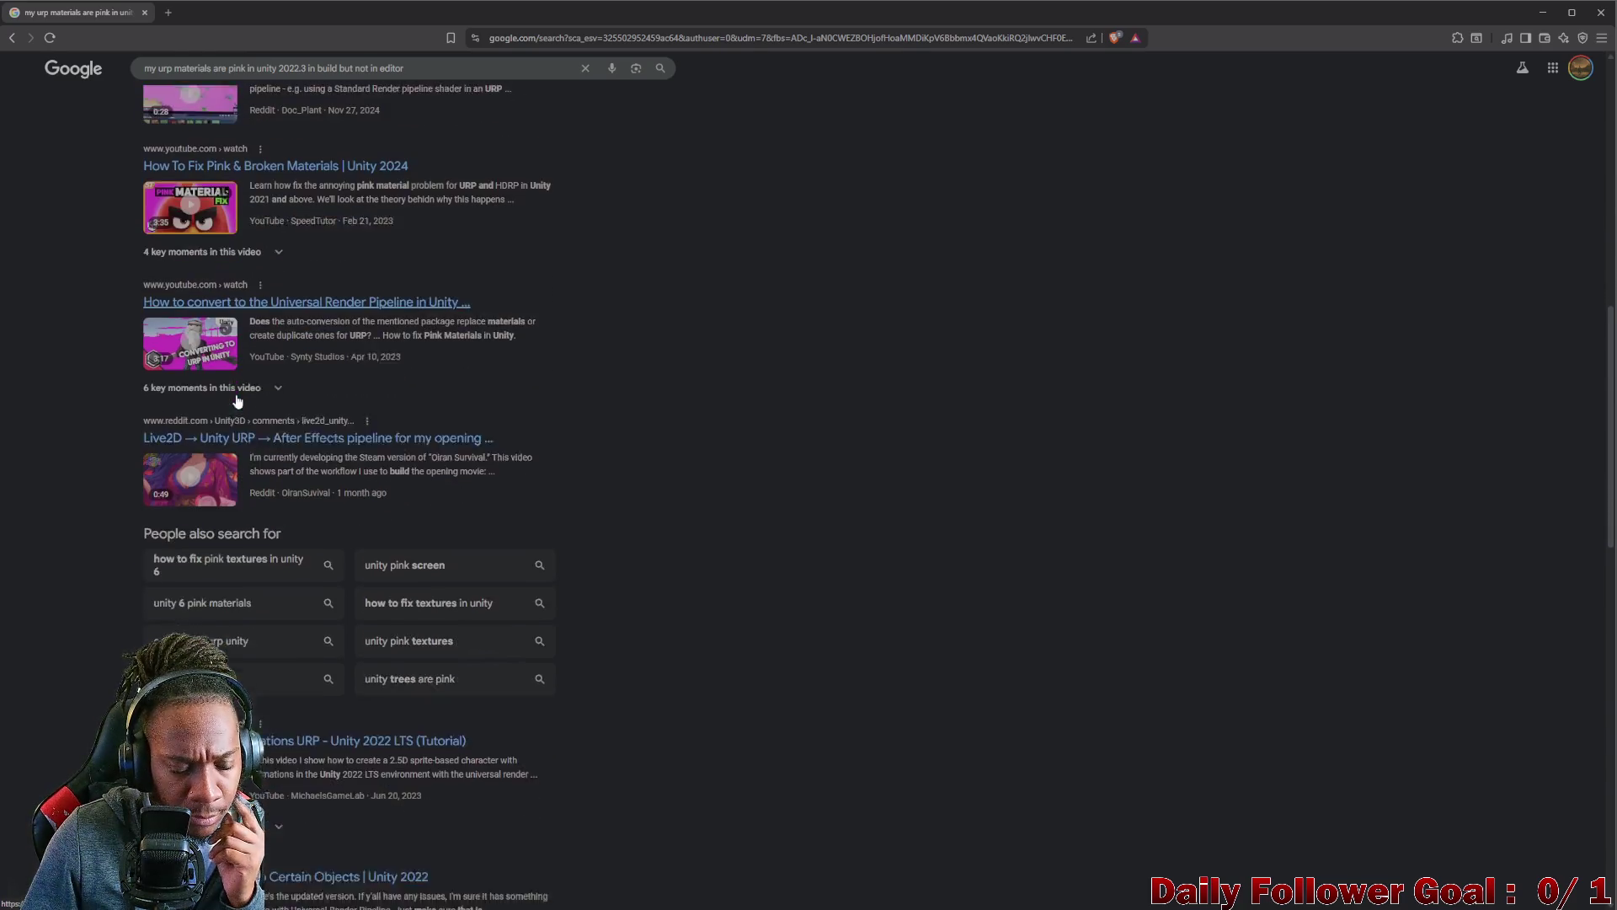
pyautogui.scroll(3, 244, 396)
pyautogui.scroll(4, 287, 392)
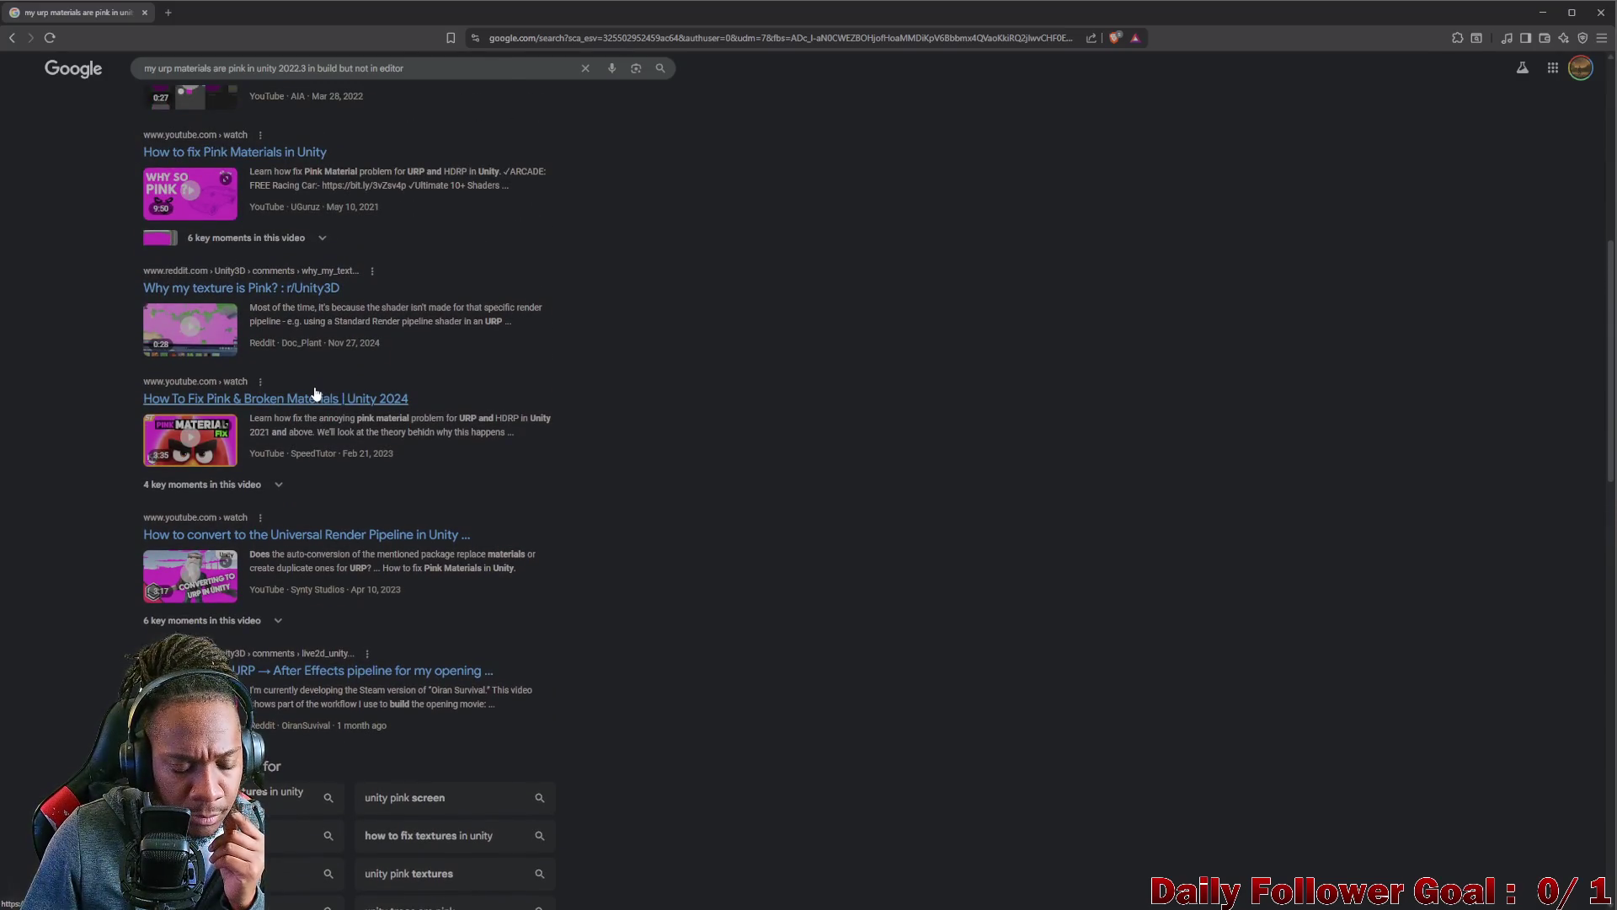
pyautogui.scroll(2, 319, 388)
pyautogui.scroll(-2, 323, 379)
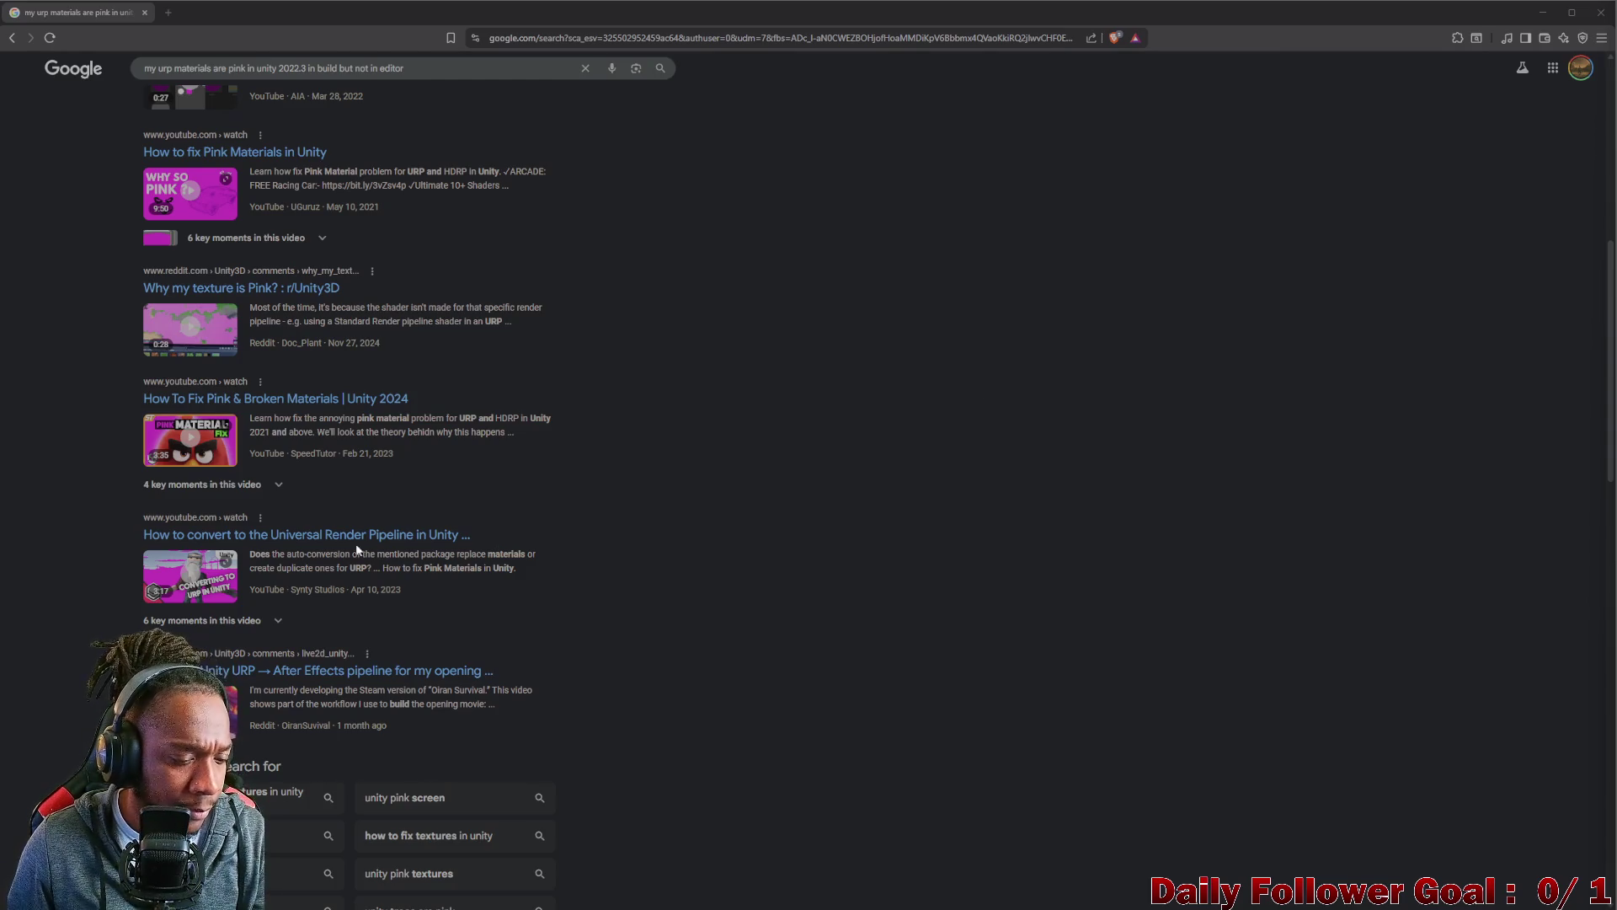
pyautogui.scroll(-5, 404, 530)
pyautogui.scroll(6, 260, 524)
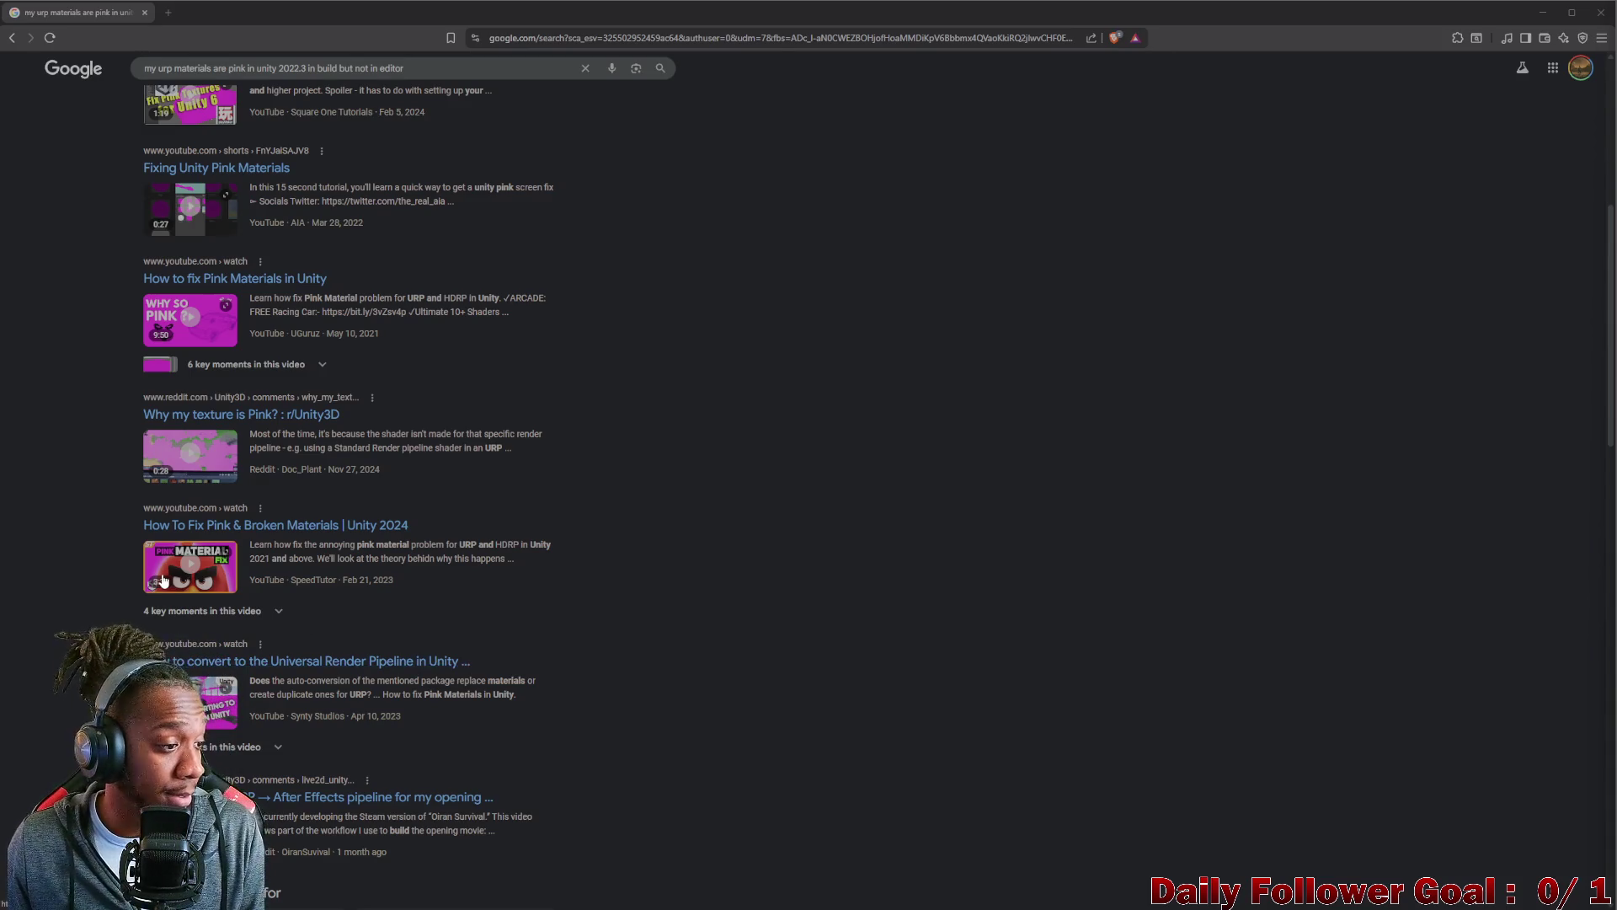
pyautogui.scroll(6, 197, 500)
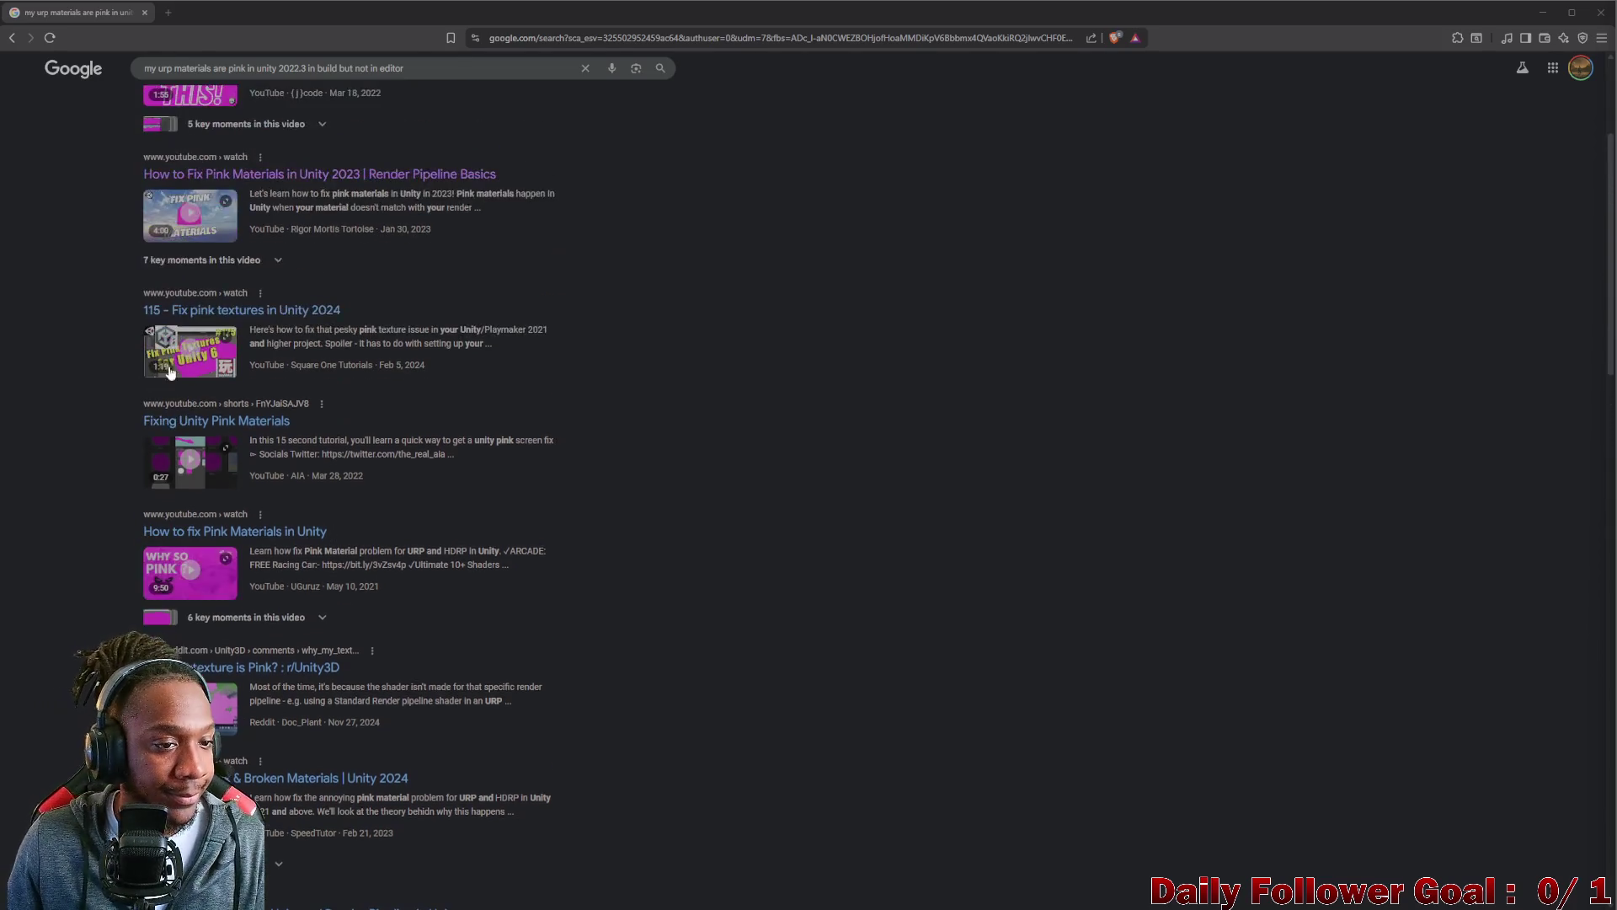